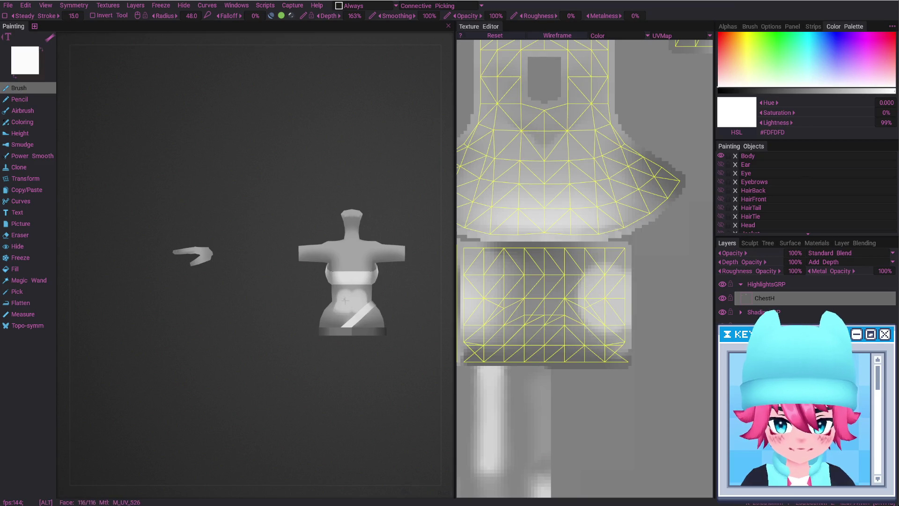
Paint a soft white highlight across the chest and belly on ChestH with an enlarged brush.
{"action": "mouse_move", "coordinate": [623, 307]}
{"action": "left_mouse_down"}
{"action": "mouse_move", "coordinate": [615, 329]}
{"action": "mouse_move", "coordinate": [600, 329]}
{"action": "left_mouse_up"}
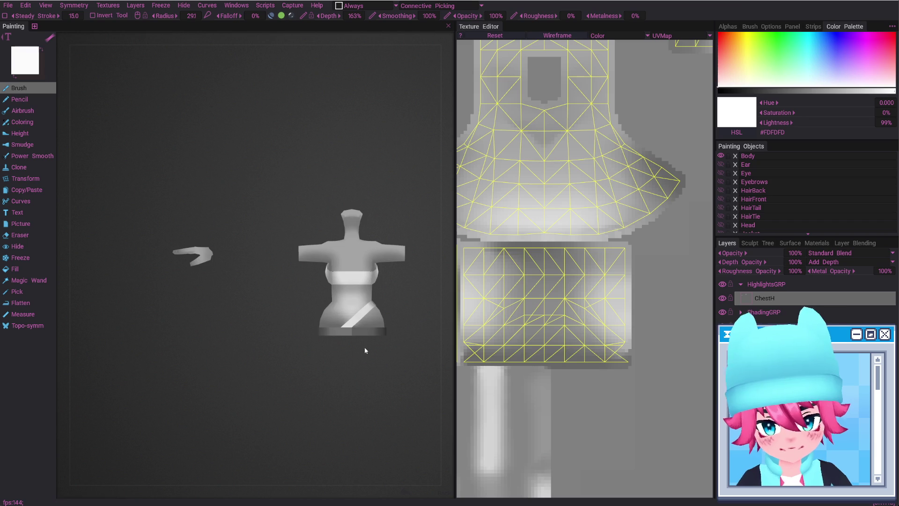
{"action": "left_click_drag", "start_coordinate": [398, 347], "coordinate": [345, 308]}
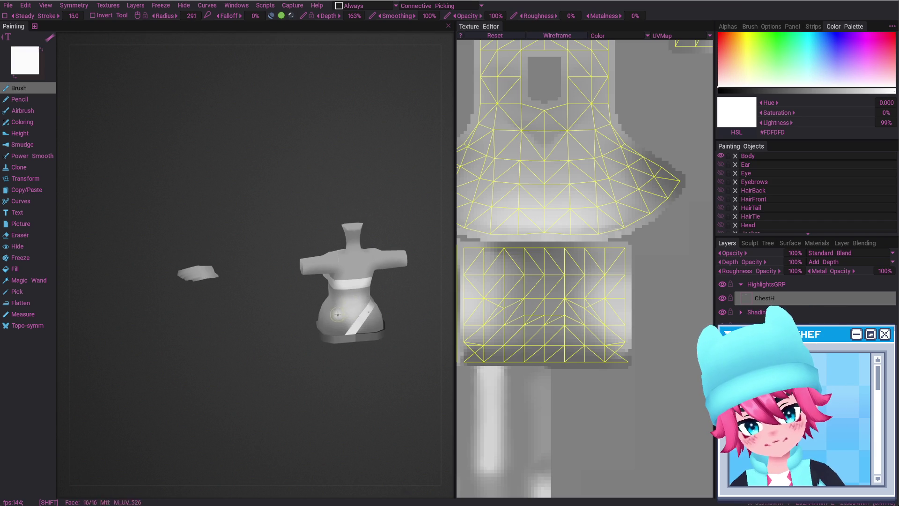
{"action": "left_click_drag", "start_coordinate": [340, 303], "coordinate": [369, 357], "text": "alt"}
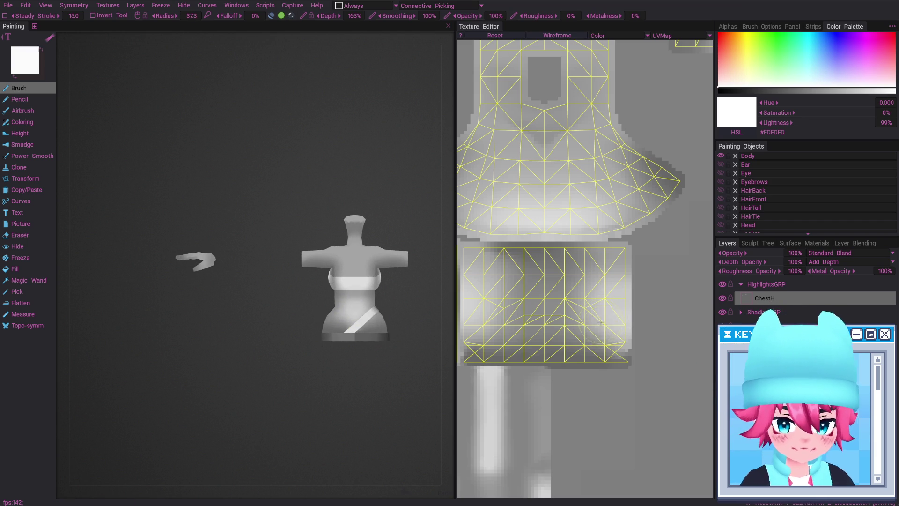
{"action": "right_click_drag", "start_coordinate": [599, 323], "coordinate": [606, 329]}
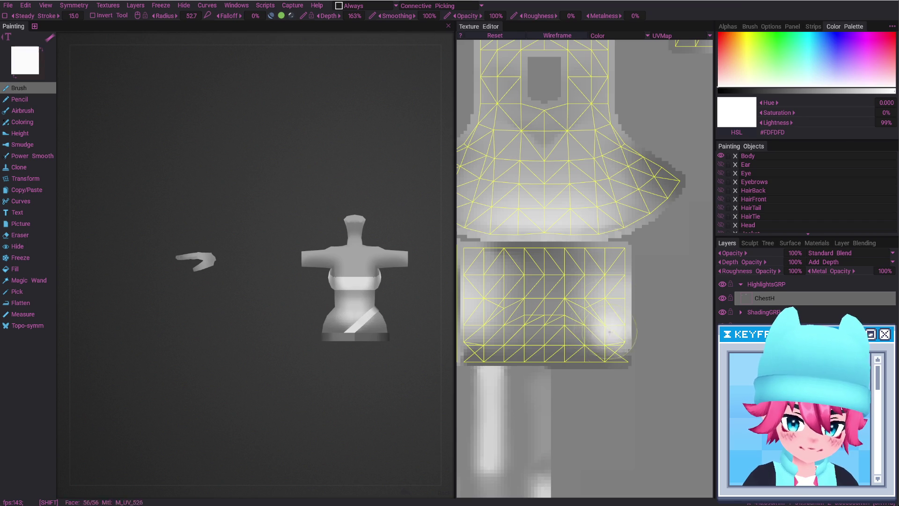
{"action": "mouse_move", "coordinate": [316, 302]}
{"action": "left_mouse_down", "text": "alt"}
{"action": "mouse_move", "coordinate": [337, 323]}
{"action": "mouse_move", "coordinate": [415, 337]}
{"action": "mouse_move", "coordinate": [418, 323]}
{"action": "mouse_move", "coordinate": [387, 306]}
{"action": "left_mouse_up", "text": "alt"}
{"action": "scroll", "coordinate": [803, 212], "scroll_direction": "down", "scroll_amount": 1}
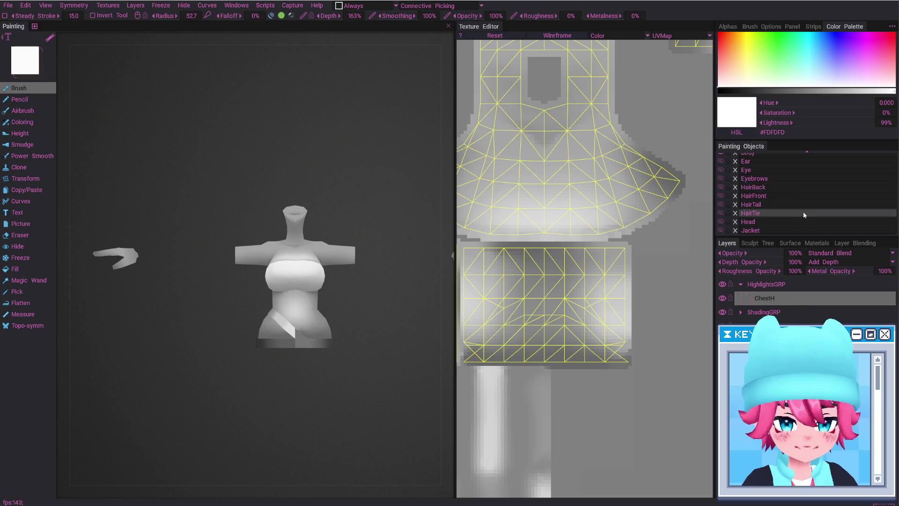
Show the Jacket and paint a highlight along the torso's lower band with a smaller brush.
{"action": "left_click", "coordinate": [721, 230]}
{"action": "mouse_move", "coordinate": [328, 328]}
{"action": "left_mouse_down", "text": "alt"}
{"action": "mouse_move", "coordinate": [309, 318]}
{"action": "mouse_move", "coordinate": [287, 338]}
{"action": "left_mouse_up", "text": "alt"}
{"action": "right_click_drag", "start_coordinate": [287, 338], "coordinate": [285, 344]}
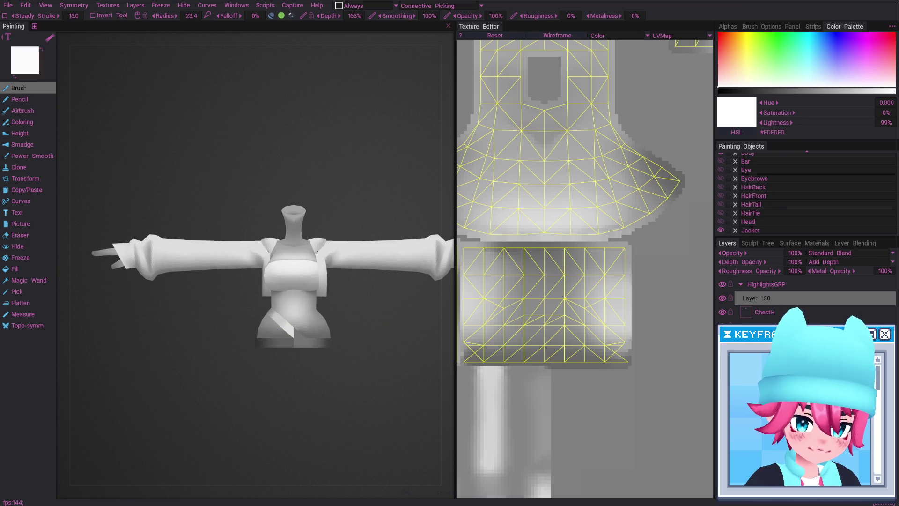
{"action": "left_click_drag", "start_coordinate": [293, 344], "coordinate": [308, 343], "text": "shift"}
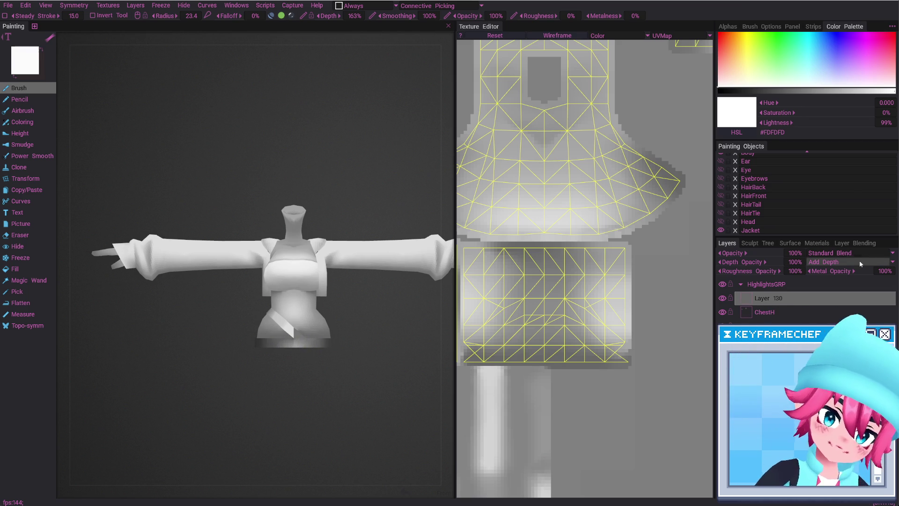
Set Layer 130's opacity to 25% and check the model's back.
{"action": "left_click", "coordinate": [800, 253]}
{"action": "type", "text": "25"}
{"action": "key", "text": "Return"}
{"action": "mouse_move", "coordinate": [224, 330]}
{"action": "left_mouse_down", "text": "alt"}
{"action": "mouse_move", "coordinate": [372, 336]}
{"action": "mouse_move", "coordinate": [227, 312]}
{"action": "mouse_move", "coordinate": [255, 361]}
{"action": "mouse_move", "coordinate": [280, 325]}
{"action": "left_mouse_up", "text": "alt"}
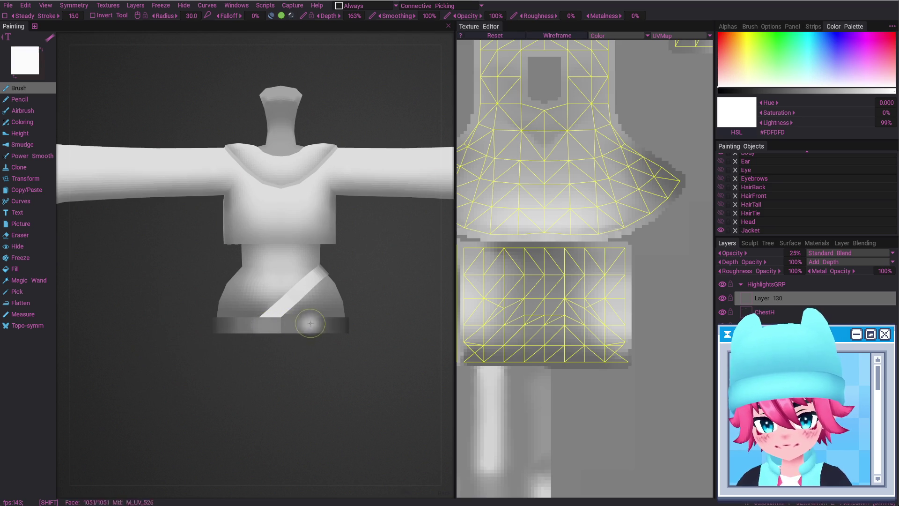
{"action": "left_click", "coordinate": [795, 253]}
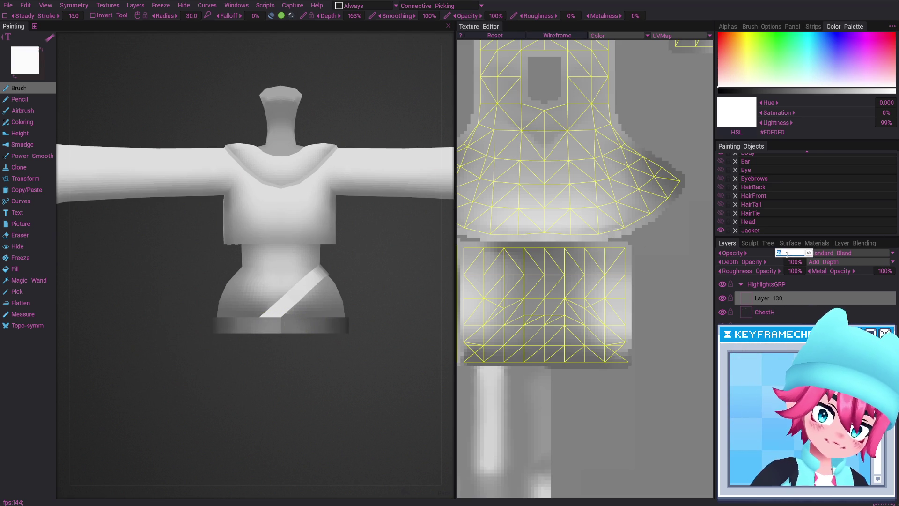
Raise Layer 130's opacity to 50% and turn to a three-quarter view of the hip strap.
{"action": "type", "text": "50"}
{"action": "key", "text": "Return"}
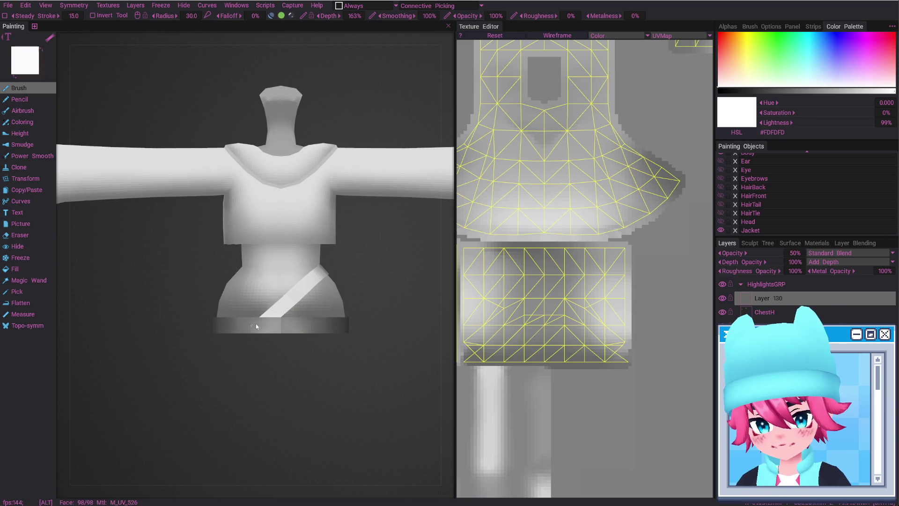
{"action": "left_click_drag", "start_coordinate": [251, 324], "coordinate": [347, 323], "text": "alt"}
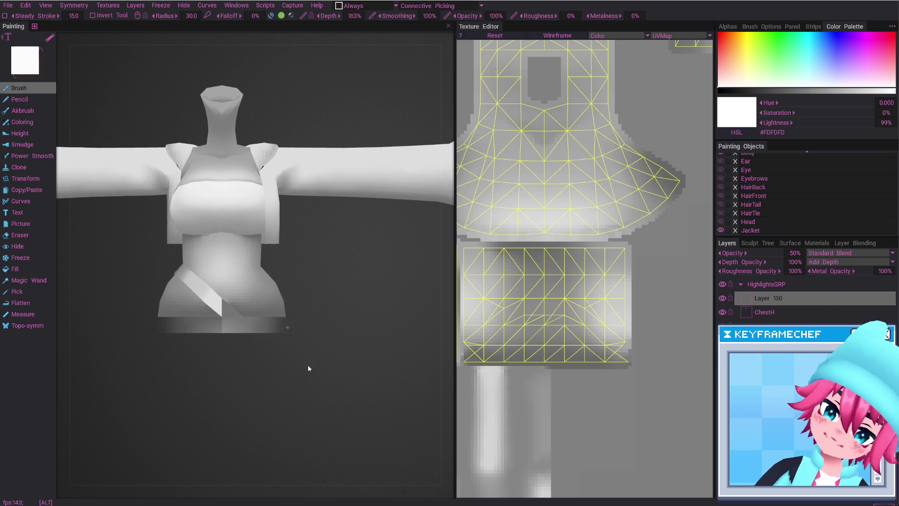
{"action": "middle_click_drag", "start_coordinate": [305, 371], "coordinate": [364, 375]}
{"action": "left_click_drag", "start_coordinate": [363, 375], "coordinate": [267, 300], "text": "alt"}
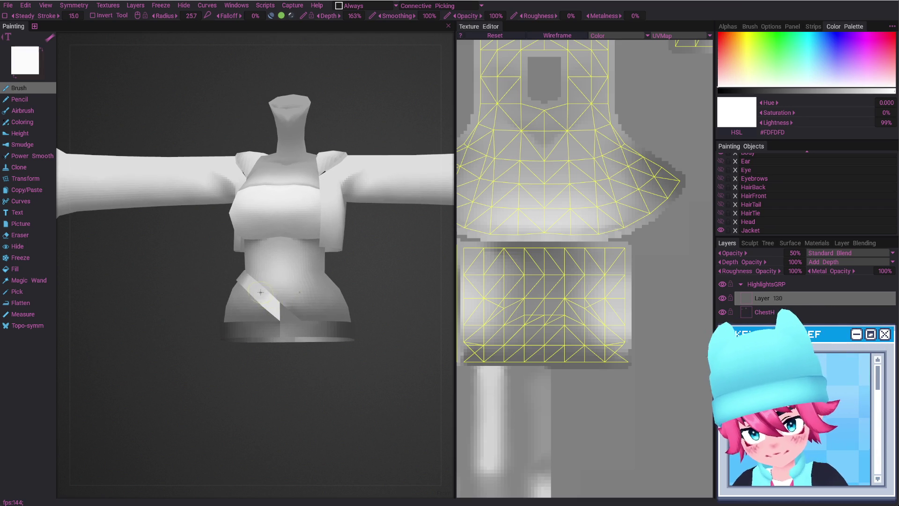
Zoom in on the torso and lighten the shading on the hip strap.
{"action": "key", "text": "s"}
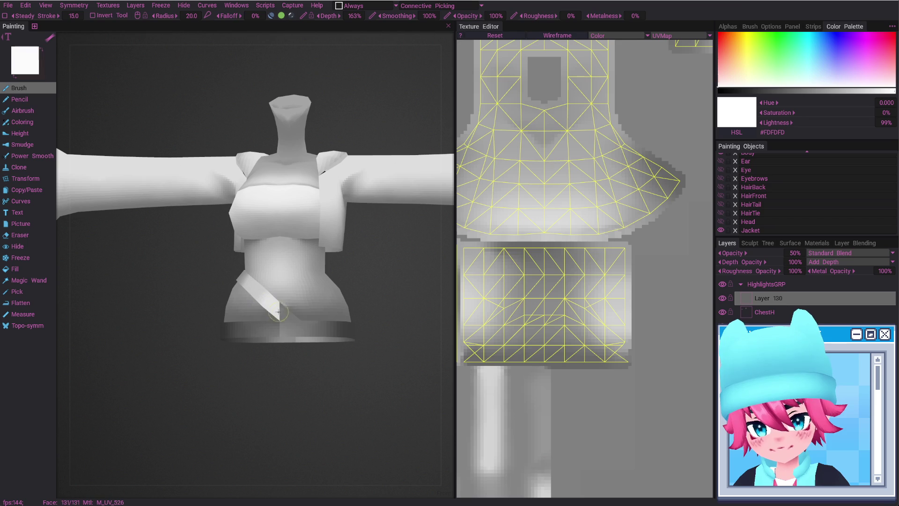
{"action": "right_click_drag", "start_coordinate": [283, 313], "coordinate": [310, 350], "text": "alt"}
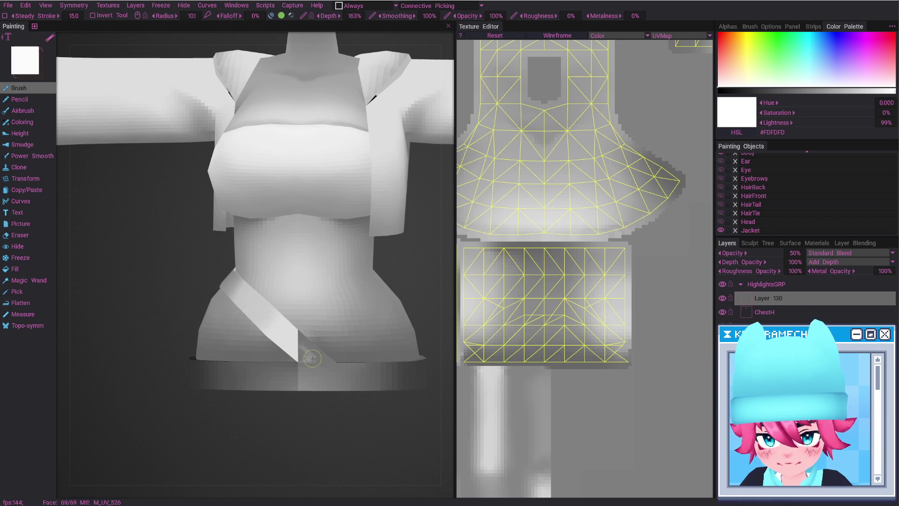
{"action": "left_click_drag", "start_coordinate": [314, 360], "coordinate": [310, 358], "text": "shift"}
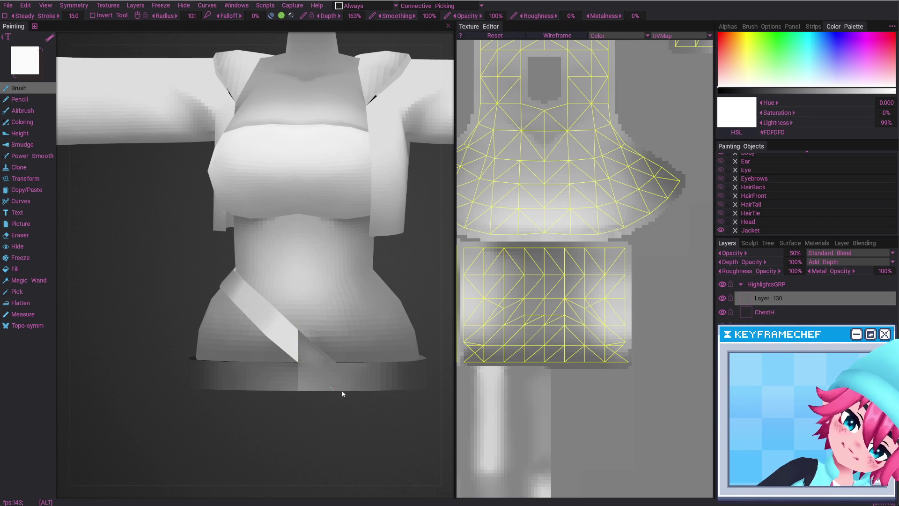
{"action": "scroll", "coordinate": [344, 395], "scroll_direction": "down", "scroll_amount": 5}
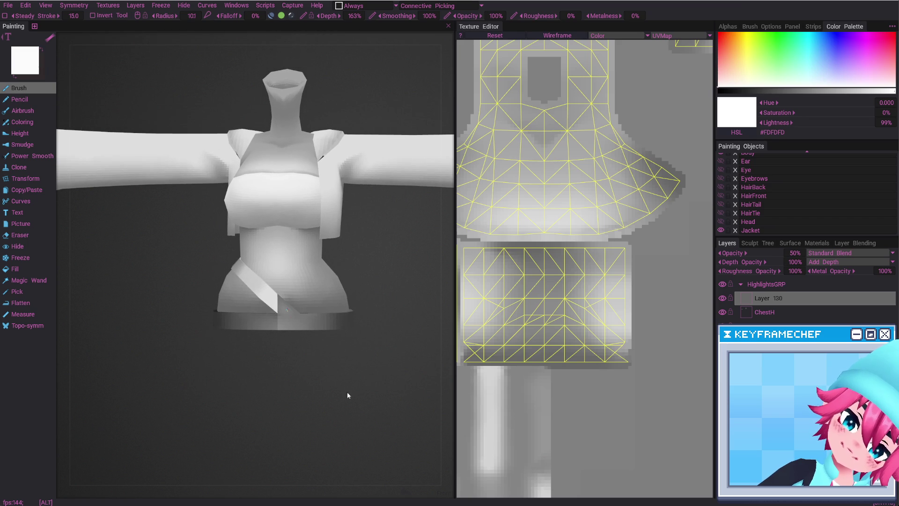
Orbit and zoom around the upper body to inspect the new highlights.
{"action": "left_click_drag", "start_coordinate": [325, 320], "coordinate": [371, 363], "text": "alt"}
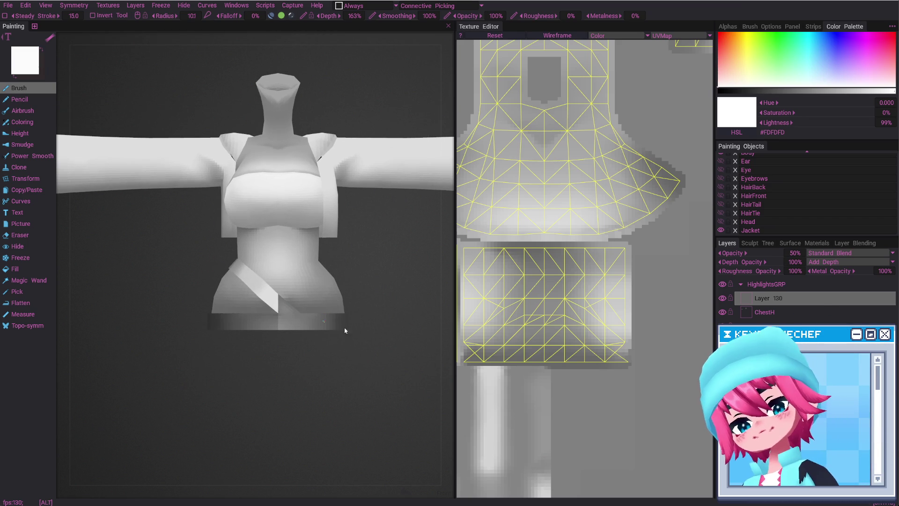
{"action": "scroll", "coordinate": [346, 336], "scroll_direction": "up", "scroll_amount": 3}
{"action": "mouse_move", "coordinate": [338, 321]}
{"action": "left_mouse_down", "text": "alt"}
{"action": "mouse_move", "coordinate": [318, 313]}
{"action": "mouse_move", "coordinate": [342, 278]}
{"action": "mouse_move", "coordinate": [322, 291]}
{"action": "left_mouse_up", "text": "alt"}
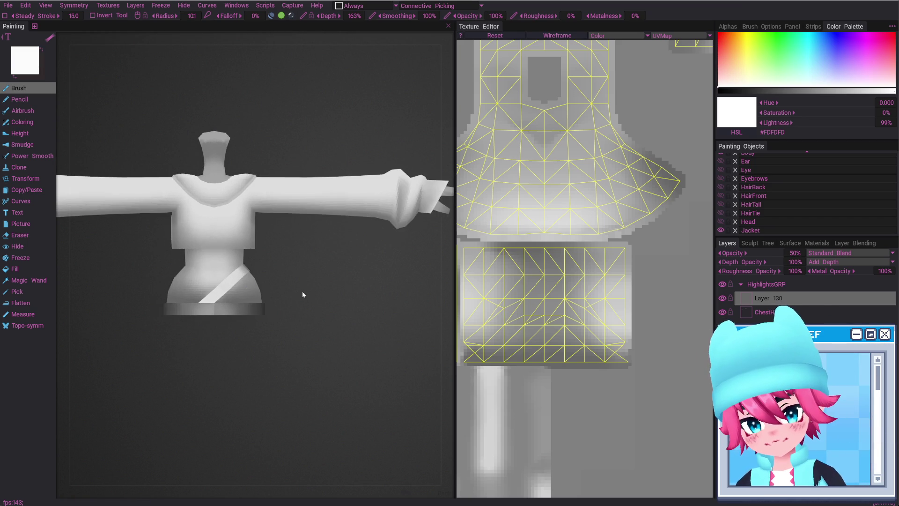
{"action": "scroll", "coordinate": [312, 239], "scroll_direction": "up", "scroll_amount": 4}
{"action": "middle_click_drag", "start_coordinate": [293, 275], "coordinate": [386, 297], "text": "alt"}
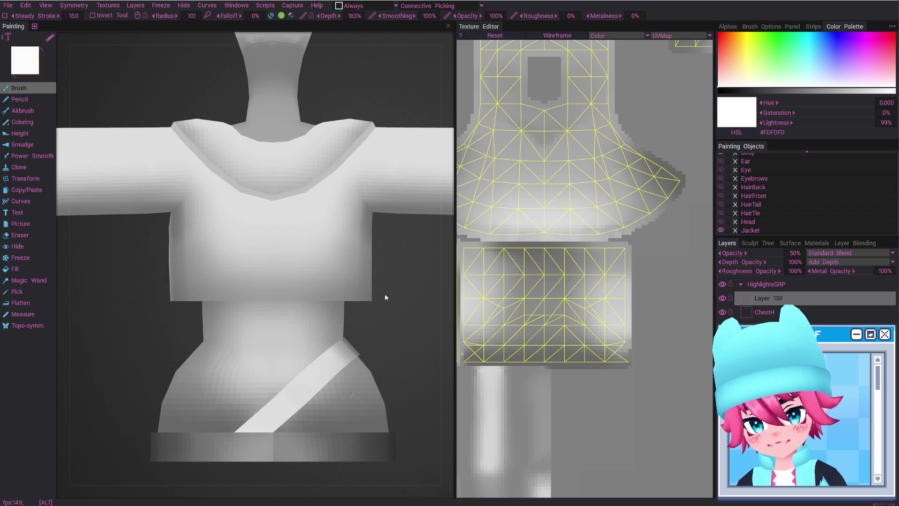
{"action": "scroll", "coordinate": [324, 244], "scroll_direction": "down", "scroll_amount": 5}
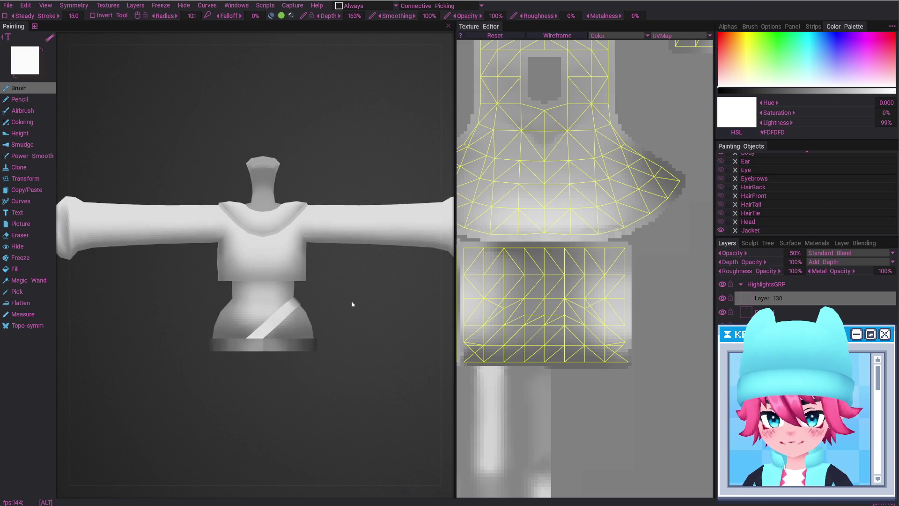
{"action": "left_click_drag", "start_coordinate": [331, 240], "coordinate": [323, 282], "text": "alt"}
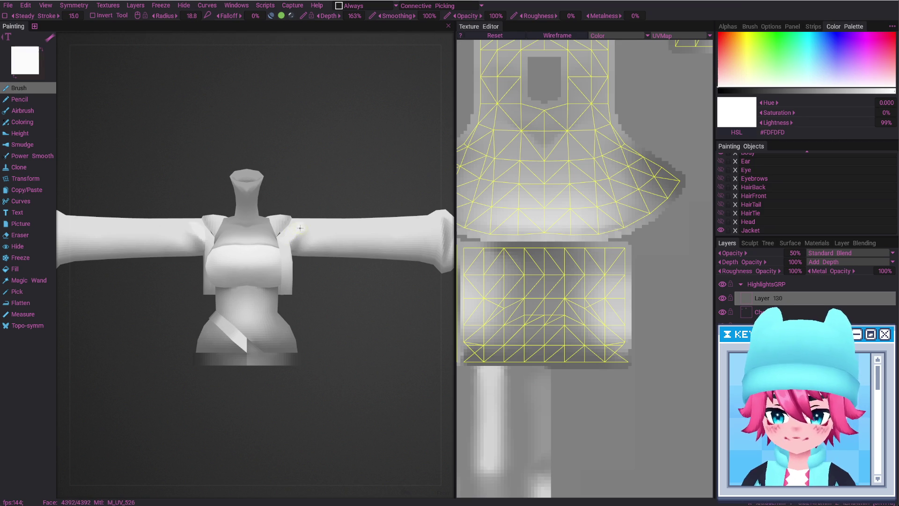
{"action": "scroll", "coordinate": [299, 228], "scroll_direction": "up", "scroll_amount": 2}
Zoom in and orbit around the right arm and shoulder to inspect them.
{"action": "mouse_move", "coordinate": [299, 228]}
{"action": "left_mouse_down", "text": "alt"}
{"action": "mouse_move", "coordinate": [324, 241]}
{"action": "mouse_move", "coordinate": [282, 187]}
{"action": "left_mouse_up", "text": "alt"}
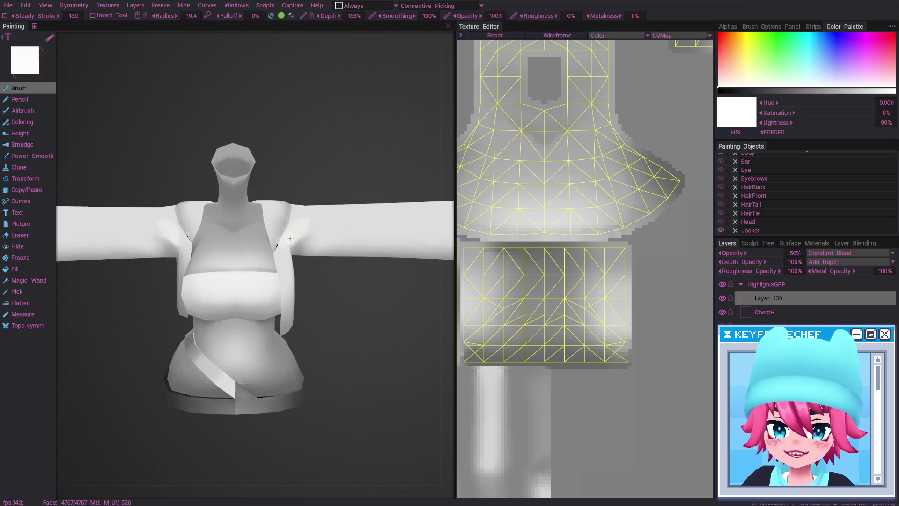
{"action": "left_click_drag", "start_coordinate": [293, 233], "coordinate": [286, 222], "text": "alt"}
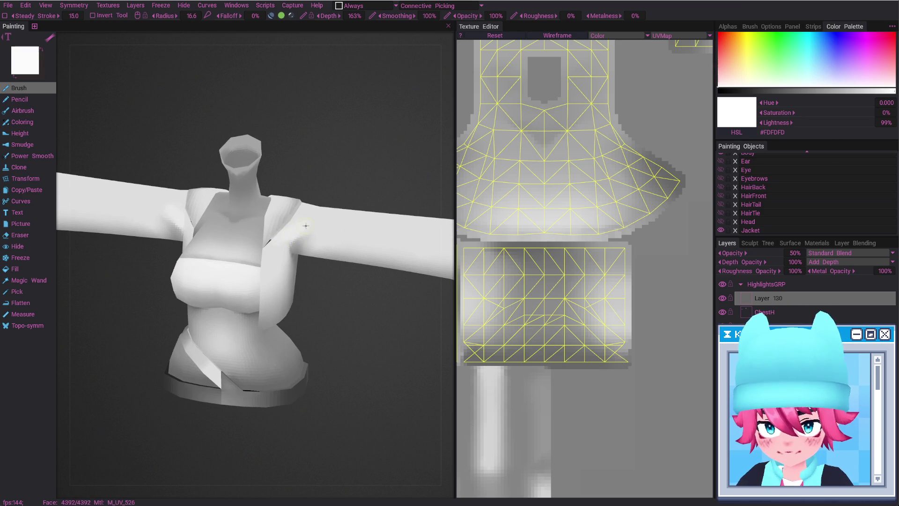
{"action": "mouse_move", "coordinate": [311, 222]}
{"action": "left_mouse_down", "text": "alt+shift"}
{"action": "mouse_move", "coordinate": [350, 215]}
{"action": "mouse_move", "coordinate": [314, 249]}
{"action": "left_mouse_up", "text": "alt+shift"}
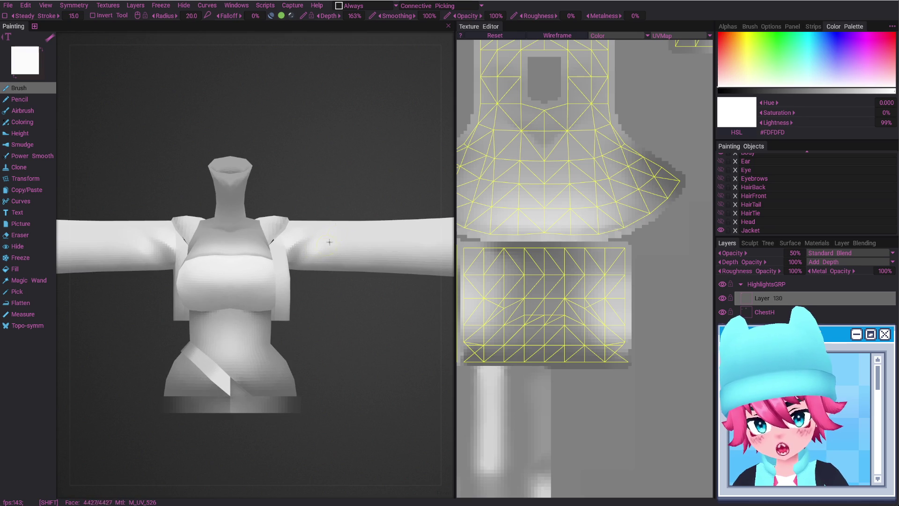
{"action": "mouse_move", "coordinate": [309, 295]}
{"action": "left_mouse_down", "text": "alt"}
{"action": "mouse_move", "coordinate": [277, 291]}
{"action": "mouse_move", "coordinate": [330, 269]}
{"action": "mouse_move", "coordinate": [340, 238]}
{"action": "left_mouse_up", "text": "alt"}
{"action": "left_click_drag", "start_coordinate": [346, 201], "coordinate": [346, 231], "text": "alt"}
{"action": "left_click_drag", "start_coordinate": [318, 285], "coordinate": [336, 227], "text": "alt+shift"}
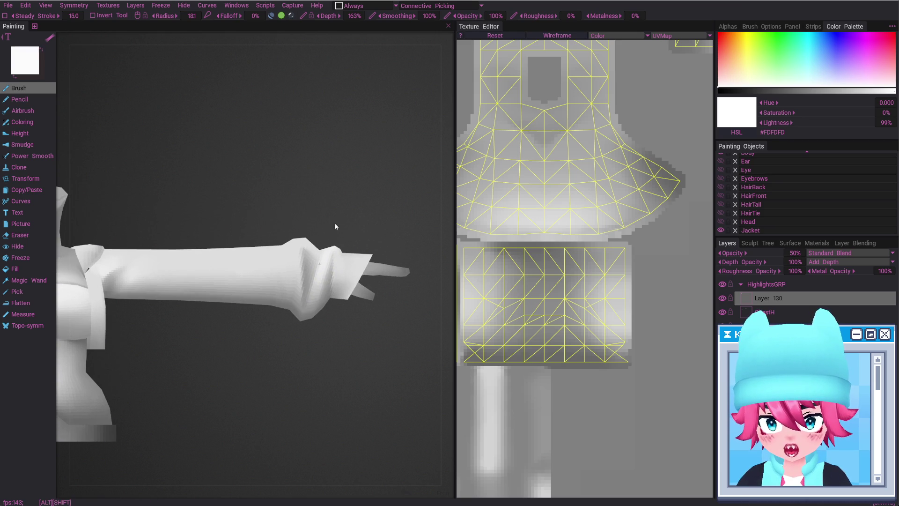
{"action": "mouse_move", "coordinate": [323, 264]}
{"action": "left_mouse_down", "text": "alt"}
{"action": "mouse_move", "coordinate": [345, 274]}
{"action": "mouse_move", "coordinate": [292, 247]}
{"action": "mouse_move", "coordinate": [297, 184]}
{"action": "mouse_move", "coordinate": [292, 258]}
{"action": "left_mouse_up", "text": "alt"}
Switch to the Eraser and frame the torso in a straight front view.
{"action": "key", "text": "e"}
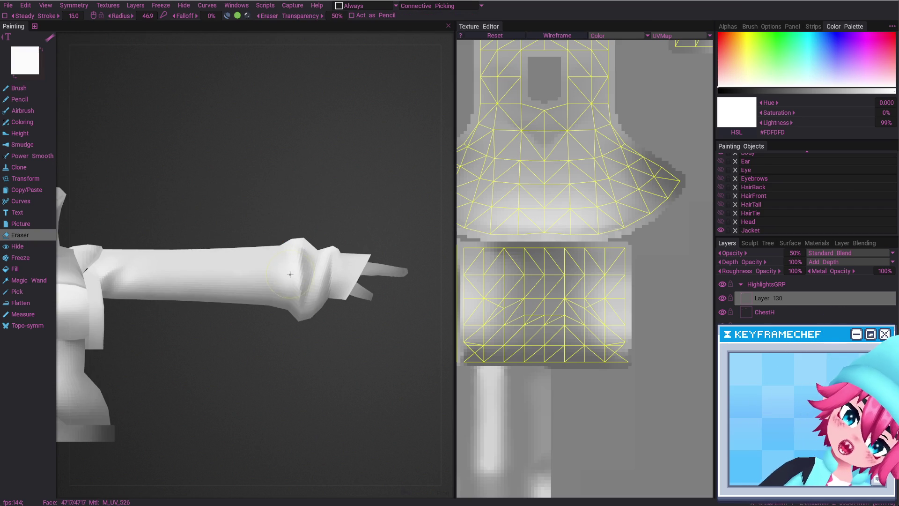
{"action": "mouse_move", "coordinate": [321, 324]}
{"action": "left_mouse_down", "text": "alt"}
{"action": "mouse_move", "coordinate": [321, 309]}
{"action": "mouse_move", "coordinate": [333, 382]}
{"action": "mouse_move", "coordinate": [314, 328]}
{"action": "mouse_move", "coordinate": [318, 269]}
{"action": "mouse_move", "coordinate": [311, 301]}
{"action": "mouse_move", "coordinate": [341, 315]}
{"action": "mouse_move", "coordinate": [357, 297]}
{"action": "mouse_move", "coordinate": [367, 314]}
{"action": "mouse_move", "coordinate": [341, 316]}
{"action": "mouse_move", "coordinate": [268, 254]}
{"action": "left_mouse_up", "text": "alt"}
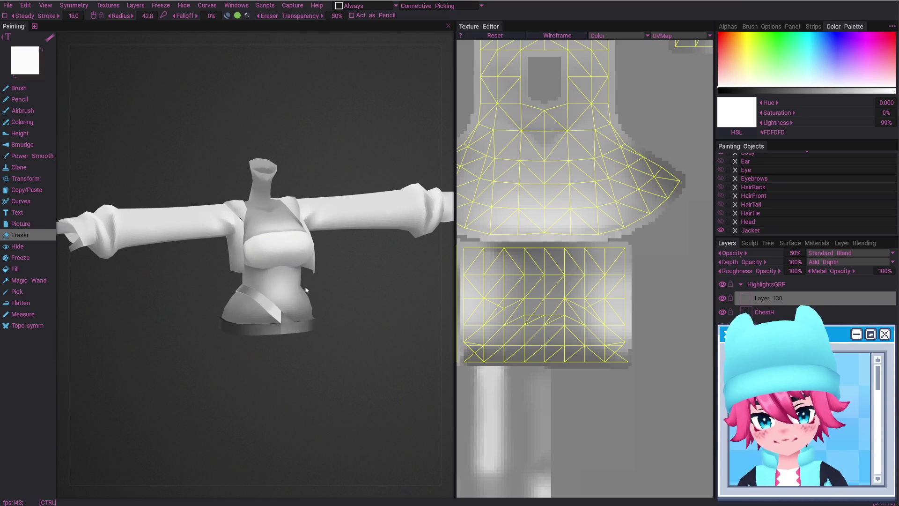
{"action": "left_click_drag", "start_coordinate": [309, 304], "coordinate": [295, 313], "text": "alt"}
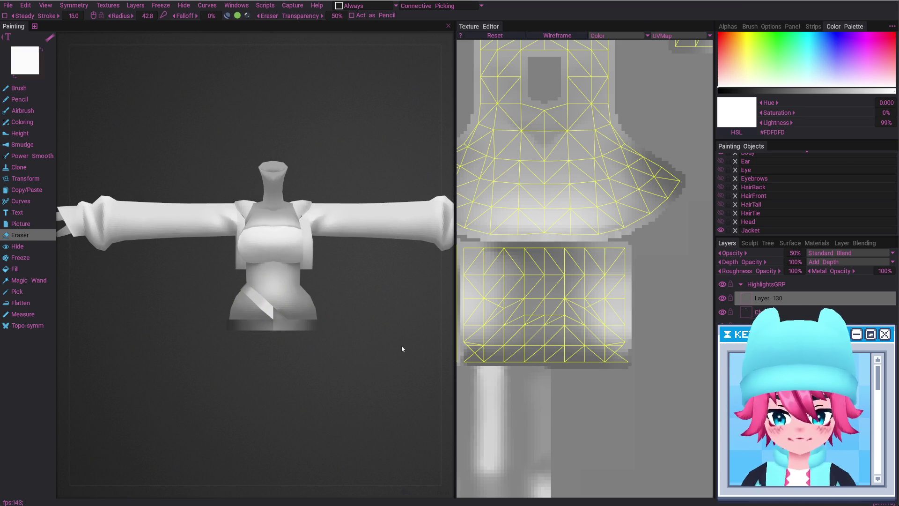
Toggle Layer 130 off and on repeatedly to compare the chest highlights.
{"action": "left_click", "coordinate": [725, 298]}
{"action": "left_click", "coordinate": [724, 298]}
{"action": "left_click", "coordinate": [724, 298]}
{"action": "left_click", "coordinate": [724, 298]}
{"action": "left_click", "coordinate": [725, 298]}
{"action": "left_click", "coordinate": [725, 298]}
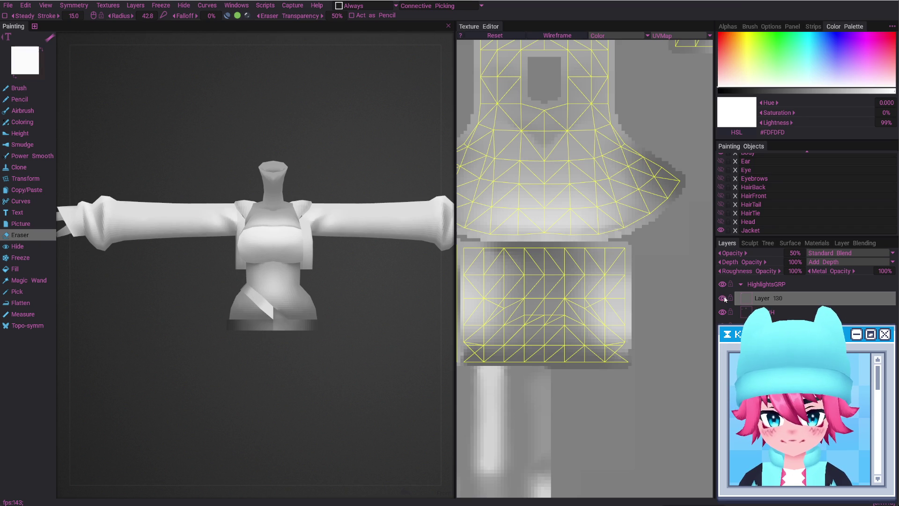
{"action": "left_click", "coordinate": [725, 298]}
{"action": "left_click", "coordinate": [724, 298]}
Shrink the eraser and soften the chest highlight from a front view of the torso.
{"action": "mouse_move", "coordinate": [383, 245]}
{"action": "right_mouse_down", "text": "alt"}
{"action": "mouse_move", "coordinate": [331, 187]}
{"action": "mouse_move", "coordinate": [370, 220]}
{"action": "right_mouse_up", "text": "alt"}
{"action": "right_click_drag", "start_coordinate": [251, 179], "coordinate": [230, 205]}
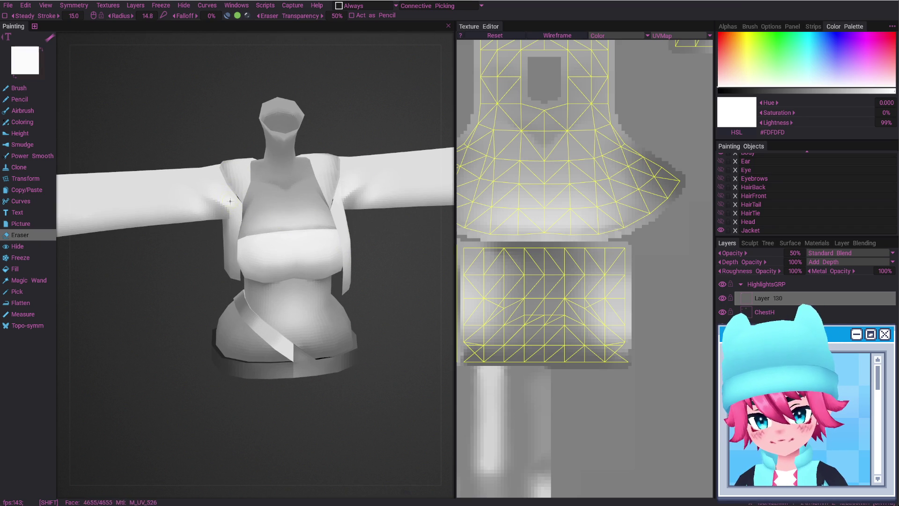
{"action": "right_click_drag", "start_coordinate": [244, 224], "coordinate": [239, 217], "text": "shift"}
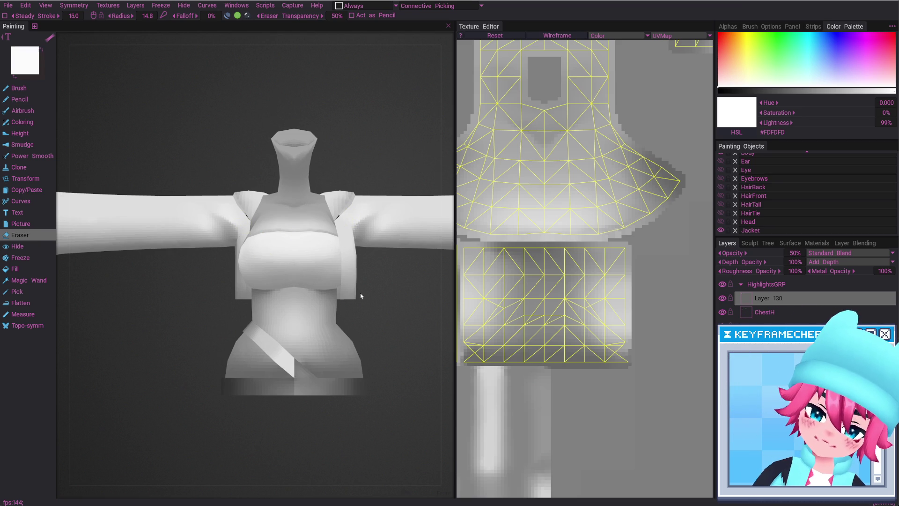
{"action": "mouse_move", "coordinate": [344, 289]}
{"action": "left_mouse_down", "text": "alt"}
{"action": "mouse_move", "coordinate": [279, 280]}
{"action": "mouse_move", "coordinate": [297, 287]}
{"action": "mouse_move", "coordinate": [305, 347]}
{"action": "mouse_move", "coordinate": [261, 294]}
{"action": "mouse_move", "coordinate": [264, 339]}
{"action": "mouse_move", "coordinate": [332, 328]}
{"action": "mouse_move", "coordinate": [344, 297]}
{"action": "mouse_move", "coordinate": [356, 301]}
{"action": "mouse_move", "coordinate": [249, 305]}
{"action": "mouse_move", "coordinate": [337, 331]}
{"action": "mouse_move", "coordinate": [293, 332]}
{"action": "mouse_move", "coordinate": [342, 331]}
{"action": "left_mouse_up", "text": "alt"}
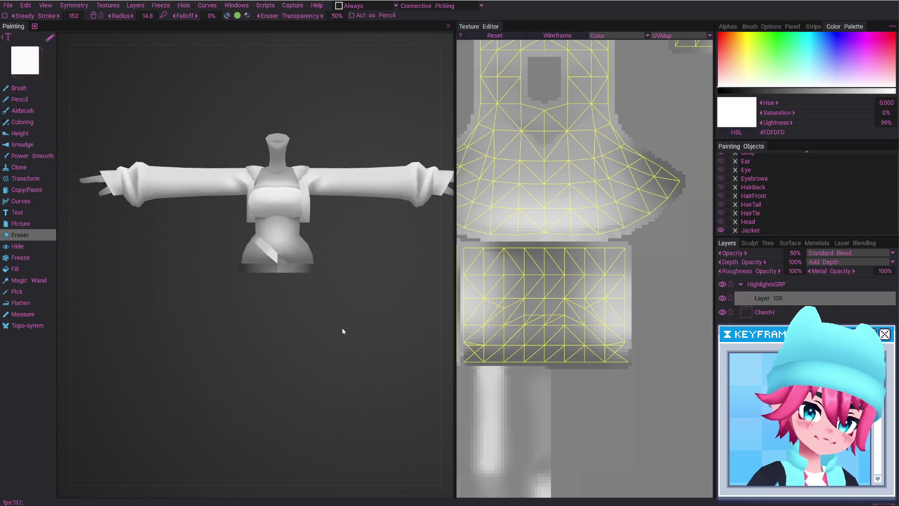
Show the Head and HairTail objects and zoom in on the hair tail by the ear.
{"action": "left_click", "coordinate": [721, 222]}
{"action": "left_click", "coordinate": [721, 205]}
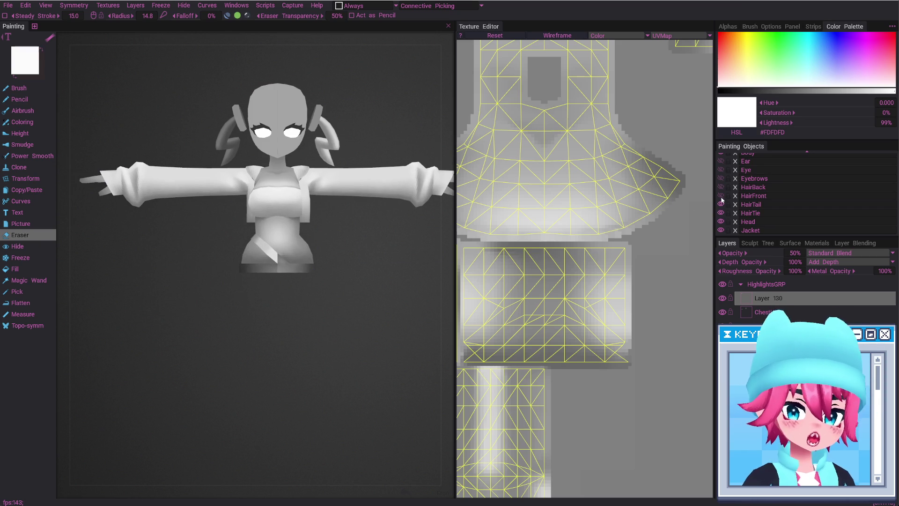
{"action": "mouse_move", "coordinate": [243, 194]}
{"action": "left_mouse_down", "text": "alt"}
{"action": "mouse_move", "coordinate": [333, 186]}
{"action": "mouse_move", "coordinate": [251, 221]}
{"action": "mouse_move", "coordinate": [296, 227]}
{"action": "left_mouse_up", "text": "alt"}
{"action": "right_click_drag", "start_coordinate": [296, 227], "coordinate": [281, 179], "text": "alt"}
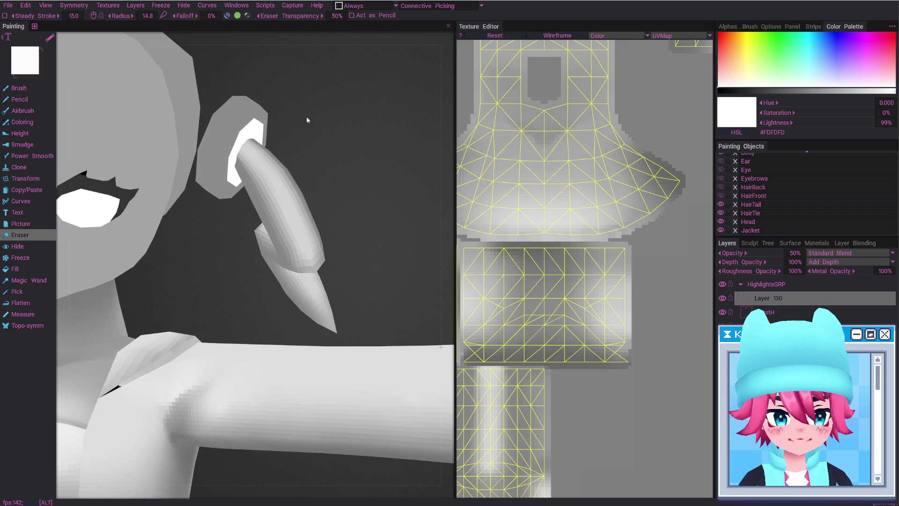
{"action": "left_click_drag", "start_coordinate": [310, 121], "coordinate": [300, 229], "text": "alt"}
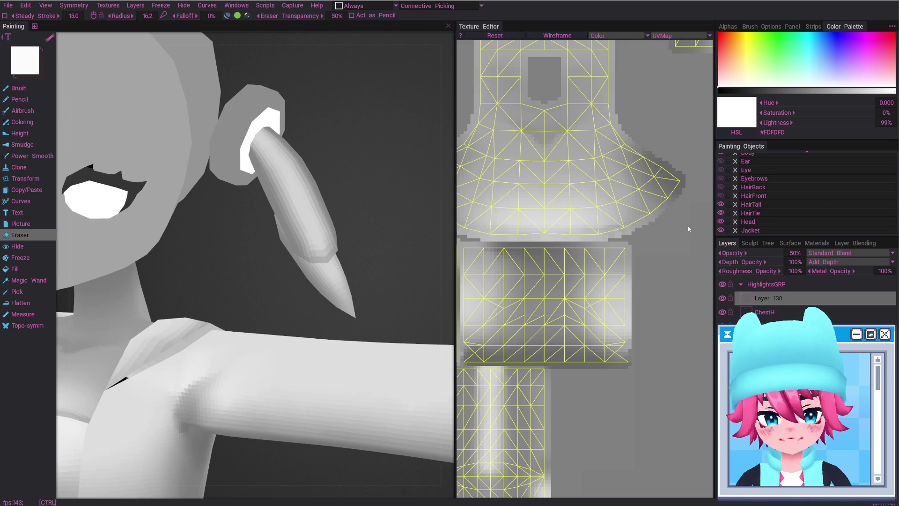
Paint a bright white highlight streak along the hair tail on the ChestH layer.
{"action": "key", "text": "Down"}
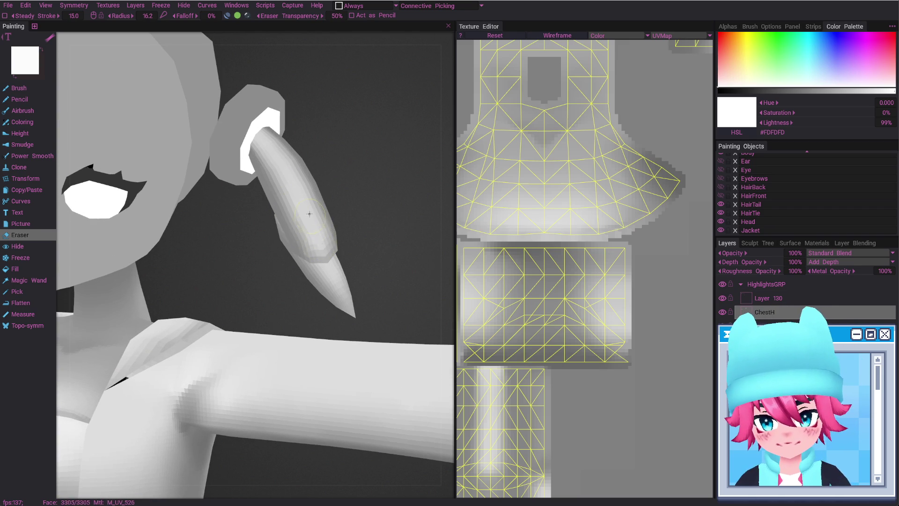
{"action": "key", "text": "b"}
{"action": "mouse_move", "coordinate": [311, 221]}
{"action": "left_mouse_down"}
{"action": "mouse_move", "coordinate": [321, 237]}
{"action": "mouse_move", "coordinate": [298, 209]}
{"action": "left_mouse_up"}
{"action": "mouse_move", "coordinate": [338, 250]}
{"action": "left_mouse_down", "text": "alt"}
{"action": "mouse_move", "coordinate": [325, 250]}
{"action": "mouse_move", "coordinate": [352, 244]}
{"action": "left_mouse_up", "text": "alt"}
{"action": "mouse_move", "coordinate": [385, 284]}
{"action": "left_mouse_down", "text": "alt"}
{"action": "mouse_move", "coordinate": [273, 275]}
{"action": "mouse_move", "coordinate": [265, 264]}
{"action": "left_mouse_up", "text": "alt"}
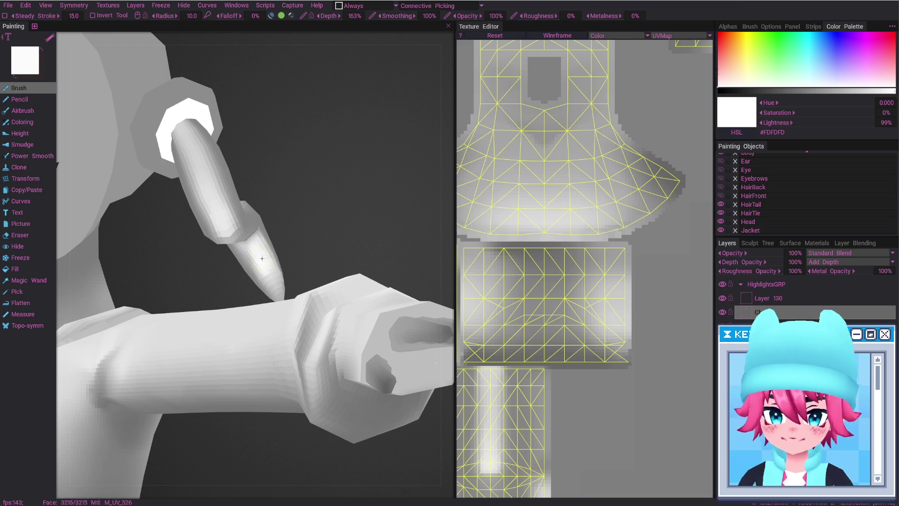
Alternate Eraser and Brush to touch up hair tail highlights around the ear ring and wrist.
{"action": "mouse_move", "coordinate": [263, 259]}
{"action": "left_mouse_down", "text": "alt"}
{"action": "mouse_move", "coordinate": [221, 245]}
{"action": "mouse_move", "coordinate": [279, 247]}
{"action": "mouse_move", "coordinate": [259, 274]}
{"action": "left_mouse_up", "text": "alt"}
{"action": "key", "text": "e"}
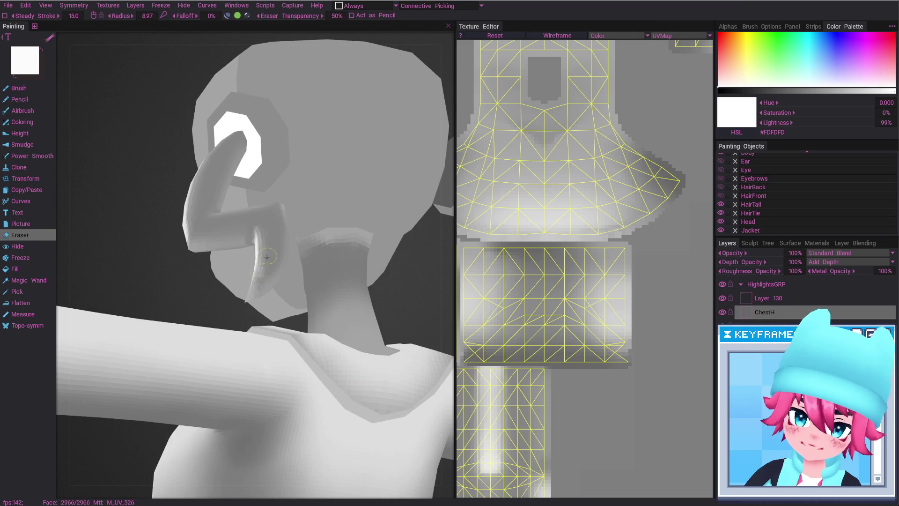
{"action": "mouse_move", "coordinate": [255, 222]}
{"action": "left_mouse_down", "text": "alt"}
{"action": "mouse_move", "coordinate": [206, 215]}
{"action": "mouse_move", "coordinate": [184, 191]}
{"action": "left_mouse_up", "text": "alt"}
{"action": "key", "text": "b"}
{"action": "mouse_move", "coordinate": [204, 223]}
{"action": "left_mouse_down", "text": "alt"}
{"action": "mouse_move", "coordinate": [165, 206]}
{"action": "mouse_move", "coordinate": [337, 297]}
{"action": "mouse_move", "coordinate": [192, 227]}
{"action": "mouse_move", "coordinate": [313, 370]}
{"action": "mouse_move", "coordinate": [236, 183]}
{"action": "mouse_move", "coordinate": [159, 139]}
{"action": "mouse_move", "coordinate": [195, 146]}
{"action": "left_mouse_up", "text": "alt"}
{"action": "key", "text": "e"}
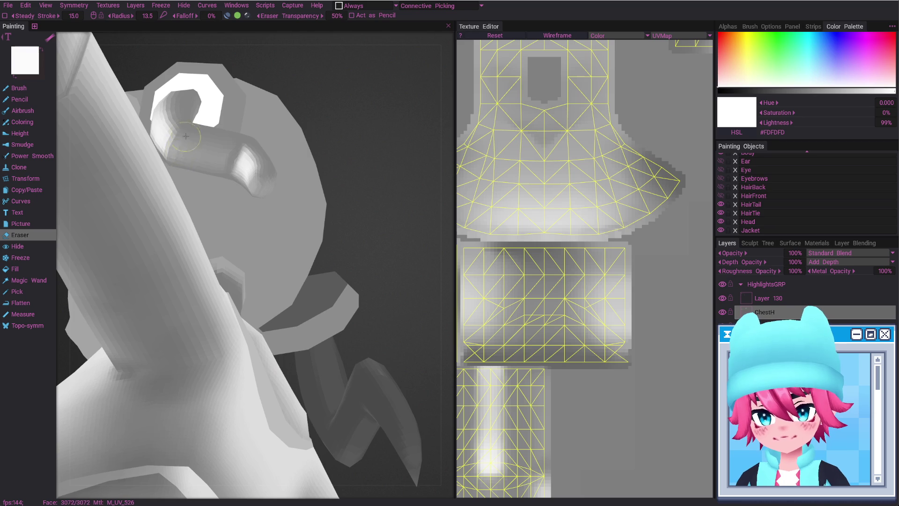
{"action": "mouse_move", "coordinate": [193, 140]}
{"action": "left_mouse_down", "text": "alt"}
{"action": "mouse_move", "coordinate": [242, 175]}
{"action": "mouse_move", "coordinate": [248, 185]}
{"action": "mouse_move", "coordinate": [205, 154]}
{"action": "mouse_move", "coordinate": [225, 196]}
{"action": "mouse_move", "coordinate": [284, 251]}
{"action": "left_mouse_up", "text": "alt"}
{"action": "key", "text": "b"}
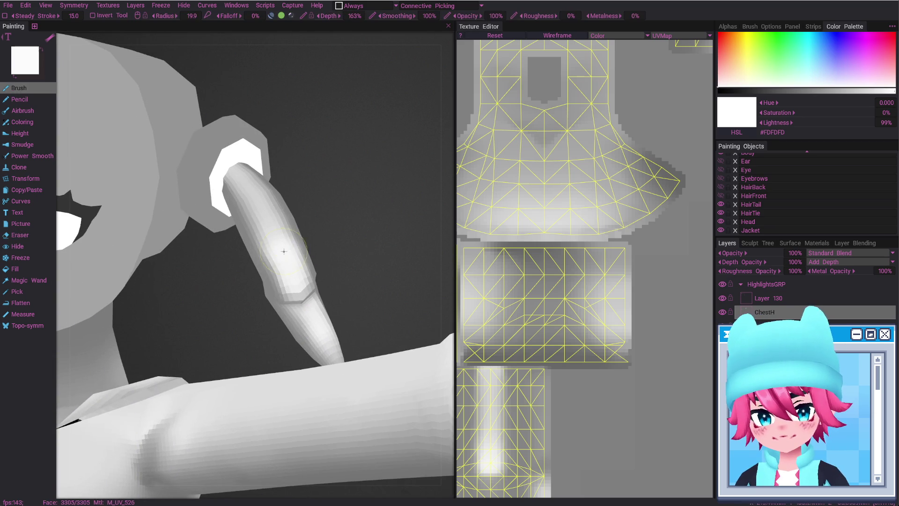
Zoom out, rotate to a front view of the head, and frame the torso up close.
{"action": "mouse_move", "coordinate": [322, 288]}
{"action": "left_mouse_down", "text": "alt"}
{"action": "mouse_move", "coordinate": [333, 281]}
{"action": "mouse_move", "coordinate": [309, 281]}
{"action": "left_mouse_up", "text": "alt"}
{"action": "right_click_drag", "start_coordinate": [308, 281], "coordinate": [345, 387], "text": "alt"}
{"action": "mouse_move", "coordinate": [314, 305]}
{"action": "right_mouse_down", "text": "alt"}
{"action": "mouse_move", "coordinate": [323, 279]}
{"action": "mouse_move", "coordinate": [295, 298]}
{"action": "mouse_move", "coordinate": [265, 262]}
{"action": "mouse_move", "coordinate": [302, 280]}
{"action": "right_mouse_up", "text": "alt"}
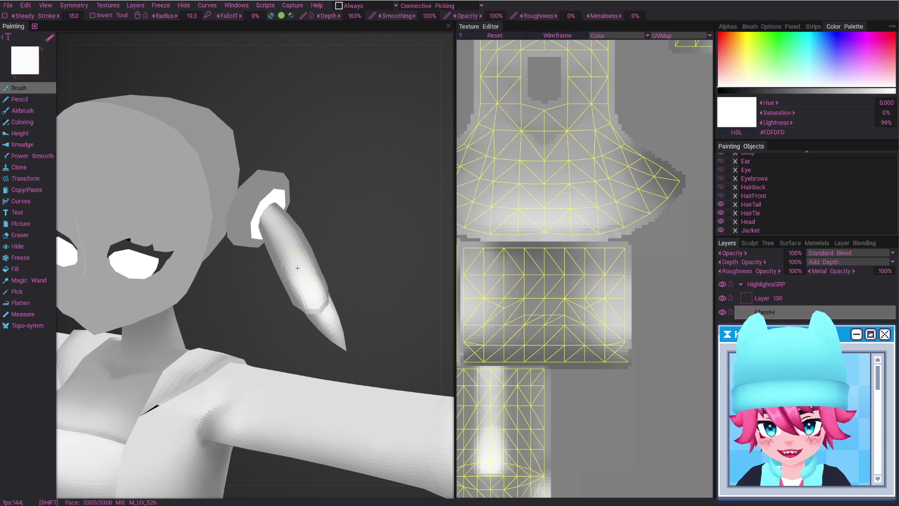
{"action": "mouse_move", "coordinate": [306, 279]}
{"action": "left_mouse_down", "text": "alt"}
{"action": "mouse_move", "coordinate": [329, 267]}
{"action": "mouse_move", "coordinate": [337, 311]}
{"action": "mouse_move", "coordinate": [301, 251]}
{"action": "mouse_move", "coordinate": [324, 334]}
{"action": "mouse_move", "coordinate": [265, 310]}
{"action": "mouse_move", "coordinate": [274, 343]}
{"action": "left_mouse_up", "text": "alt"}
{"action": "mouse_move", "coordinate": [272, 373]}
{"action": "right_mouse_down", "text": "alt"}
{"action": "mouse_move", "coordinate": [278, 324]}
{"action": "mouse_move", "coordinate": [249, 247]}
{"action": "right_mouse_up", "text": "alt"}
{"action": "mouse_move", "coordinate": [248, 247]}
{"action": "left_mouse_down", "text": "alt"}
{"action": "mouse_move", "coordinate": [285, 295]}
{"action": "mouse_move", "coordinate": [199, 339]}
{"action": "left_mouse_up", "text": "alt"}
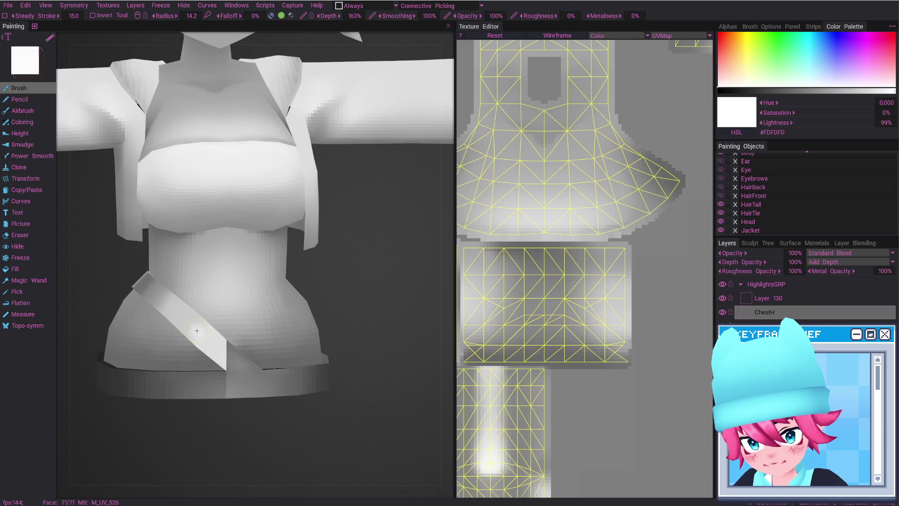
Close the symmetry settings, zoom onto the UV island, and set brush radius to 27.3.
{"action": "key", "text": "s"}
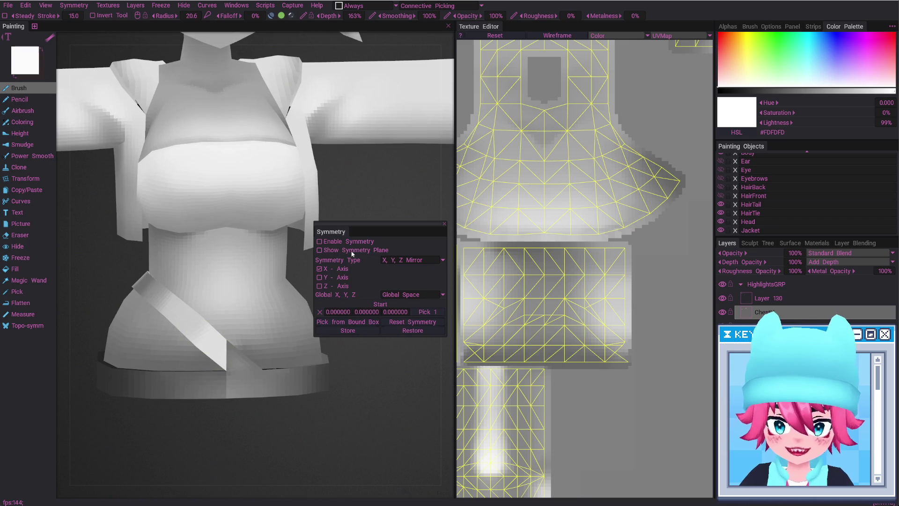
{"action": "left_click_drag", "start_coordinate": [300, 328], "coordinate": [200, 331], "text": "alt"}
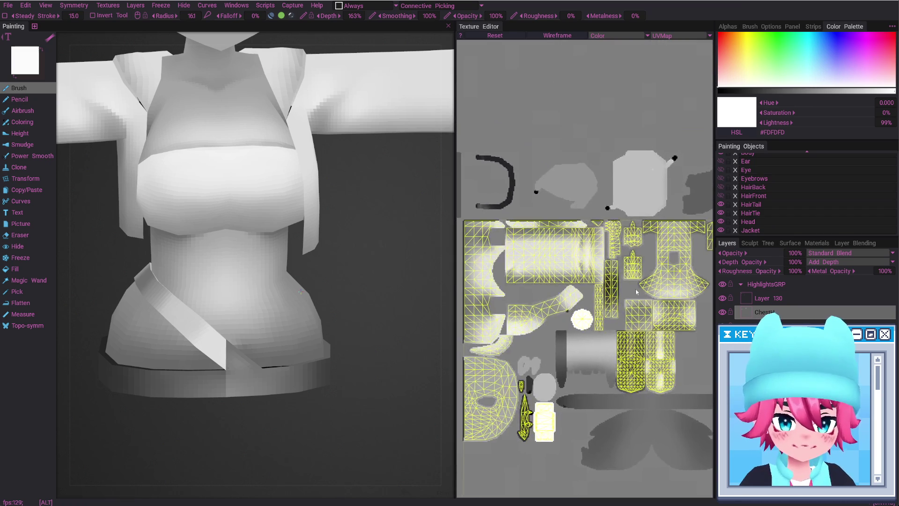
{"action": "scroll", "coordinate": [555, 254], "scroll_direction": "up", "scroll_amount": 3}
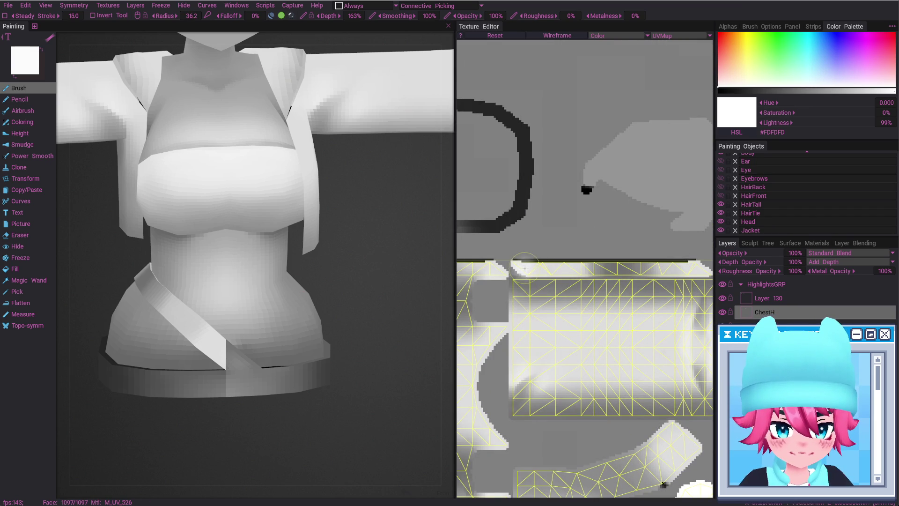
{"action": "right_click_drag", "start_coordinate": [539, 270], "coordinate": [525, 267]}
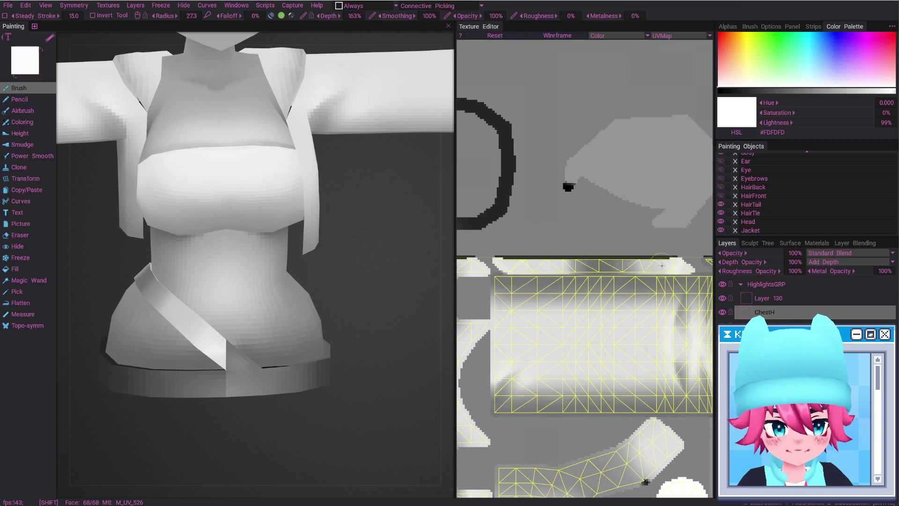
Return to a near-front view and send the painted texture to Photoshop.
{"action": "scroll", "coordinate": [311, 295], "scroll_direction": "up", "scroll_amount": 2}
{"action": "scroll", "coordinate": [319, 328], "scroll_direction": "down", "scroll_amount": 3}
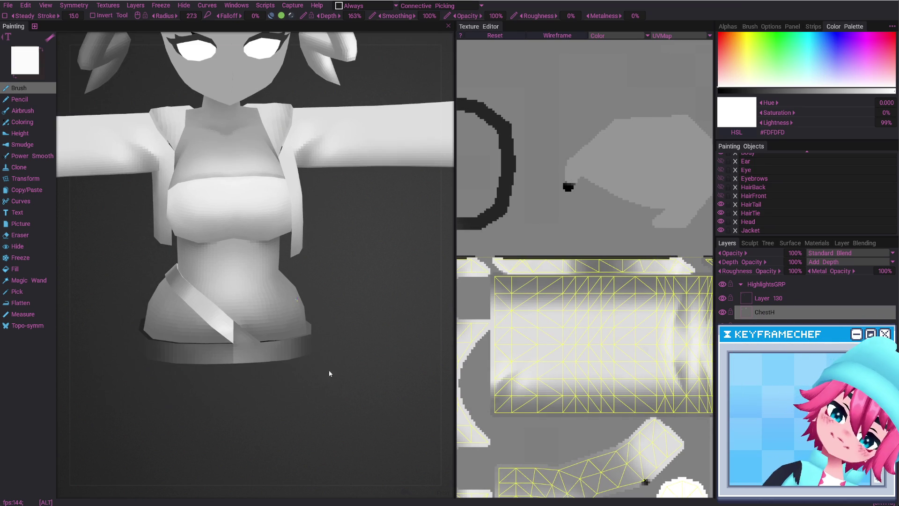
{"action": "scroll", "coordinate": [326, 358], "scroll_direction": "down", "scroll_amount": 2}
{"action": "left_click_drag", "start_coordinate": [325, 358], "coordinate": [299, 337], "text": "alt"}
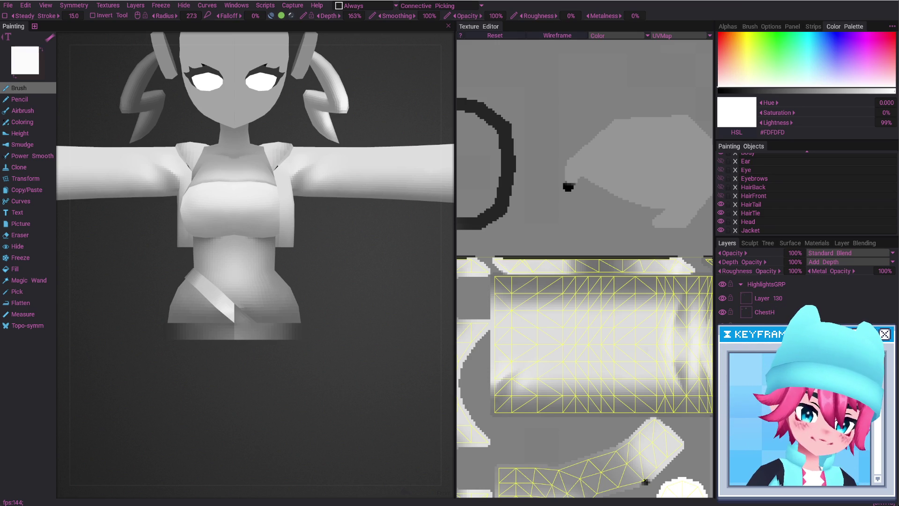
{"action": "key", "text": "ctrl+s"}
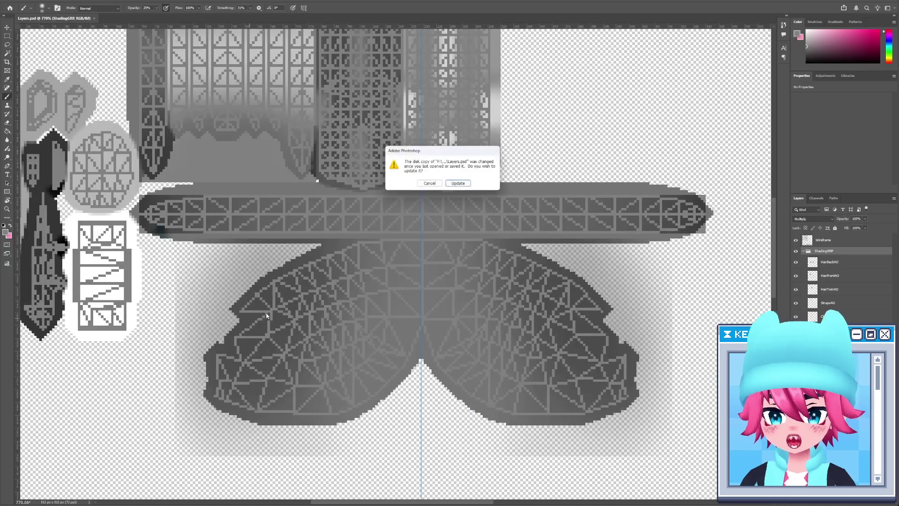
Accept the update of the changed Layers.psd in Photoshop.
{"action": "left_click", "coordinate": [458, 183]}
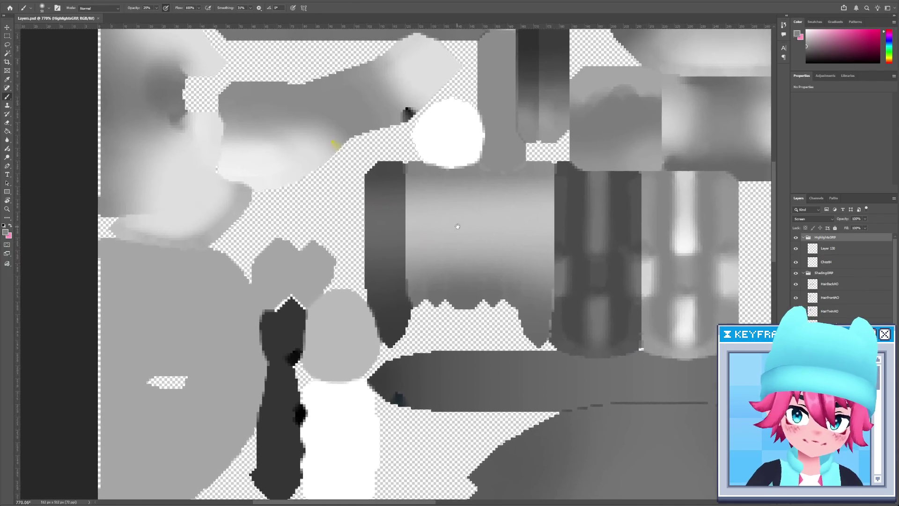
{"action": "scroll", "coordinate": [807, 280], "scroll_direction": "down", "scroll_amount": 2}
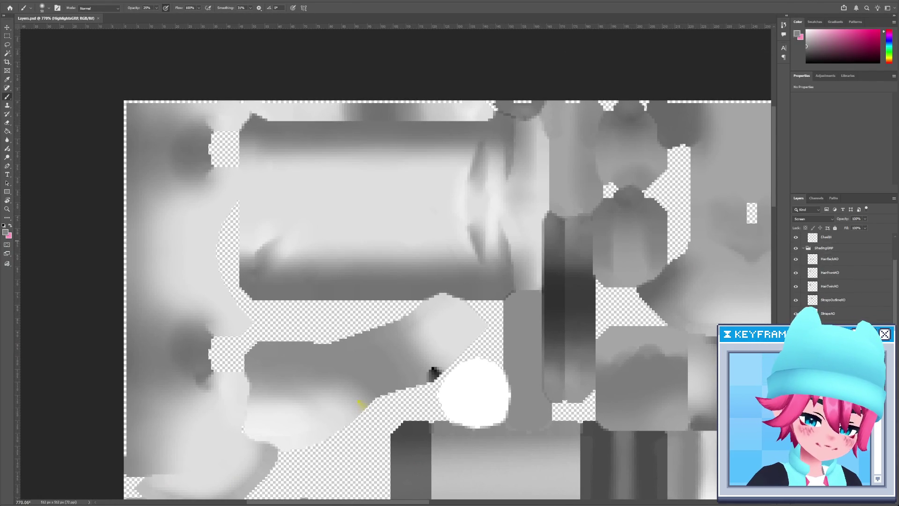
{"action": "scroll", "coordinate": [807, 290], "scroll_direction": "up", "scroll_amount": 2}
{"action": "scroll", "coordinate": [807, 281], "scroll_direction": "down", "scroll_amount": 2}
{"action": "scroll", "coordinate": [845, 239], "scroll_direction": "up", "scroll_amount": 2}
Set the Wireframe layer's blend mode to Multiply.
{"action": "left_click_drag", "start_coordinate": [846, 235], "coordinate": [848, 237]}
{"action": "left_click", "coordinate": [848, 239]}
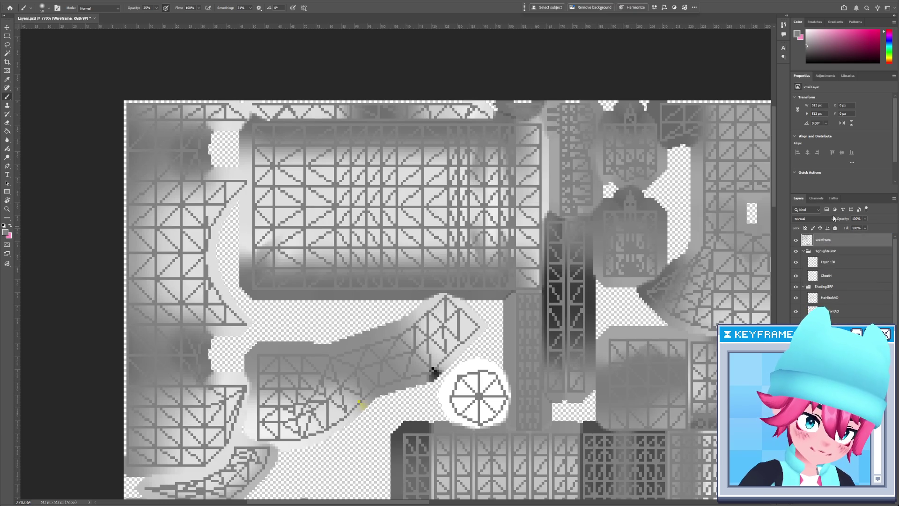
{"action": "left_click", "coordinate": [833, 219]}
{"action": "left_click", "coordinate": [821, 248]}
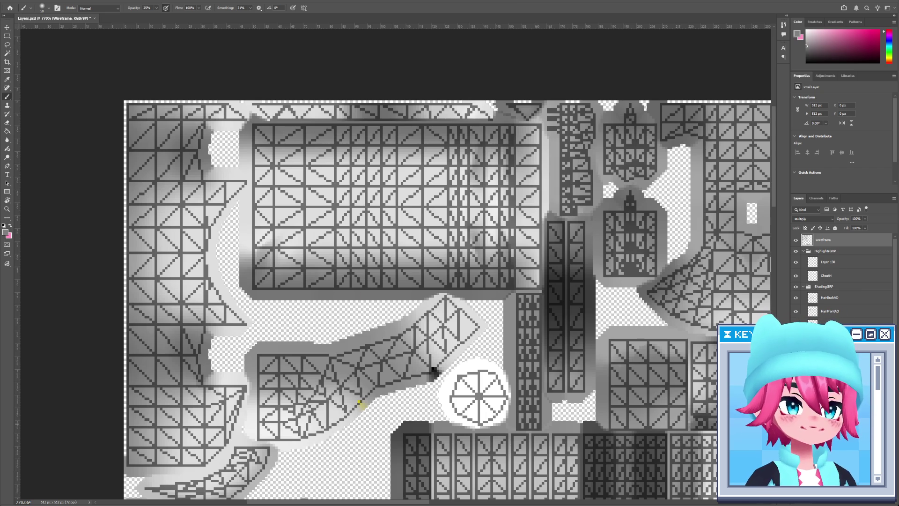
Select Layer 130, then an ambient-occlusion shading layer.
{"action": "left_click", "coordinate": [838, 265]}
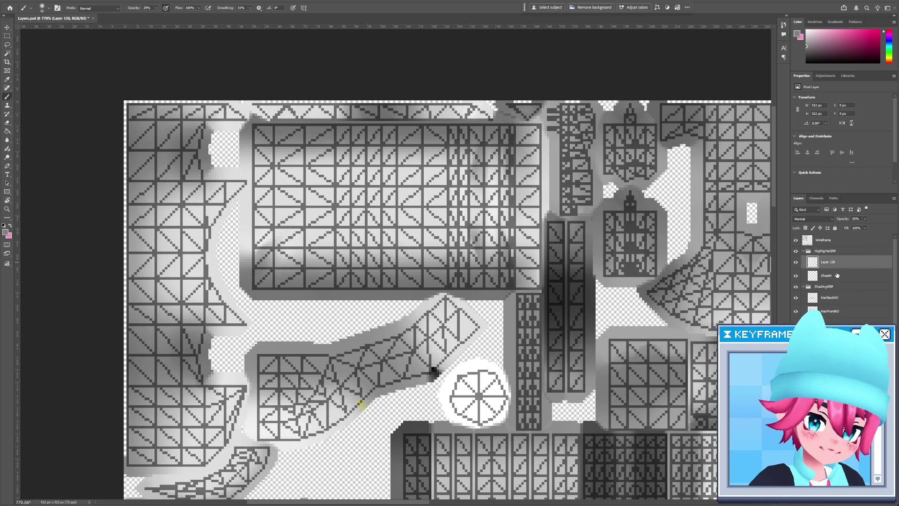
{"action": "left_click", "coordinate": [849, 323]}
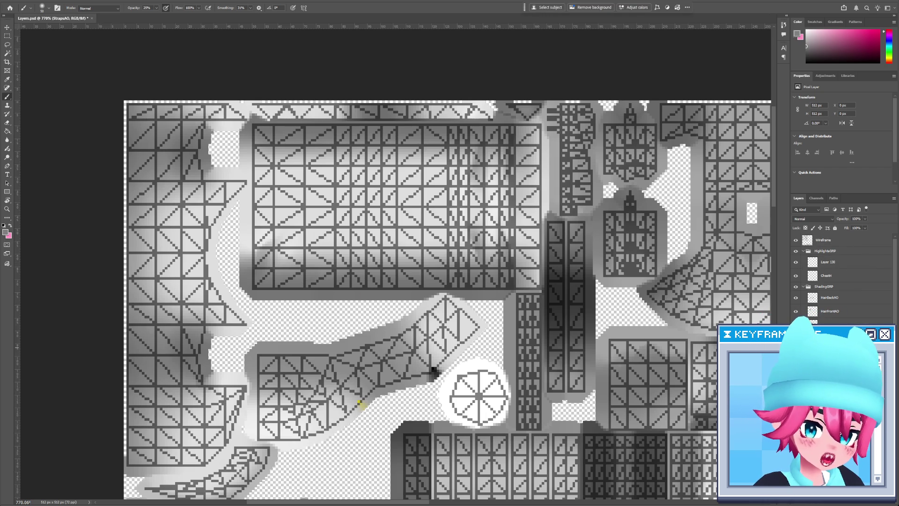
{"action": "scroll", "coordinate": [454, 212], "scroll_direction": "up", "scroll_amount": 2, "text": "alt"}
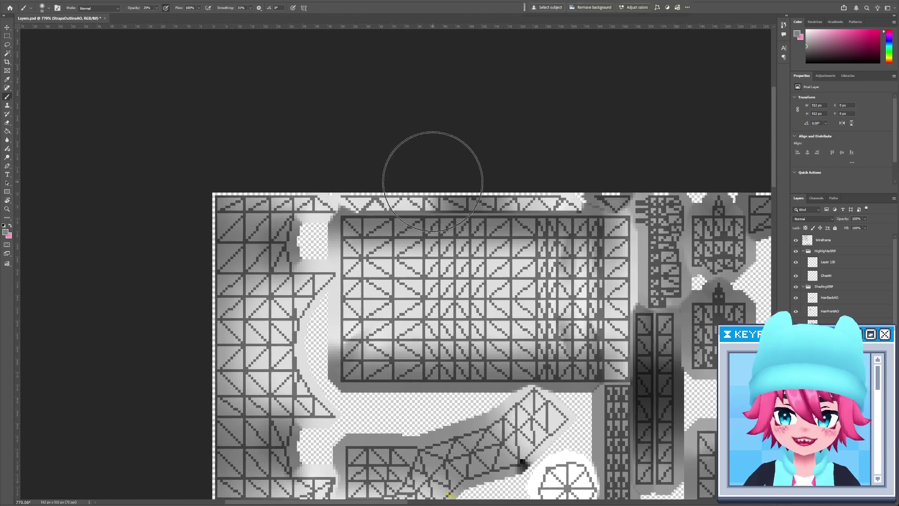
Select the thin strip along the texture's top edge with the Rectangular Marquee.
{"action": "key", "text": "m"}
{"action": "scroll", "coordinate": [426, 193], "scroll_direction": "up", "scroll_amount": 2, "text": "alt"}
{"action": "mouse_move", "coordinate": [293, 199]}
{"action": "left_mouse_down"}
{"action": "mouse_move", "coordinate": [565, 225]}
{"action": "mouse_move", "coordinate": [768, 226]}
{"action": "mouse_move", "coordinate": [486, 226]}
{"action": "left_mouse_up"}
{"action": "scroll", "coordinate": [485, 226], "scroll_direction": "left", "scroll_amount": 5, "text": "ctrl"}
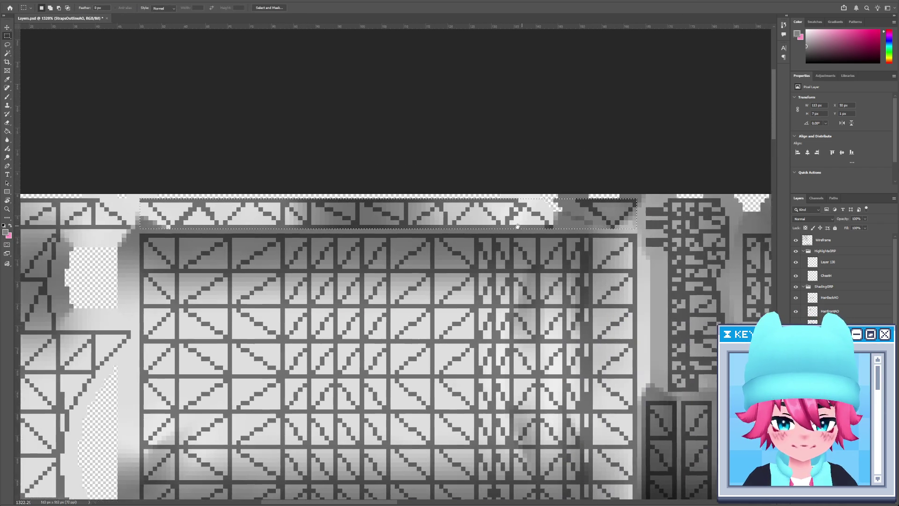
Hide the Wireframe layer and paint a dark line along the strip's lower edge with a small brush.
{"action": "key", "text": "b"}
{"action": "key", "text": "bracketleft"}
{"action": "key", "text": "bracketleft"}
{"action": "key", "text": "bracketleft"}
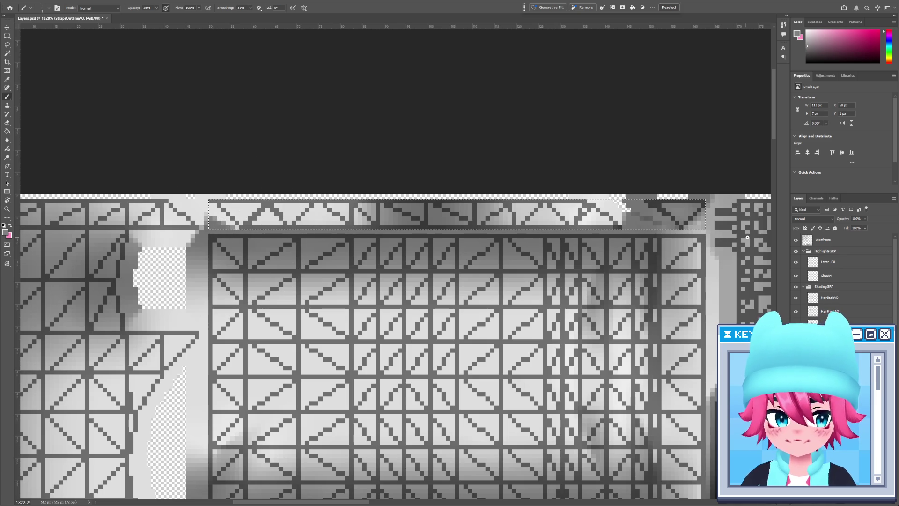
{"action": "left_click", "coordinate": [795, 241]}
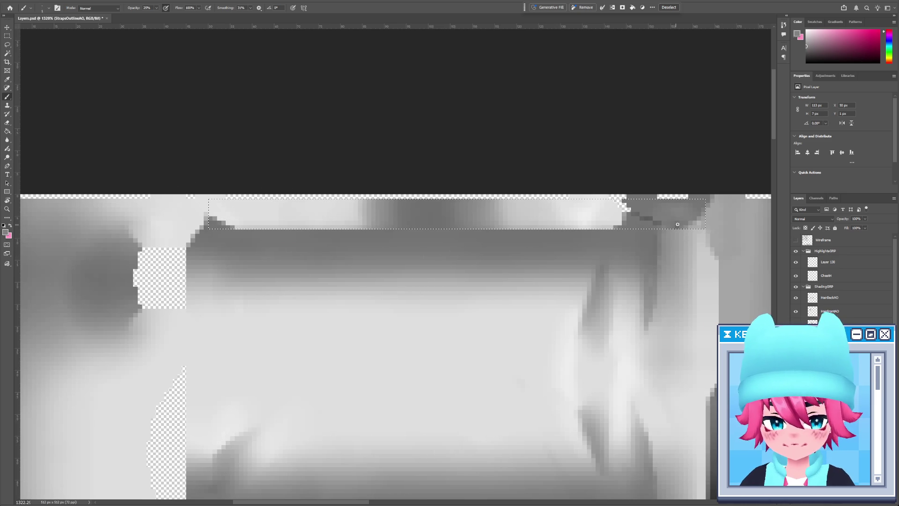
{"action": "left_click_drag", "start_coordinate": [706, 226], "coordinate": [217, 227]}
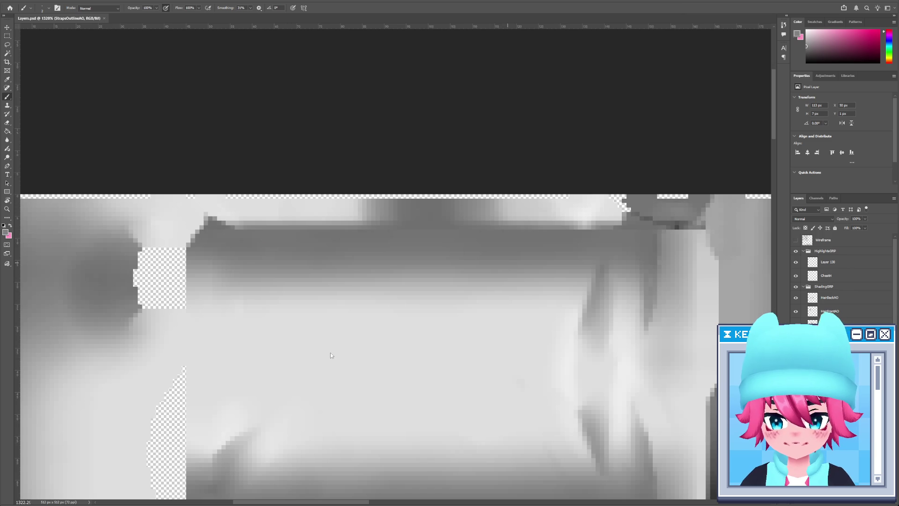
{"action": "key", "text": "alt+Tab"}
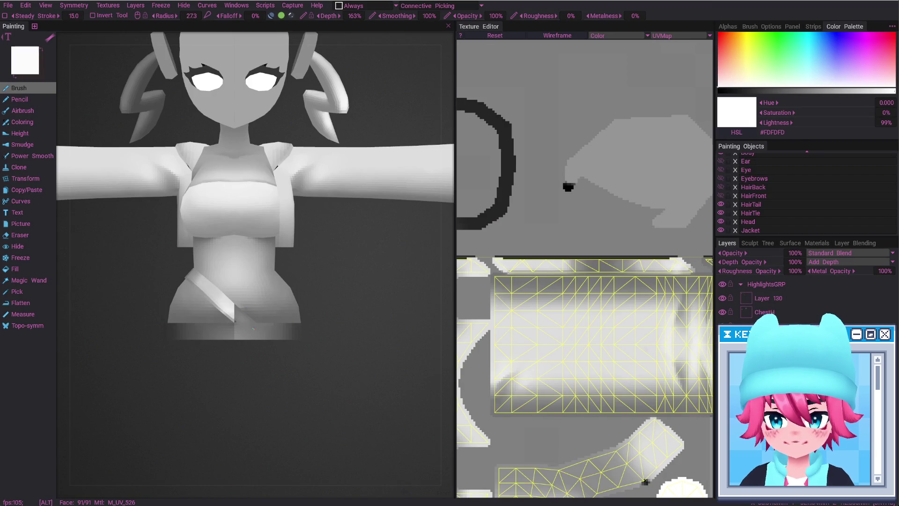
Deselect the strip and turn the Wireframe overlay back on.
{"action": "key", "text": "alt+Tab"}
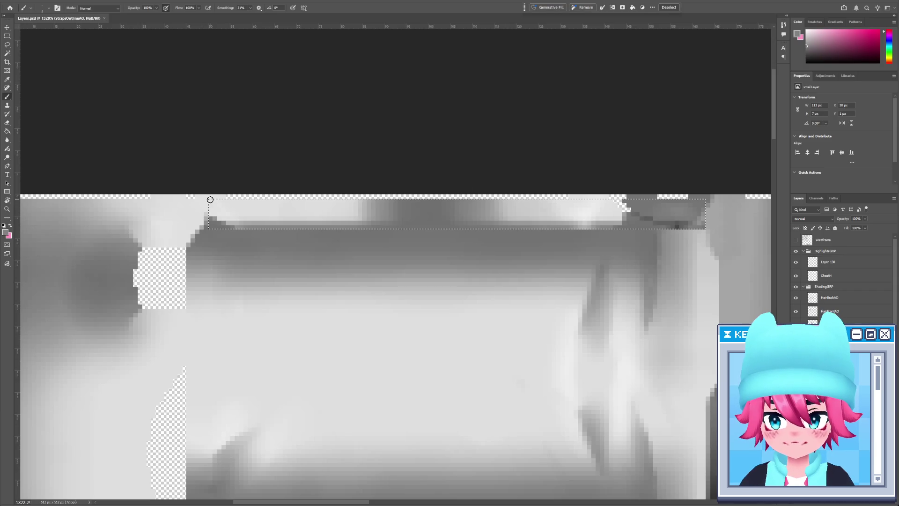
{"action": "mouse_move", "coordinate": [210, 197]}
{"action": "left_mouse_down"}
{"action": "mouse_move", "coordinate": [305, 263]}
{"action": "mouse_move", "coordinate": [484, 270]}
{"action": "left_mouse_up"}
{"action": "key", "text": "ctrl+d"}
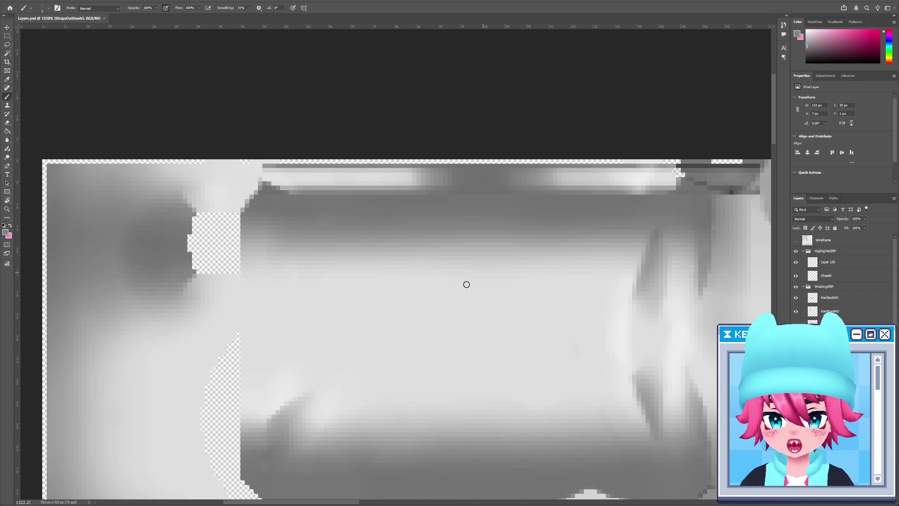
{"action": "key", "text": "alt+Tab"}
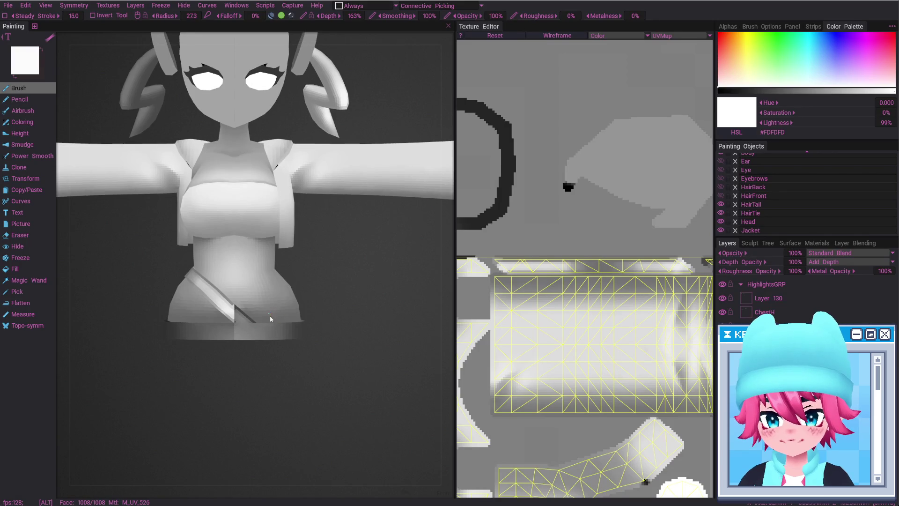
{"action": "key", "text": "alt+Tab"}
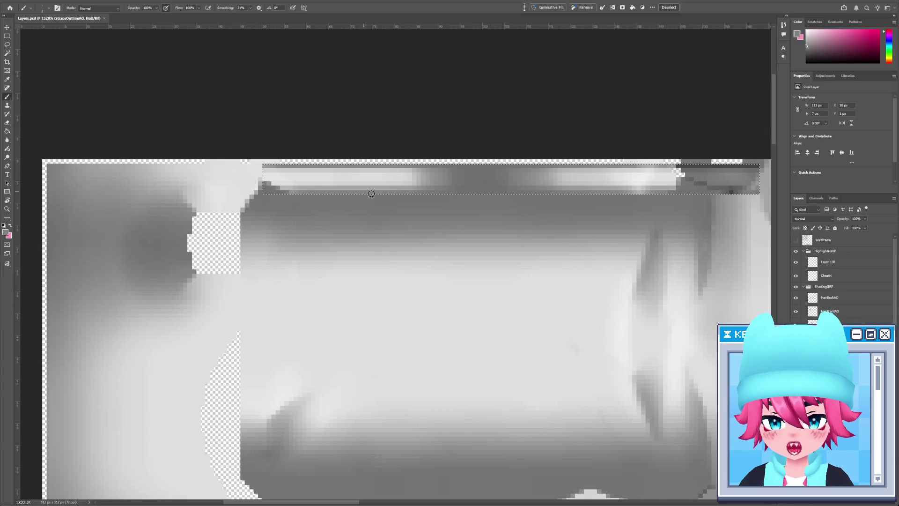
{"action": "left_click", "coordinate": [796, 241]}
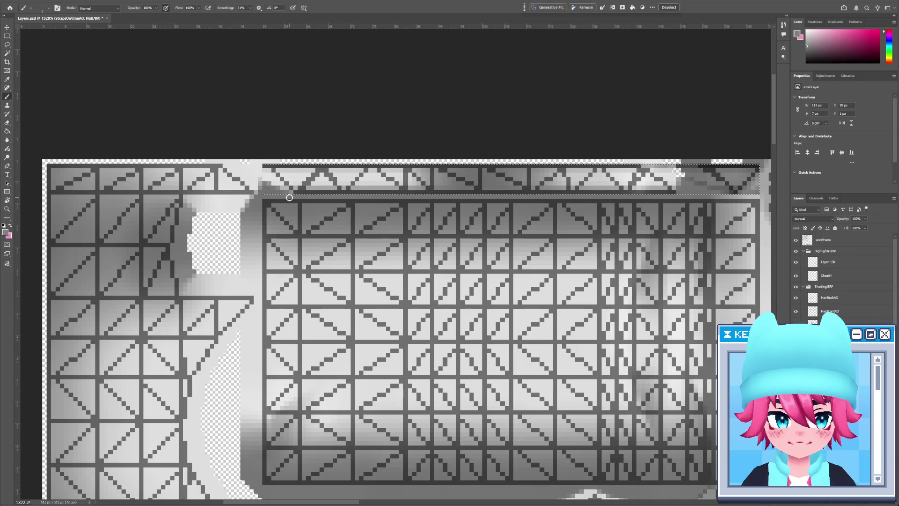
Compare against the UVs in 3D-Coat and darken the strip's bottom edge.
{"action": "key", "text": "alt+Tab"}
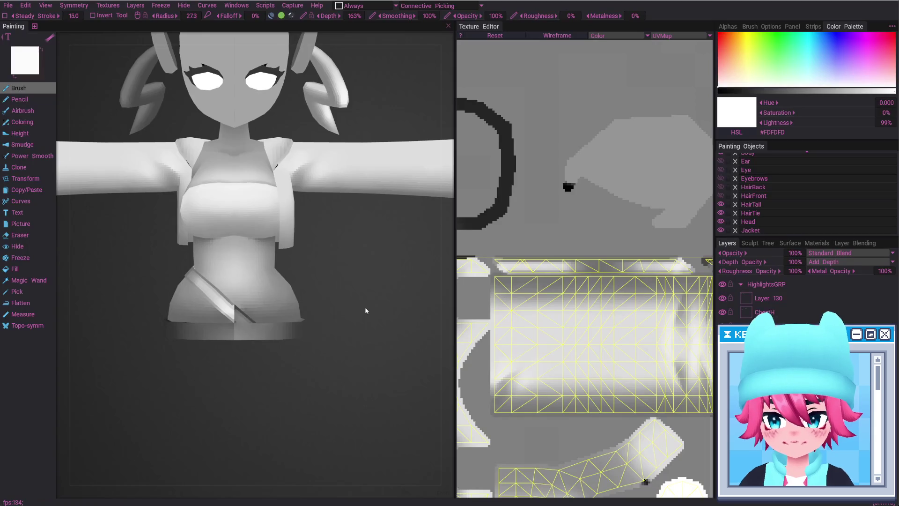
{"action": "mouse_move", "coordinate": [616, 276]}
{"action": "middle_mouse_down"}
{"action": "mouse_move", "coordinate": [583, 281]}
{"action": "mouse_move", "coordinate": [604, 281]}
{"action": "middle_mouse_up"}
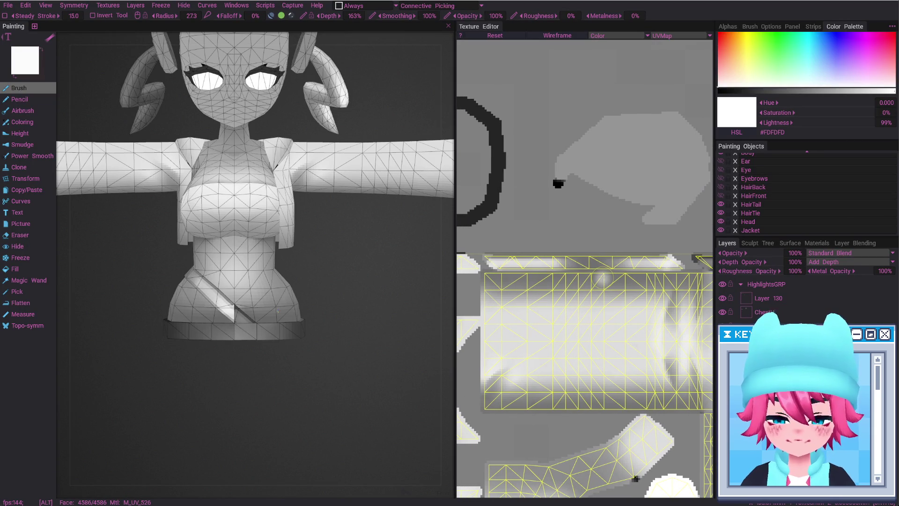
{"action": "key", "text": "alt+Tab"}
{"action": "left_click_drag", "start_coordinate": [295, 193], "coordinate": [319, 193]}
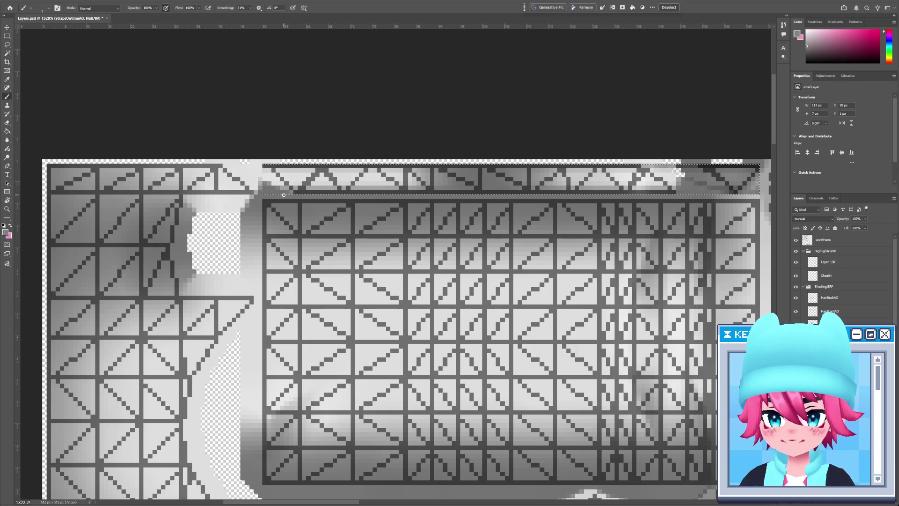
{"action": "key", "text": "alt+Tab"}
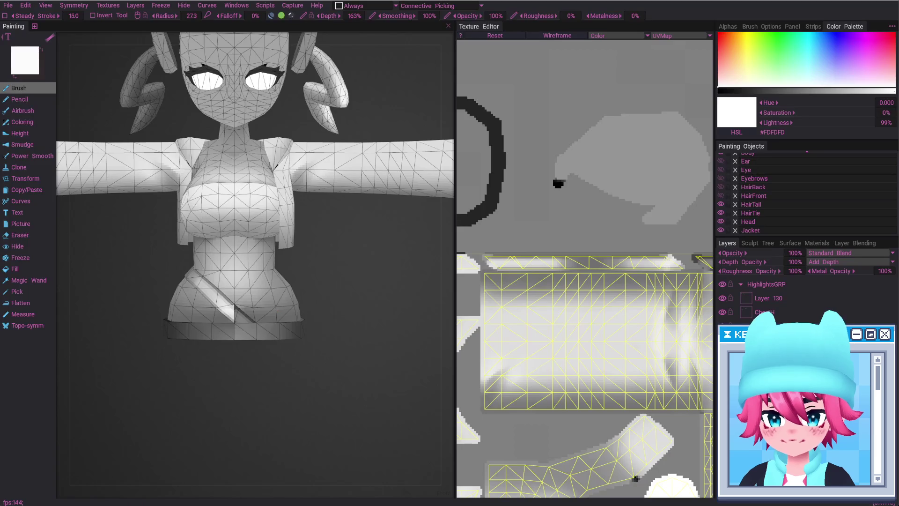
Orbit the model in 3D-Coat from rear three-quarter to front to check the result.
{"action": "scroll", "coordinate": [353, 307], "scroll_direction": "down", "scroll_amount": 3}
{"action": "mouse_move", "coordinate": [317, 357]}
{"action": "left_mouse_down"}
{"action": "mouse_move", "coordinate": [273, 285]}
{"action": "mouse_move", "coordinate": [319, 301]}
{"action": "left_mouse_up"}
{"action": "scroll", "coordinate": [354, 194], "scroll_direction": "up", "scroll_amount": 6}
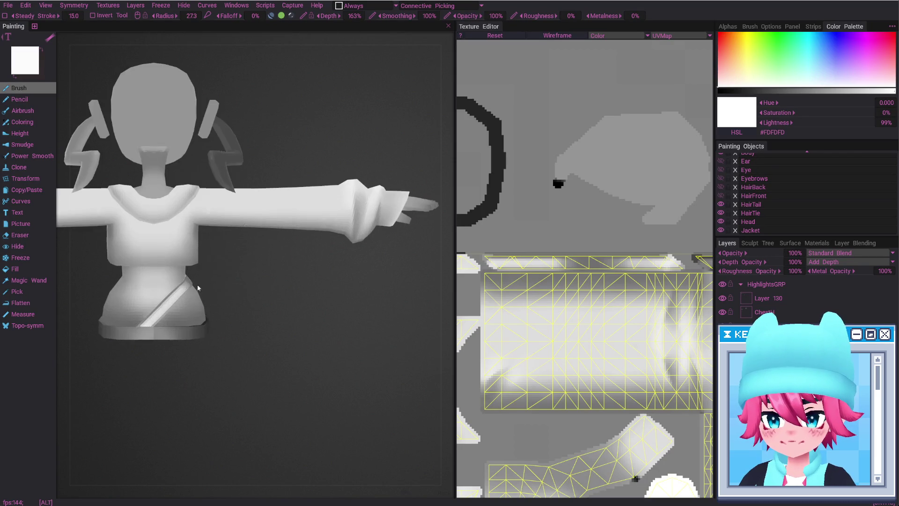
{"action": "mouse_move", "coordinate": [354, 193]}
{"action": "left_mouse_down"}
{"action": "mouse_move", "coordinate": [348, 227]}
{"action": "mouse_move", "coordinate": [348, 202]}
{"action": "left_mouse_up"}
{"action": "key", "text": "alt+Tab"}
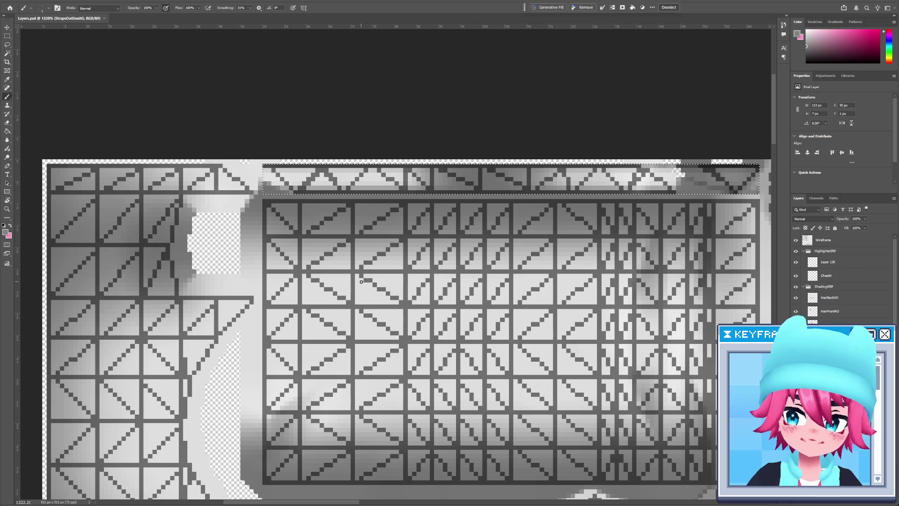
Pan across the strap texture and make ChestH the working layer.
{"action": "mouse_move", "coordinate": [639, 321]}
{"action": "left_mouse_down"}
{"action": "mouse_move", "coordinate": [550, 321]}
{"action": "mouse_move", "coordinate": [568, 323]}
{"action": "left_mouse_up"}
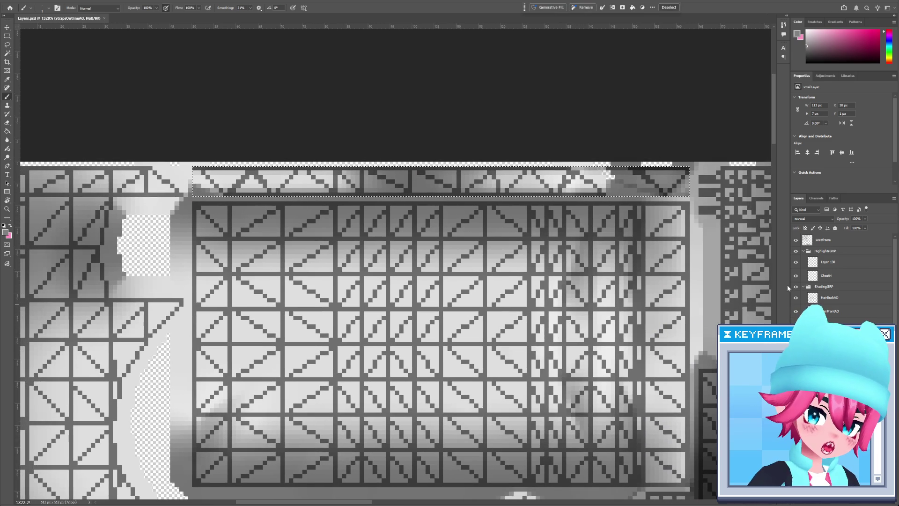
{"action": "left_click", "coordinate": [829, 275]}
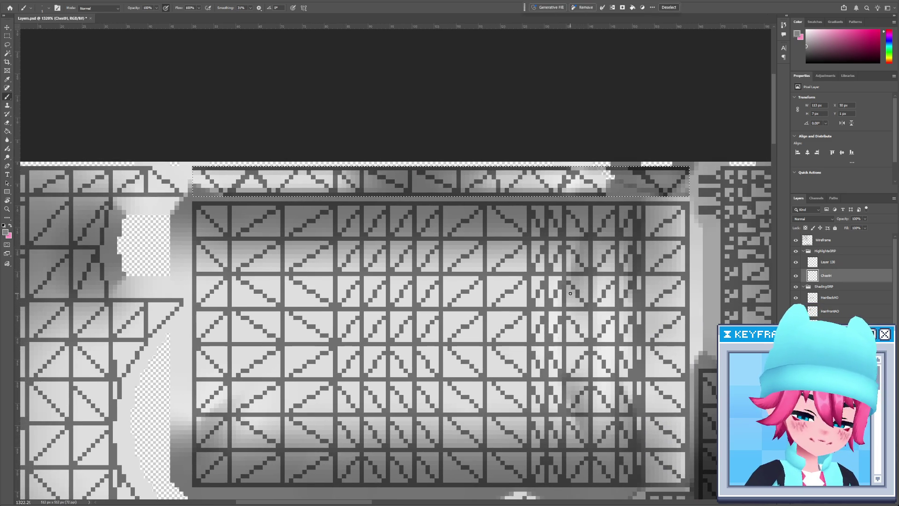
{"action": "key", "text": "alt+Tab"}
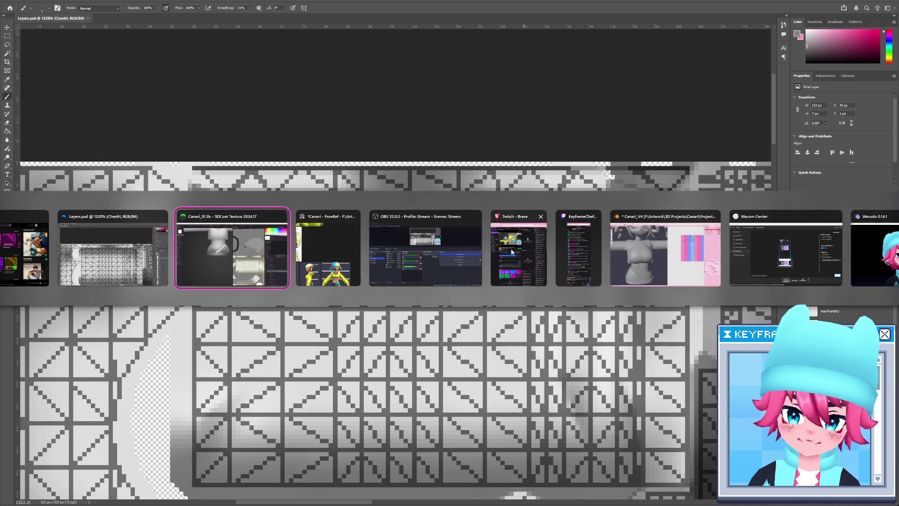
Orbit and zoom the 3D-Coat view to inspect the chest strap near the neck.
{"action": "mouse_move", "coordinate": [375, 291]}
{"action": "left_mouse_down", "text": "alt"}
{"action": "mouse_move", "coordinate": [342, 217]}
{"action": "mouse_move", "coordinate": [301, 251]}
{"action": "left_mouse_up", "text": "alt"}
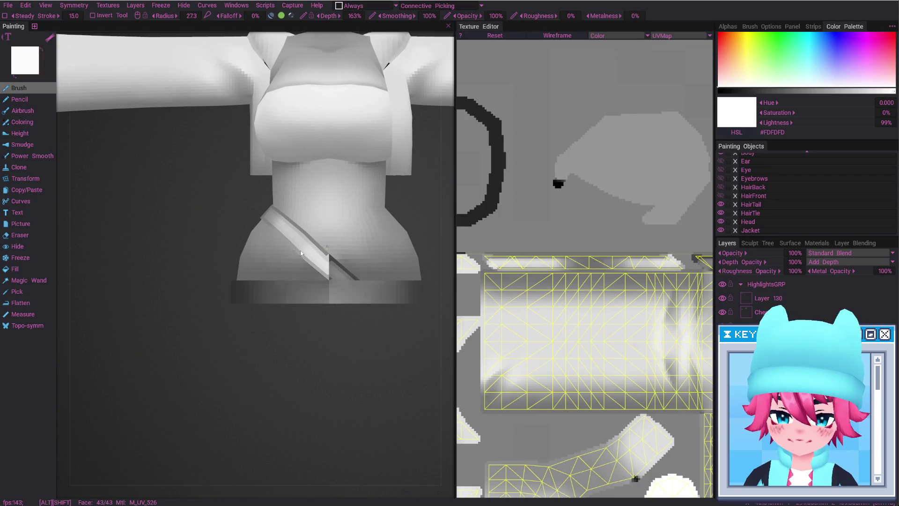
{"action": "right_click_drag", "start_coordinate": [338, 293], "coordinate": [328, 166], "text": "alt"}
{"action": "right_click_drag", "start_coordinate": [346, 205], "coordinate": [347, 303], "text": "alt"}
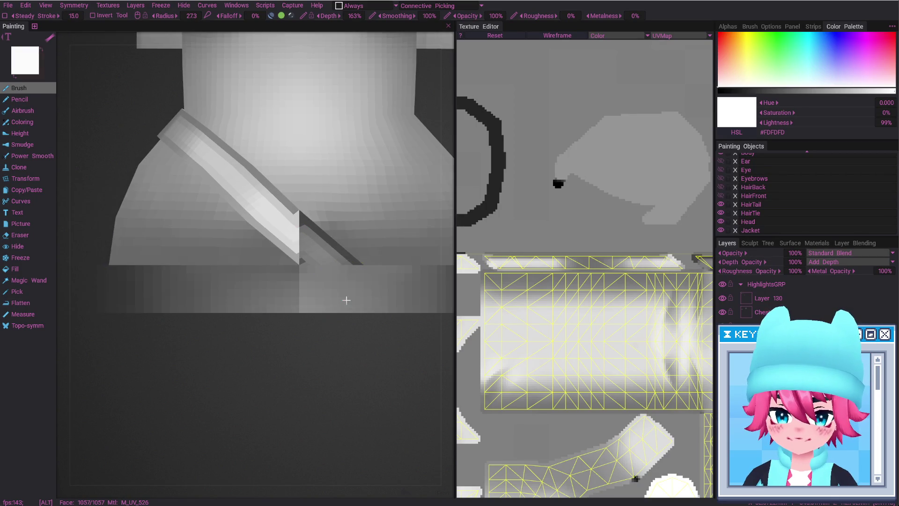
In Photoshop, shrink the eraser to a tiny size and make StrapsOutlineAO the working layer.
{"action": "key", "text": "alt+Tab"}
{"action": "scroll", "coordinate": [618, 199], "scroll_direction": "up", "scroll_amount": 1}
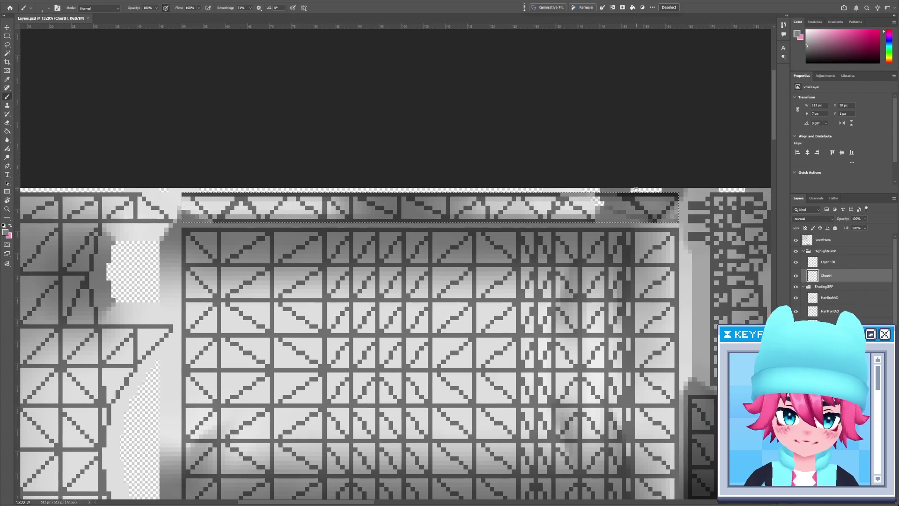
{"action": "key", "text": "bracketleft"}
{"action": "key", "text": "bracketleft"}
{"action": "key", "text": "bracketleft"}
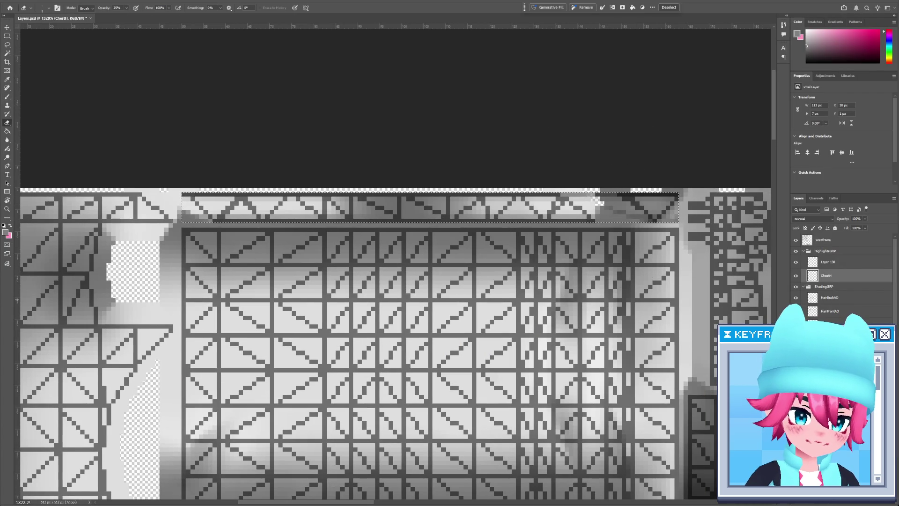
{"action": "left_click", "coordinate": [598, 202], "text": "ctrl"}
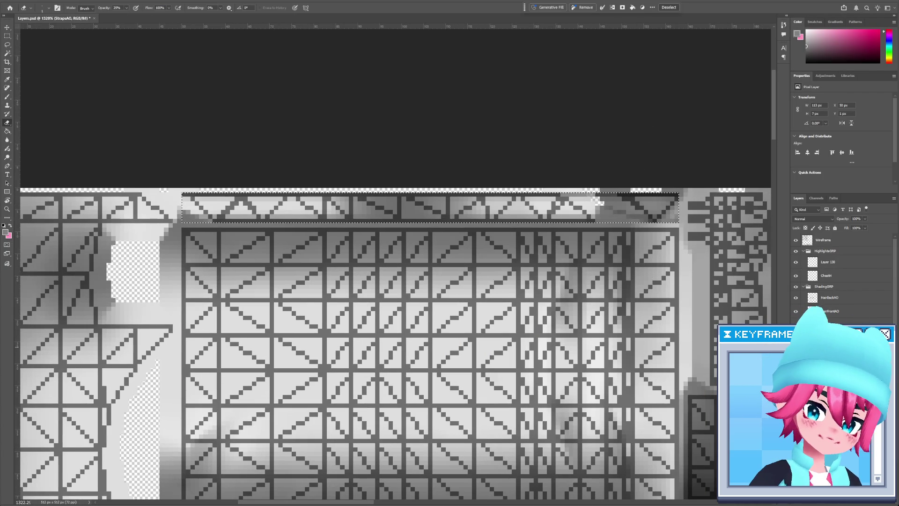
{"action": "key", "text": "alt+bracketright"}
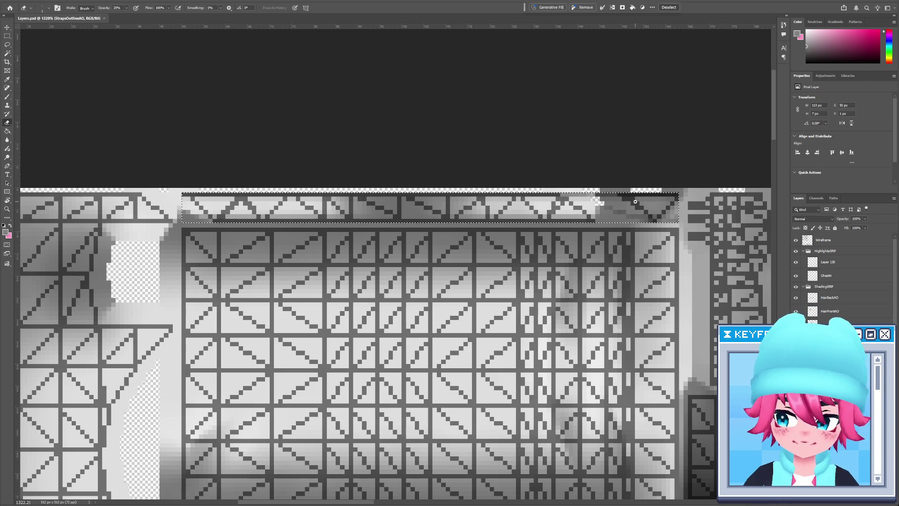
{"action": "key", "text": "alt+Tab"}
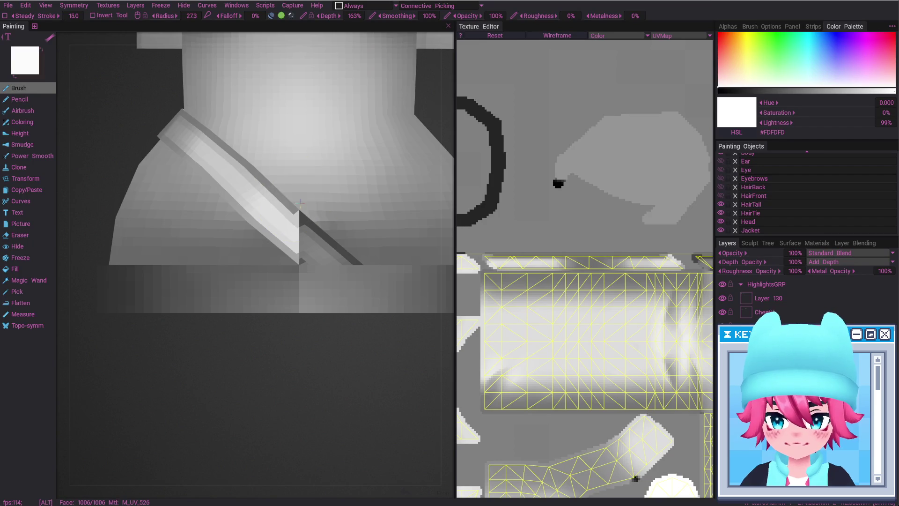
Orbit and zoom around the T-posed model to check the waist strap from side, back and front.
{"action": "mouse_move", "coordinate": [301, 203]}
{"action": "right_mouse_down", "text": "alt"}
{"action": "mouse_move", "coordinate": [345, 237]}
{"action": "mouse_move", "coordinate": [272, 286]}
{"action": "right_mouse_up", "text": "alt"}
{"action": "scroll", "coordinate": [272, 285], "scroll_direction": "up", "scroll_amount": 10}
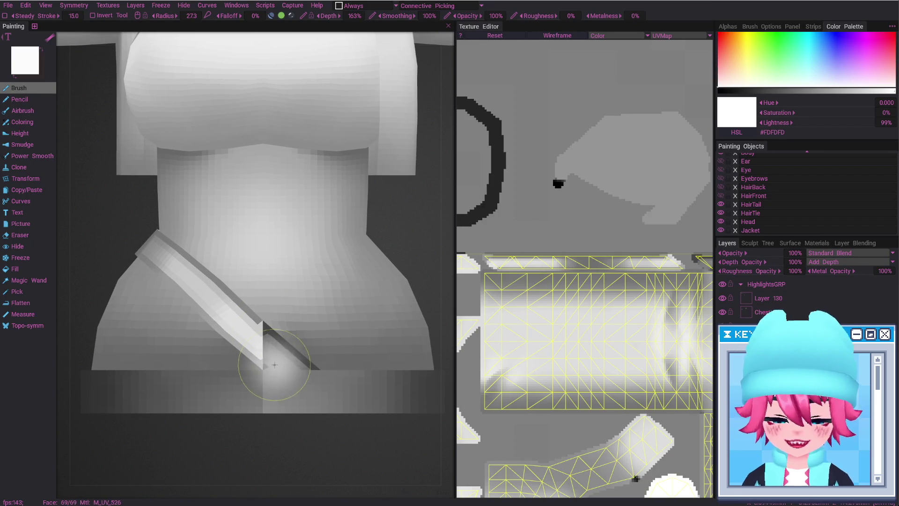
{"action": "mouse_move", "coordinate": [292, 372]}
{"action": "right_mouse_down", "text": "alt"}
{"action": "mouse_move", "coordinate": [297, 305]}
{"action": "mouse_move", "coordinate": [284, 318]}
{"action": "right_mouse_up", "text": "alt"}
{"action": "mouse_move", "coordinate": [255, 319]}
{"action": "left_mouse_down", "text": "alt"}
{"action": "mouse_move", "coordinate": [268, 363]}
{"action": "mouse_move", "coordinate": [243, 307]}
{"action": "mouse_move", "coordinate": [339, 295]}
{"action": "left_mouse_up", "text": "alt"}
{"action": "mouse_move", "coordinate": [257, 338]}
{"action": "right_mouse_down", "text": "alt"}
{"action": "mouse_move", "coordinate": [338, 342]}
{"action": "mouse_move", "coordinate": [319, 353]}
{"action": "right_mouse_up", "text": "alt"}
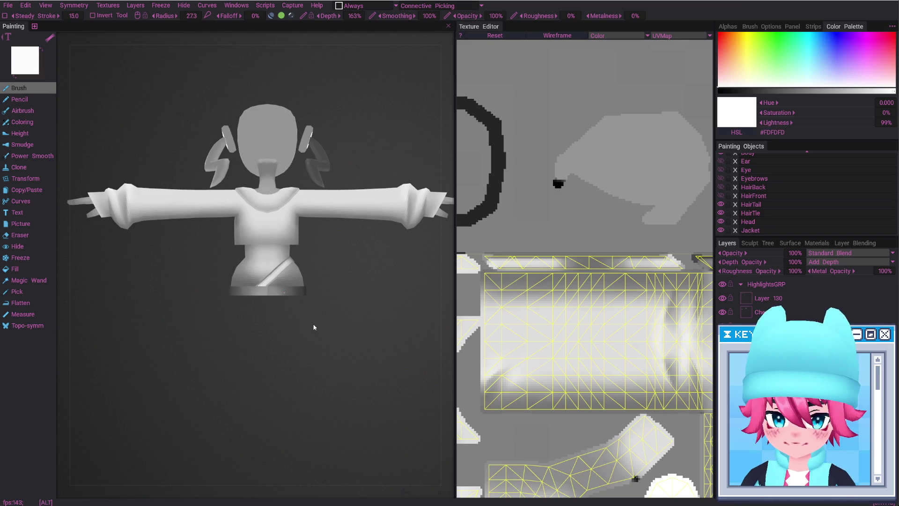
{"action": "left_click_drag", "start_coordinate": [232, 248], "coordinate": [413, 252], "text": "alt"}
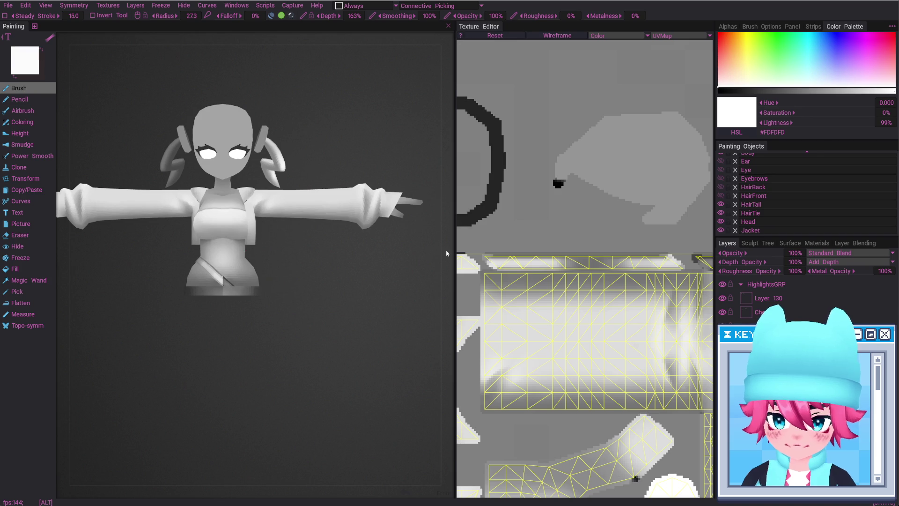
{"action": "key", "text": "alt+Tab"}
{"action": "key", "text": "alt+Tab"}
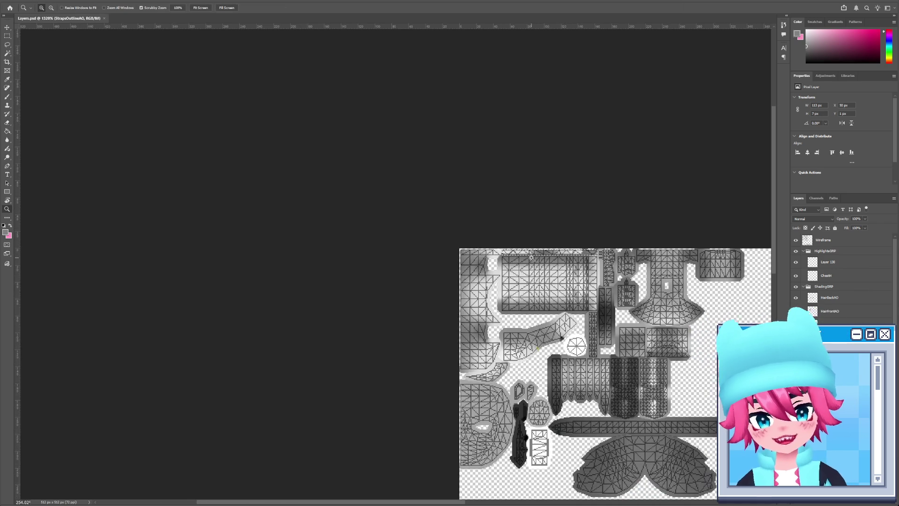
Clear the selection and frame the UV islands and the character's head and chest for comparison.
{"action": "scroll", "coordinate": [531, 257], "scroll_direction": "down", "scroll_amount": 3}
{"action": "key", "text": "ctrl+d"}
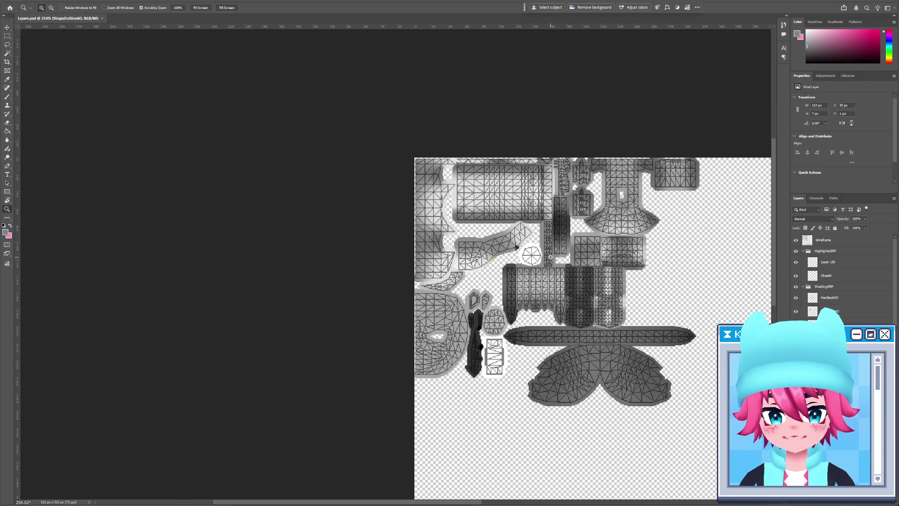
{"action": "left_click_drag", "start_coordinate": [572, 237], "coordinate": [598, 251]}
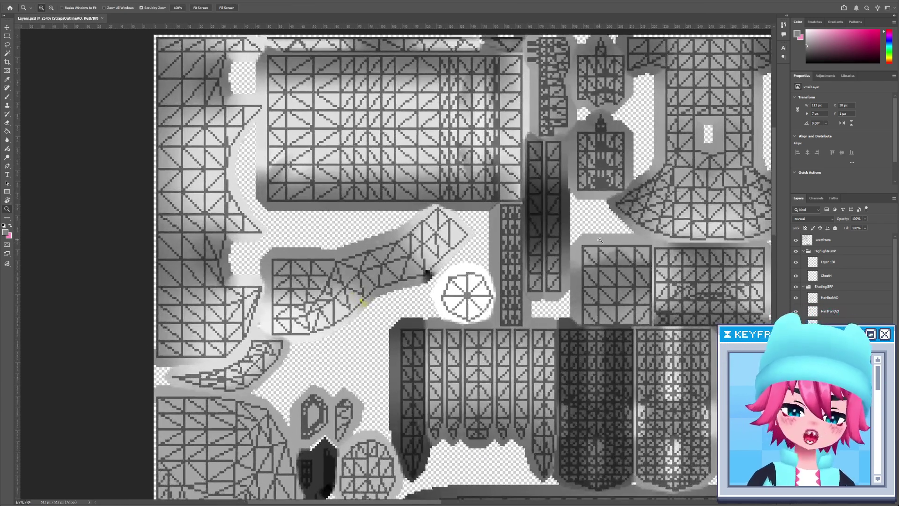
{"action": "key", "text": "alt+Tab"}
{"action": "key", "text": "Tab"}
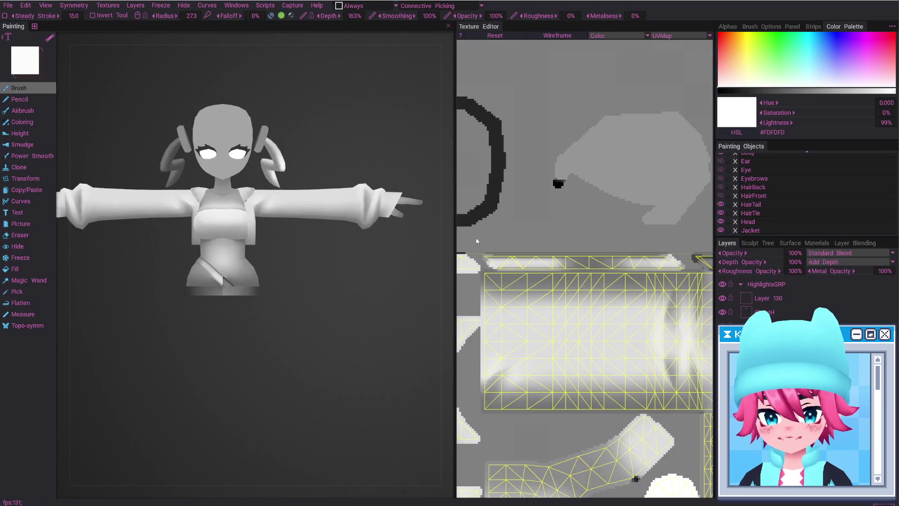
{"action": "middle_click_drag", "start_coordinate": [329, 322], "coordinate": [367, 414]}
{"action": "mouse_move", "coordinate": [366, 414]}
{"action": "right_mouse_down"}
{"action": "mouse_move", "coordinate": [432, 445]}
{"action": "mouse_move", "coordinate": [353, 407]}
{"action": "mouse_move", "coordinate": [346, 373]}
{"action": "right_mouse_up"}
{"action": "middle_click_drag", "start_coordinate": [346, 373], "coordinate": [329, 254]}
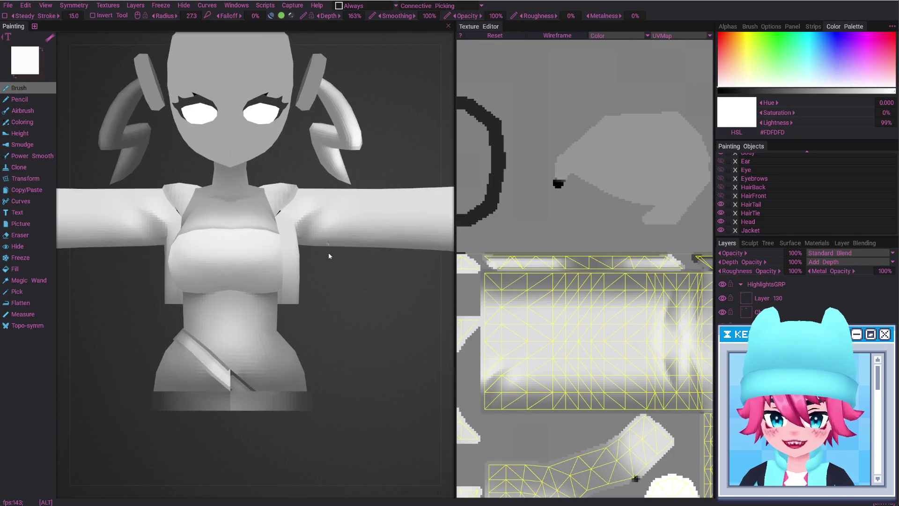
{"action": "key", "text": "alt+Tab"}
Darken the ends of a thin strap column, copy it to its own layer, and shift it 9 px right.
{"action": "mouse_move", "coordinate": [491, 161]}
{"action": "left_mouse_down"}
{"action": "mouse_move", "coordinate": [488, 223]}
{"action": "mouse_move", "coordinate": [498, 255]}
{"action": "left_mouse_up"}
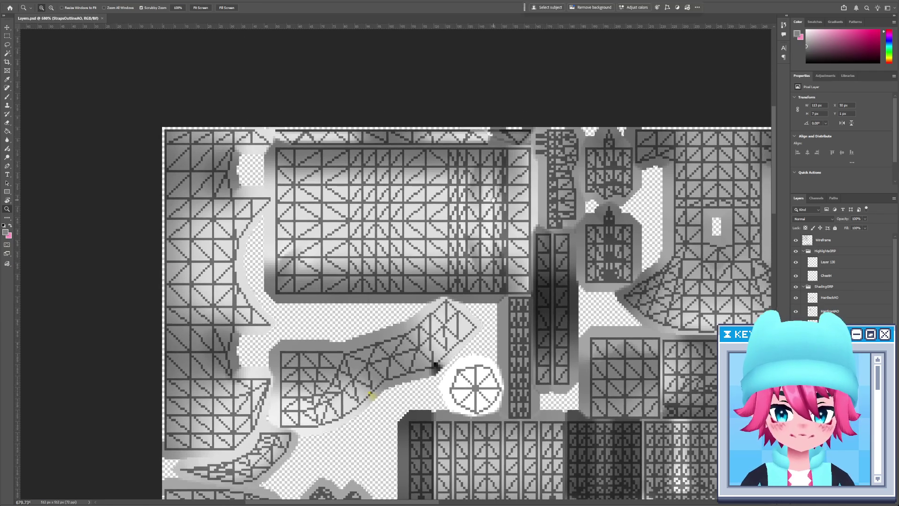
{"action": "left_click_drag", "start_coordinate": [532, 287], "coordinate": [512, 218]}
{"action": "left_click_drag", "start_coordinate": [519, 239], "coordinate": [504, 237]}
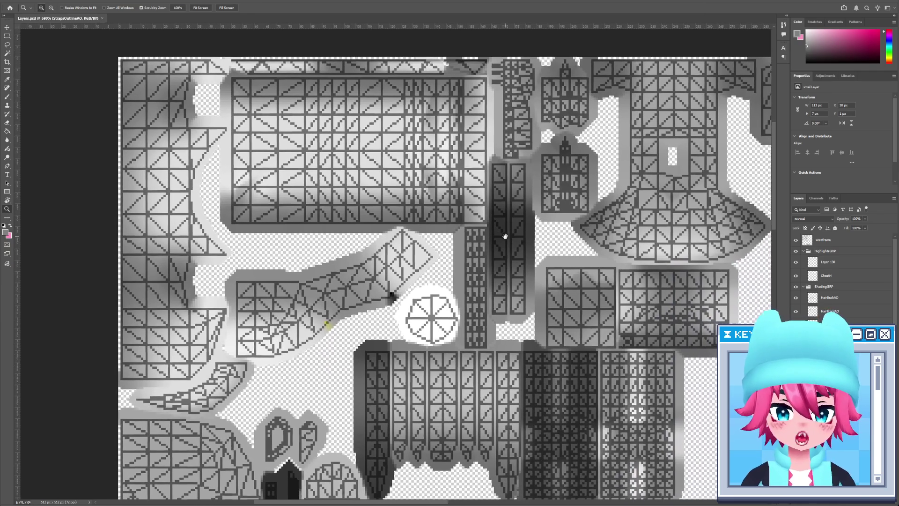
{"action": "left_click", "coordinate": [501, 178]}
{"action": "key", "text": "m"}
{"action": "mouse_move", "coordinate": [471, 146]}
{"action": "left_mouse_down"}
{"action": "mouse_move", "coordinate": [501, 443]}
{"action": "mouse_move", "coordinate": [478, 135]}
{"action": "mouse_move", "coordinate": [482, 116]}
{"action": "mouse_move", "coordinate": [483, 408]}
{"action": "mouse_move", "coordinate": [513, 328]}
{"action": "mouse_move", "coordinate": [515, 66]}
{"action": "left_mouse_up"}
{"action": "key", "text": "b"}
{"action": "mouse_move", "coordinate": [482, 403]}
{"action": "left_mouse_down"}
{"action": "mouse_move", "coordinate": [497, 403]}
{"action": "mouse_move", "coordinate": [501, 119]}
{"action": "left_mouse_up"}
{"action": "key", "text": "ctrl+j"}
{"action": "key", "text": "v"}
{"action": "mouse_move", "coordinate": [500, 215]}
{"action": "left_mouse_down"}
{"action": "mouse_move", "coordinate": [546, 195]}
{"action": "mouse_move", "coordinate": [542, 211]}
{"action": "left_mouse_up"}
Save the texture and inspect the straps on the 3D model from several angles.
{"action": "key", "text": "ctrl+s"}
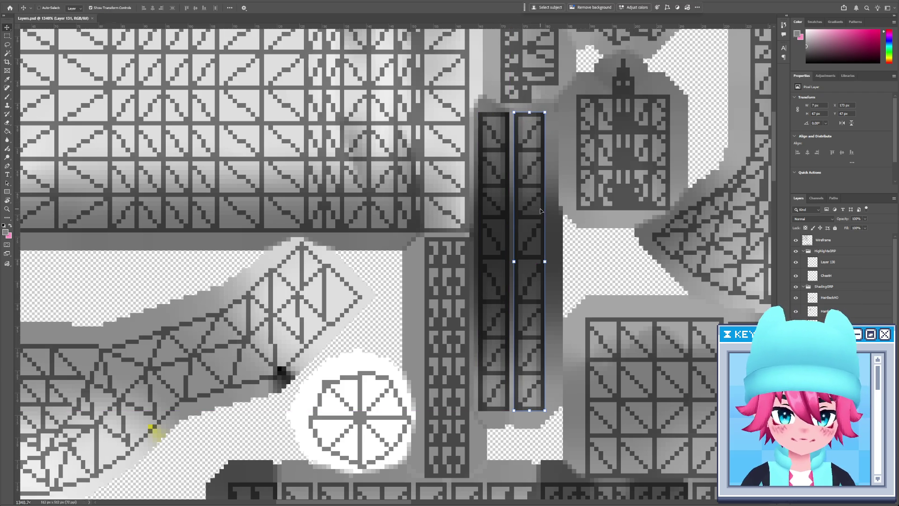
{"action": "key", "text": "alt+Tab"}
{"action": "mouse_move", "coordinate": [378, 295]}
{"action": "left_mouse_down"}
{"action": "mouse_move", "coordinate": [271, 317]}
{"action": "mouse_move", "coordinate": [205, 317]}
{"action": "mouse_move", "coordinate": [279, 336]}
{"action": "mouse_move", "coordinate": [261, 319]}
{"action": "mouse_move", "coordinate": [432, 323]}
{"action": "left_mouse_up"}
{"action": "key", "text": "alt+Tab"}
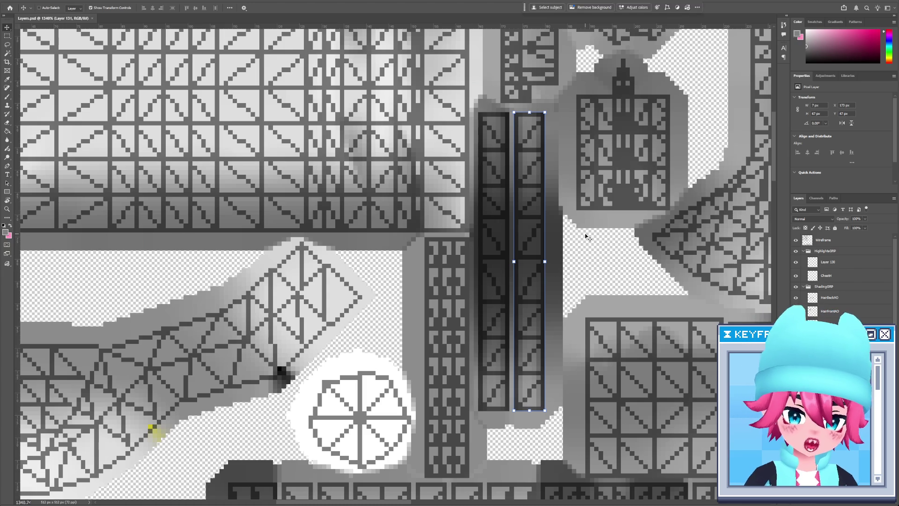
{"action": "key", "text": "alt+Tab"}
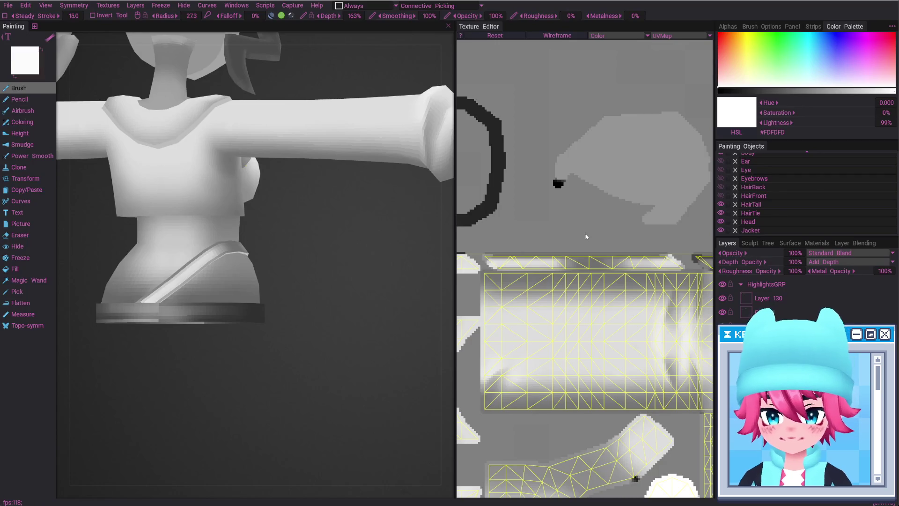
{"action": "key", "text": "alt+Tab"}
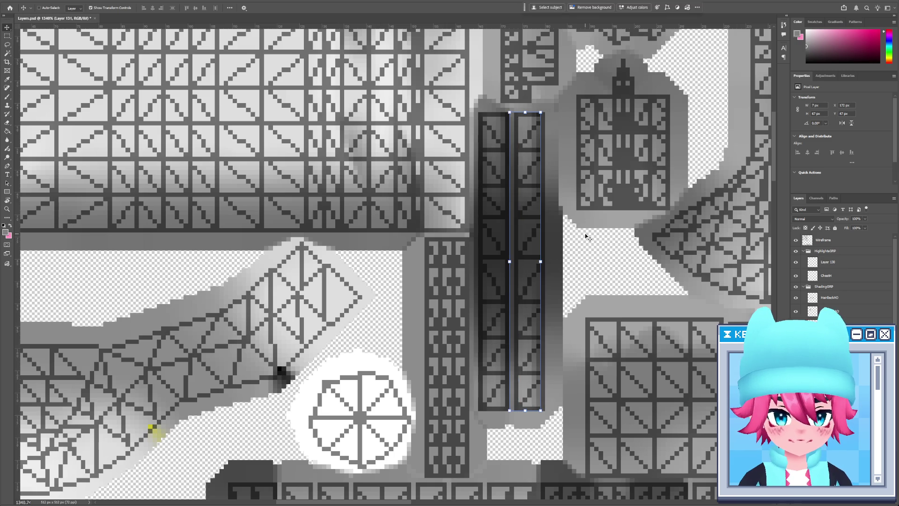
{"action": "key", "text": "alt+Tab"}
{"action": "mouse_move", "coordinate": [237, 291]}
{"action": "left_mouse_down", "text": "alt"}
{"action": "mouse_move", "coordinate": [360, 305]}
{"action": "mouse_move", "coordinate": [333, 327]}
{"action": "left_mouse_up", "text": "alt"}
{"action": "key", "text": "alt+Tab"}
On StrapsOutlineAO, select the left strap outline strip, nudge it one pixel left and down, and save.
{"action": "left_click", "coordinate": [492, 258], "text": "ctrl"}
{"action": "key", "text": "m"}
{"action": "mouse_move", "coordinate": [475, 108]}
{"action": "left_mouse_down"}
{"action": "mouse_move", "coordinate": [512, 315]}
{"action": "mouse_move", "coordinate": [510, 420]}
{"action": "left_mouse_up"}
{"action": "key", "text": "v"}
{"action": "key", "text": "Right"}
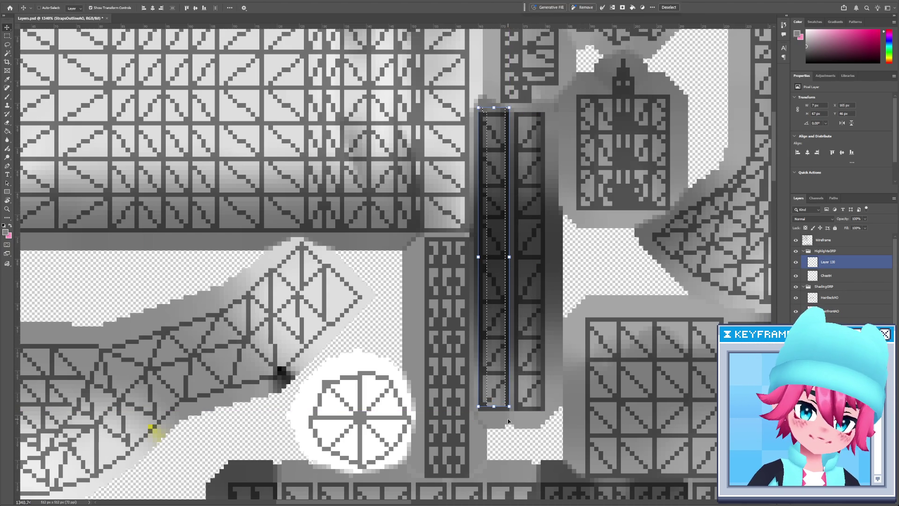
{"action": "key", "text": "Left"}
{"action": "key", "text": "Down"}
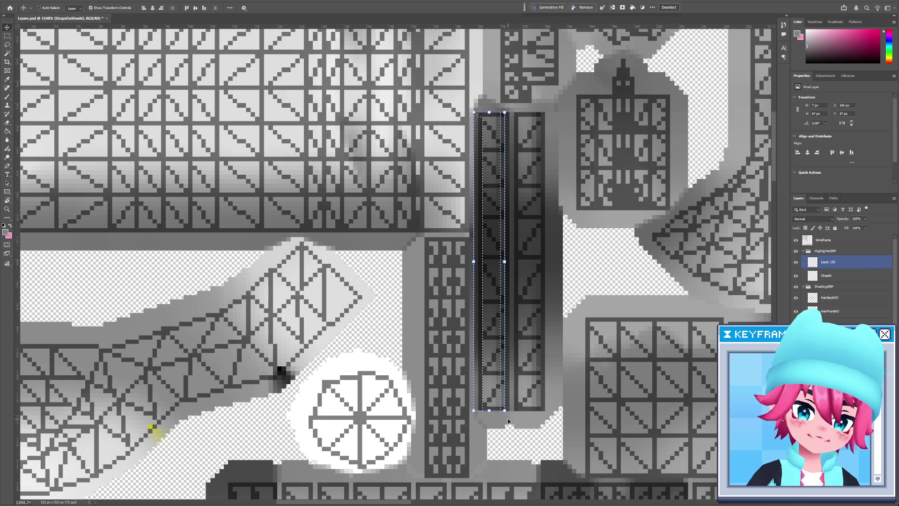
{"action": "key", "text": "ctrl+s"}
{"action": "key", "text": "alt+Tab"}
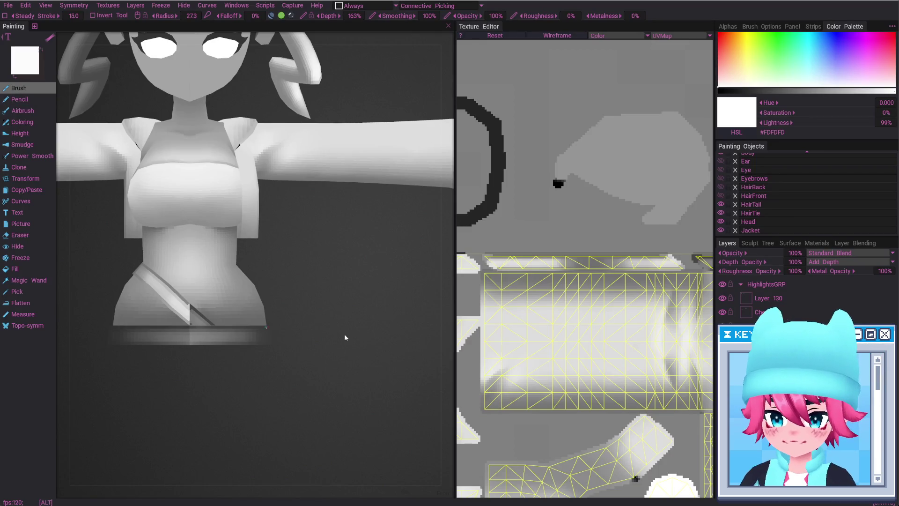
Widen the strap strip to 129 px, check it from the front, and commit the adjustment.
{"action": "key", "text": "alt+Tab"}
{"action": "left_click_drag", "start_coordinate": [504, 159], "coordinate": [541, 159]}
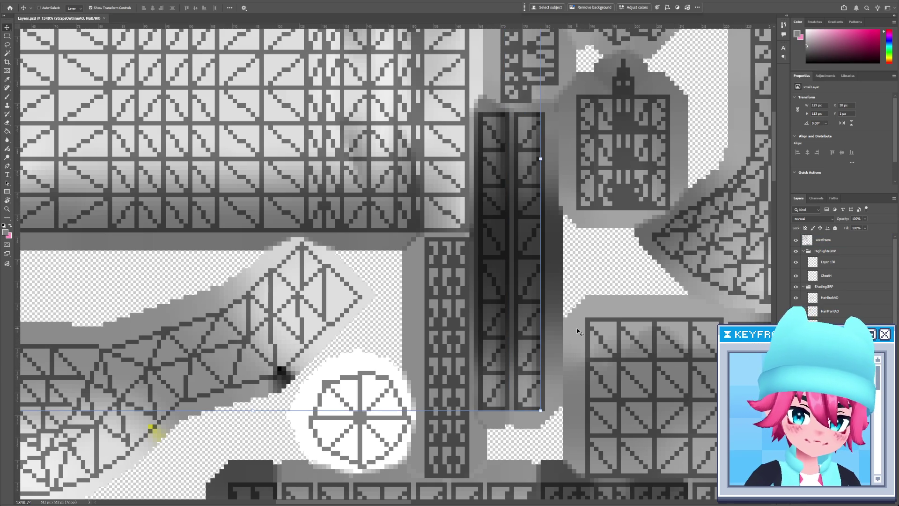
{"action": "key", "text": "alt+Tab"}
{"action": "mouse_move", "coordinate": [227, 326]}
{"action": "right_mouse_down"}
{"action": "mouse_move", "coordinate": [239, 399]}
{"action": "mouse_move", "coordinate": [293, 351]}
{"action": "right_mouse_up"}
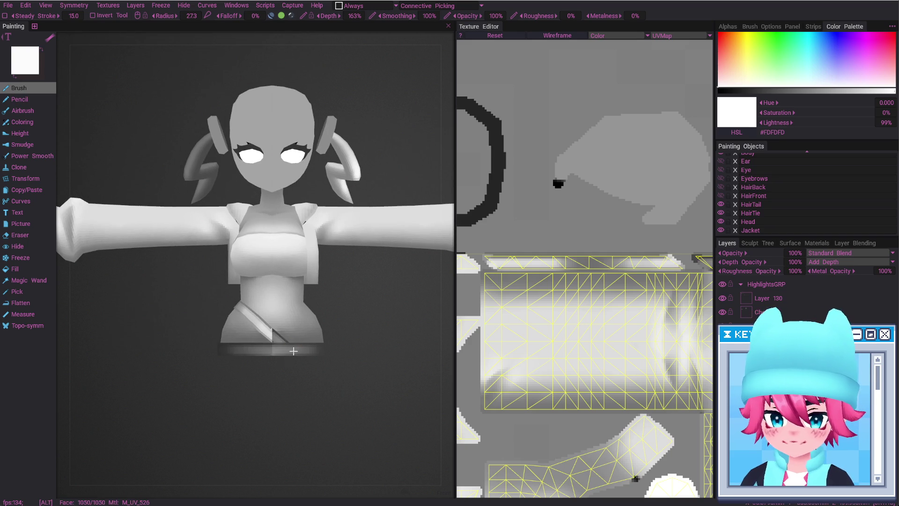
{"action": "key", "text": "alt+Tab"}
{"action": "key", "text": "Return"}
Stretch the strap strip slightly taller with Free Transform and check it on the model.
{"action": "key", "text": "m"}
{"action": "left_click_drag", "start_coordinate": [474, 112], "coordinate": [544, 411]}
{"action": "key", "text": "ctrl+t"}
{"action": "left_click_drag", "start_coordinate": [509, 112], "coordinate": [510, 105]}
{"action": "key", "text": "Return"}
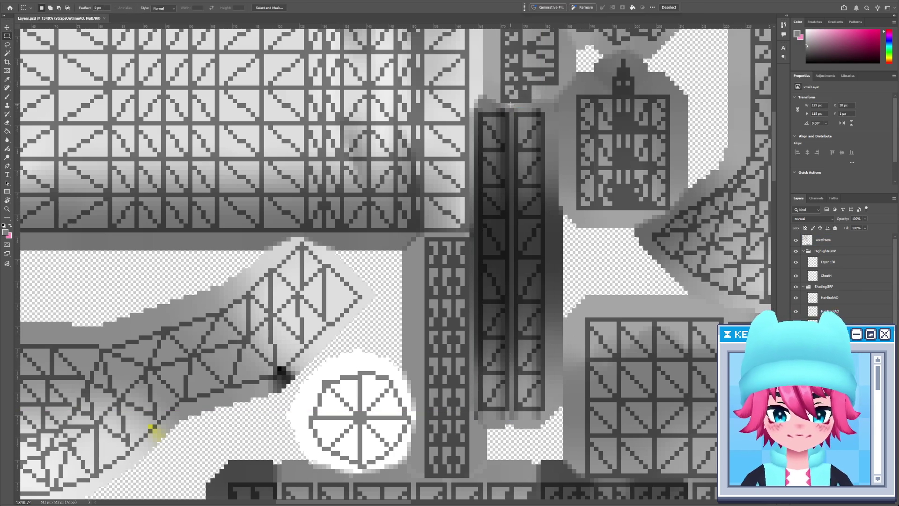
{"action": "key", "text": "alt+Tab"}
{"action": "mouse_move", "coordinate": [312, 284]}
{"action": "left_mouse_down", "text": "alt"}
{"action": "mouse_move", "coordinate": [297, 290]}
{"action": "mouse_move", "coordinate": [305, 304]}
{"action": "mouse_move", "coordinate": [100, 302]}
{"action": "mouse_move", "coordinate": [336, 303]}
{"action": "left_mouse_up", "text": "alt"}
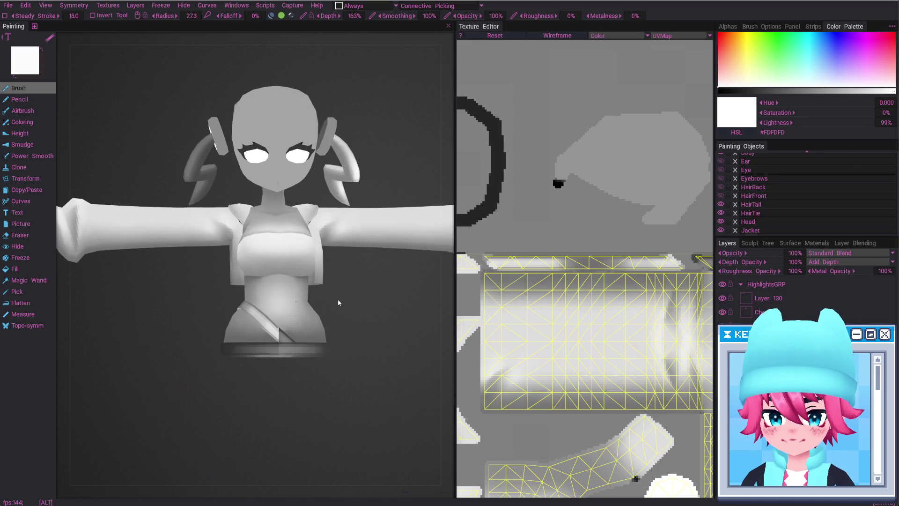
Select Layer 130 in the highlights group and toggle its visibility to compare the highlight.
{"action": "middle_click_drag", "start_coordinate": [337, 313], "coordinate": [321, 287], "text": "alt"}
{"action": "mouse_move", "coordinate": [322, 287]}
{"action": "right_mouse_down", "text": "alt"}
{"action": "mouse_move", "coordinate": [315, 381]}
{"action": "mouse_move", "coordinate": [274, 246]}
{"action": "mouse_move", "coordinate": [273, 277]}
{"action": "right_mouse_up", "text": "alt"}
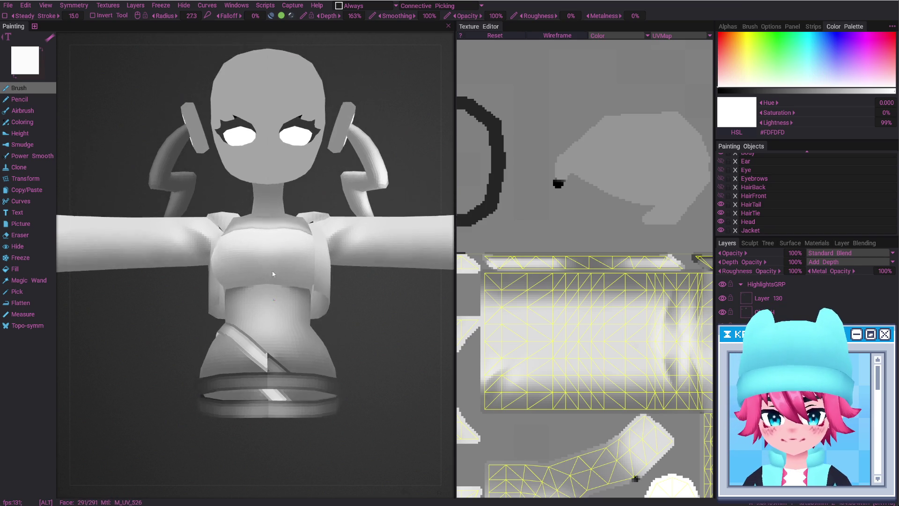
{"action": "left_click_drag", "start_coordinate": [273, 275], "coordinate": [273, 295], "text": "alt"}
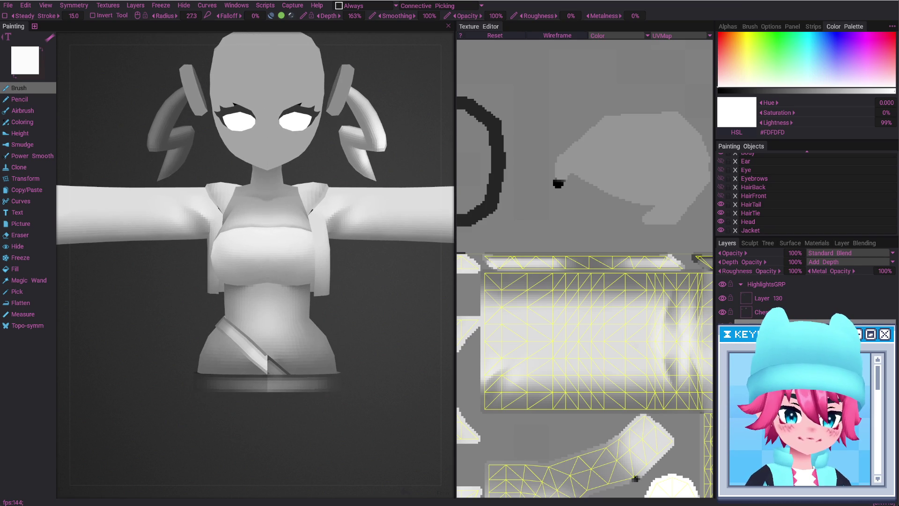
{"action": "left_click", "coordinate": [733, 300]}
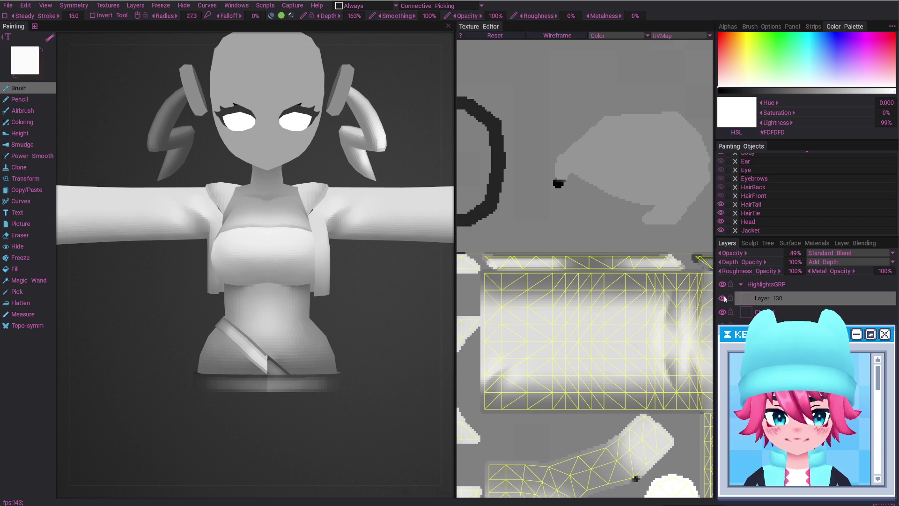
{"action": "left_click", "coordinate": [725, 299]}
{"action": "left_click", "coordinate": [724, 299]}
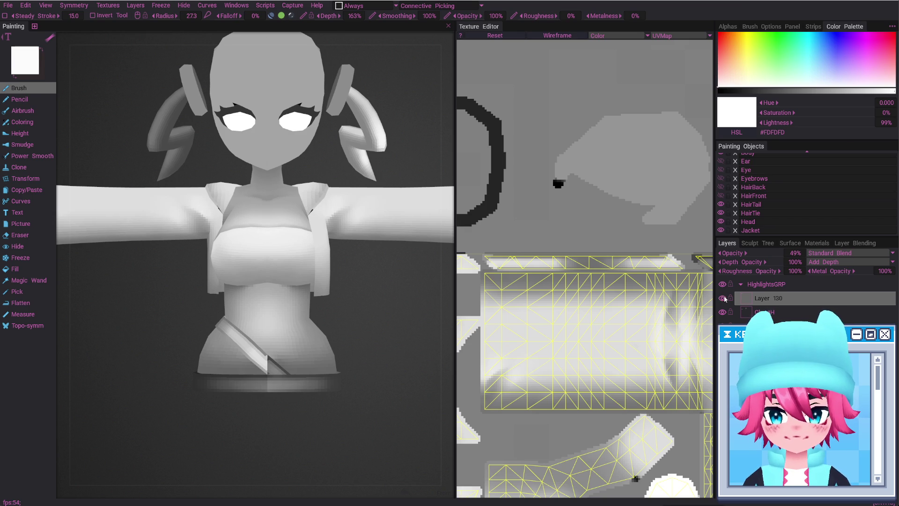
{"action": "left_click", "coordinate": [725, 299]}
{"action": "left_click", "coordinate": [724, 299]}
Rename Layer 130 to 50-H and set its opacity to 50%.
{"action": "double_click", "coordinate": [769, 299]}
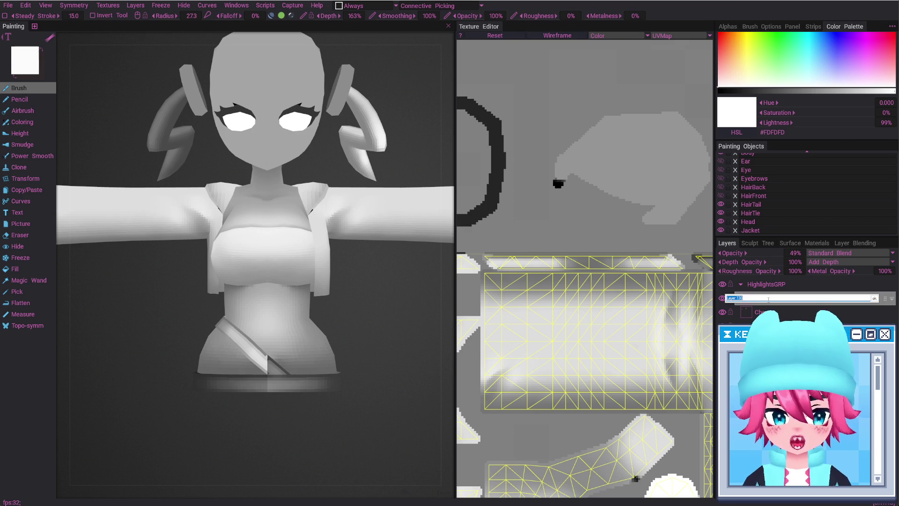
{"action": "type", "text": "50-H"}
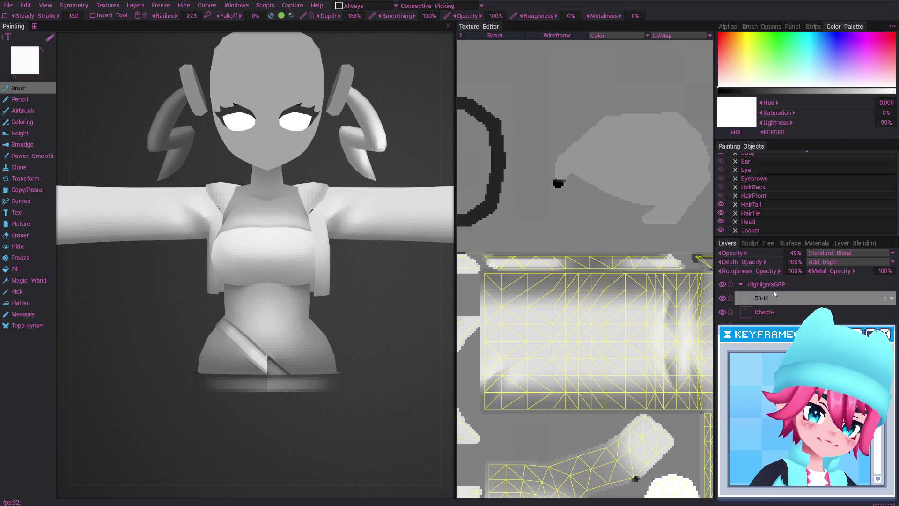
{"action": "key", "text": "Return"}
{"action": "left_click", "coordinate": [796, 252]}
{"action": "type", "text": "50"}
{"action": "key", "text": "Return"}
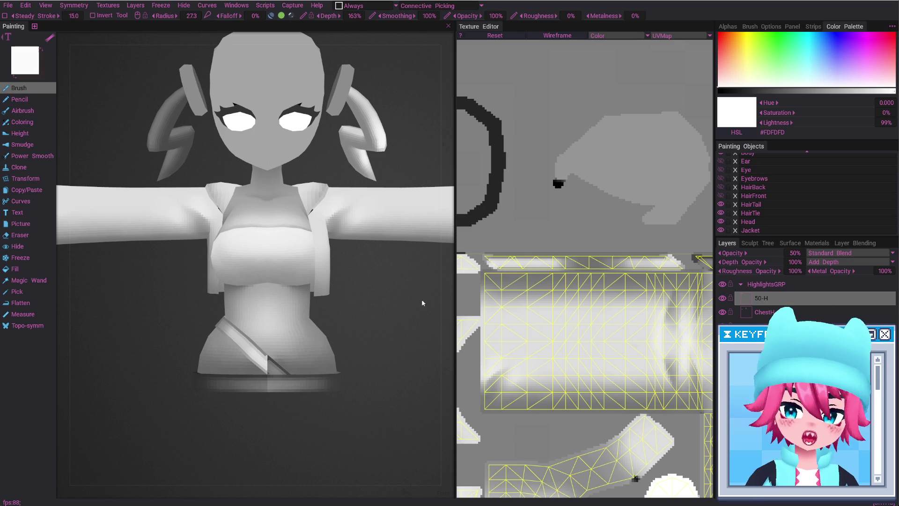
Unhide the HairFront, Ear, Eye, Eyebrows and HairBack layers.
{"action": "left_click", "coordinate": [721, 195]}
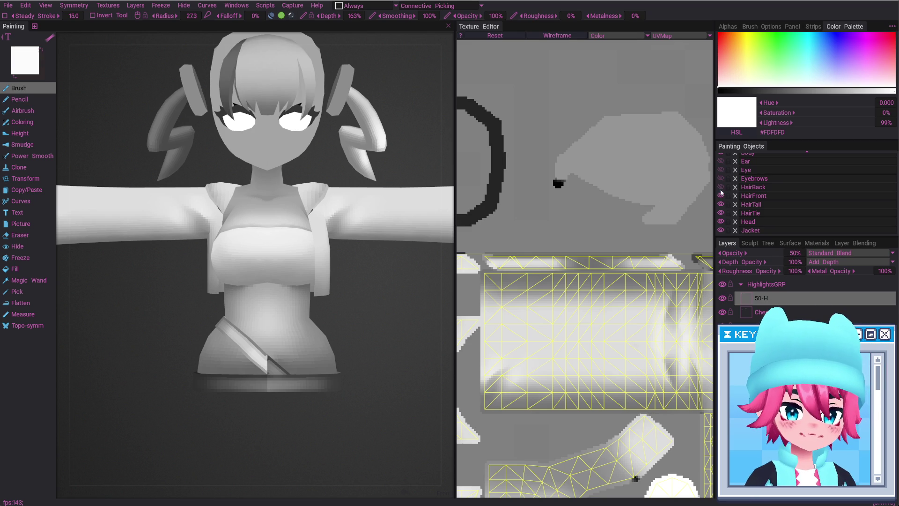
{"action": "left_click_drag", "start_coordinate": [722, 162], "coordinate": [721, 187]}
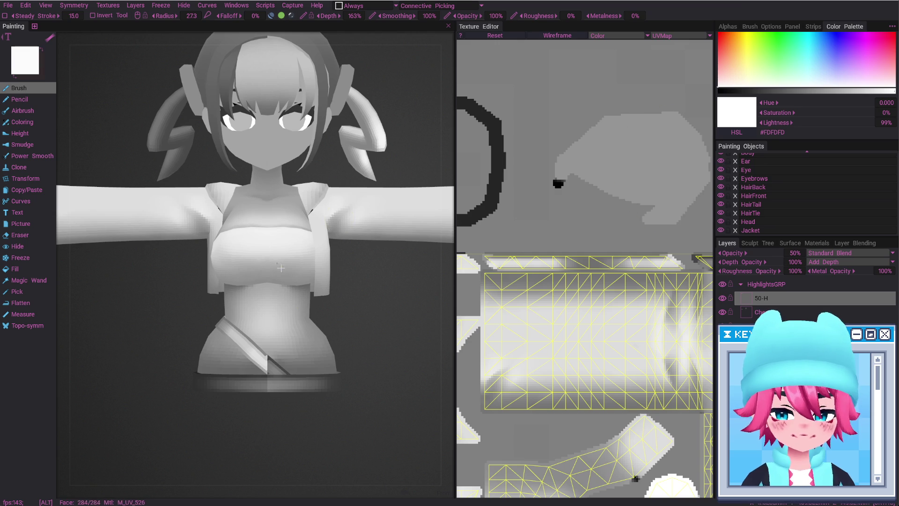
{"action": "scroll", "coordinate": [262, 211], "scroll_direction": "down", "scroll_amount": 3}
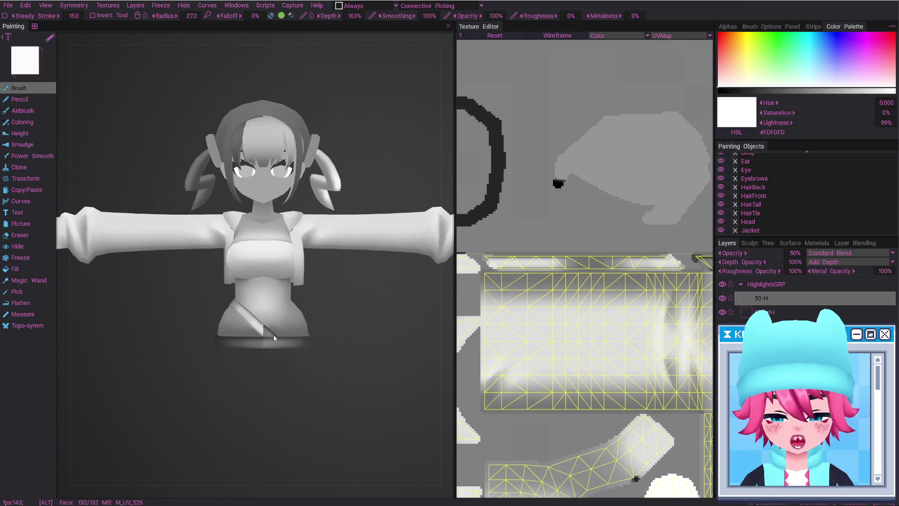
Add a new layer named HairH to the highlights group.
{"action": "key", "text": "ctrl+n"}
{"action": "double_click", "coordinate": [763, 303]}
{"action": "type", "text": "Hal"}
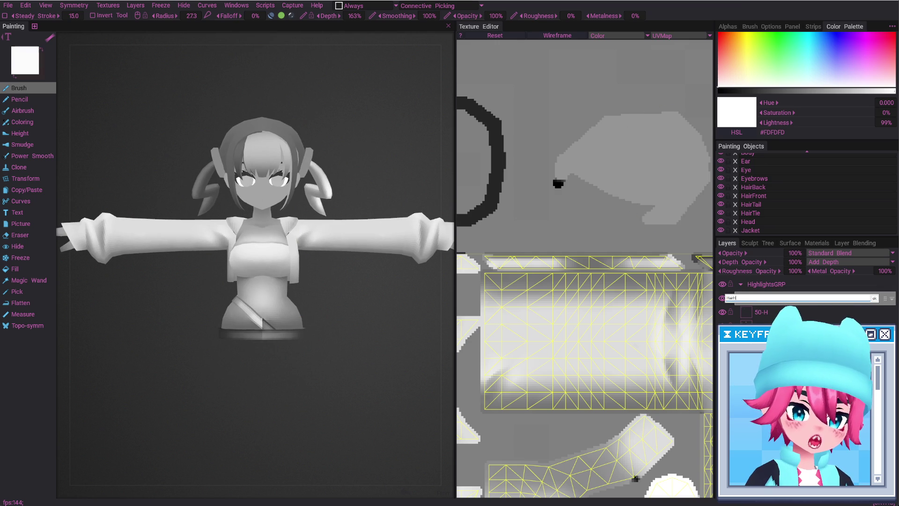
{"action": "key", "text": "Return"}
{"action": "mouse_move", "coordinate": [216, 243]}
{"action": "right_mouse_down", "text": "alt"}
{"action": "mouse_move", "coordinate": [307, 249]}
{"action": "mouse_move", "coordinate": [327, 308]}
{"action": "mouse_move", "coordinate": [322, 381]}
{"action": "right_mouse_up", "text": "alt"}
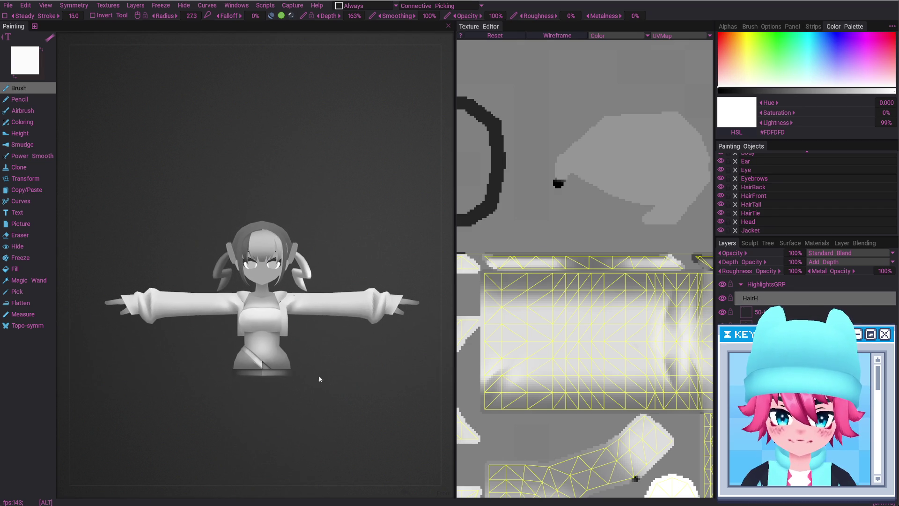
{"action": "middle_click_drag", "start_coordinate": [321, 381], "coordinate": [311, 341], "text": "alt"}
{"action": "key", "text": "alt+Tab"}
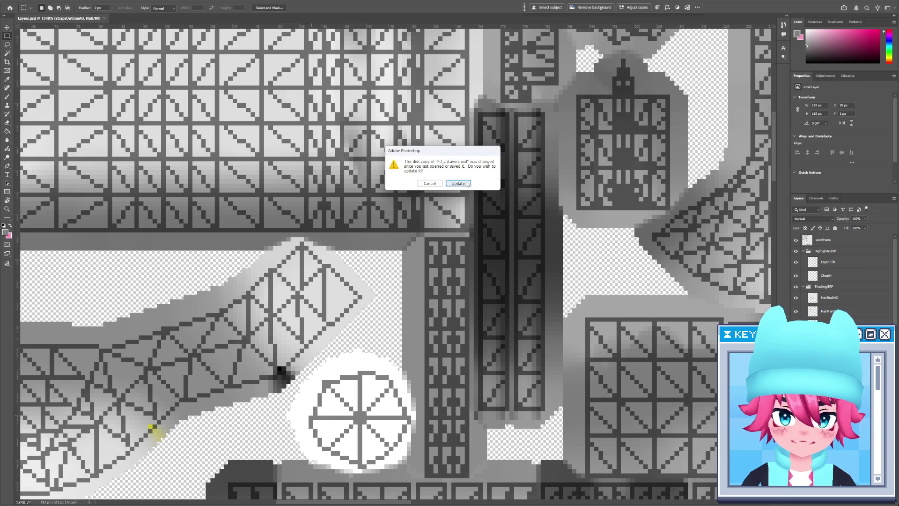
Accept reloading the changed Layers.psd and zoom out to the whole texture.
{"action": "left_click", "coordinate": [469, 184]}
{"action": "key", "text": "z"}
{"action": "scroll", "coordinate": [468, 184], "scroll_direction": "down", "scroll_amount": 10, "text": "alt"}
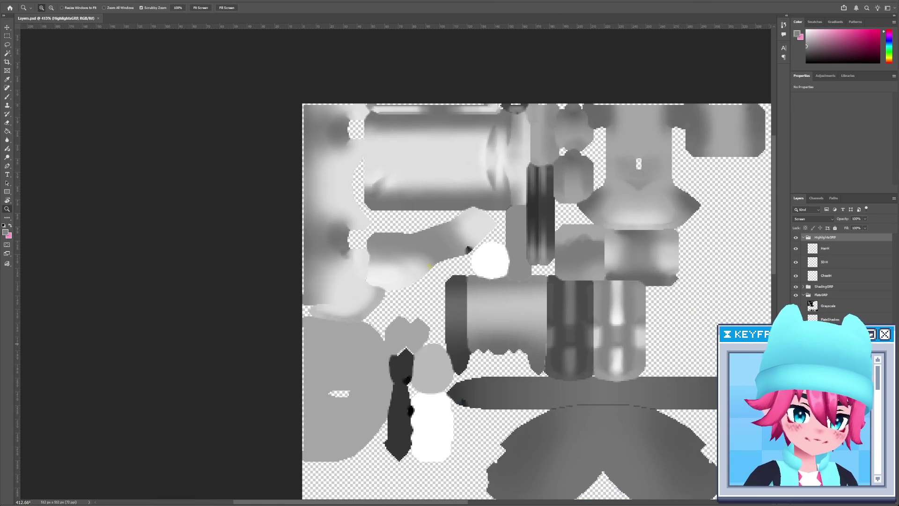
Set the Wireframe layer to Multiply blending at 75% opacity.
{"action": "left_click", "coordinate": [824, 240]}
{"action": "left_click", "coordinate": [813, 219]}
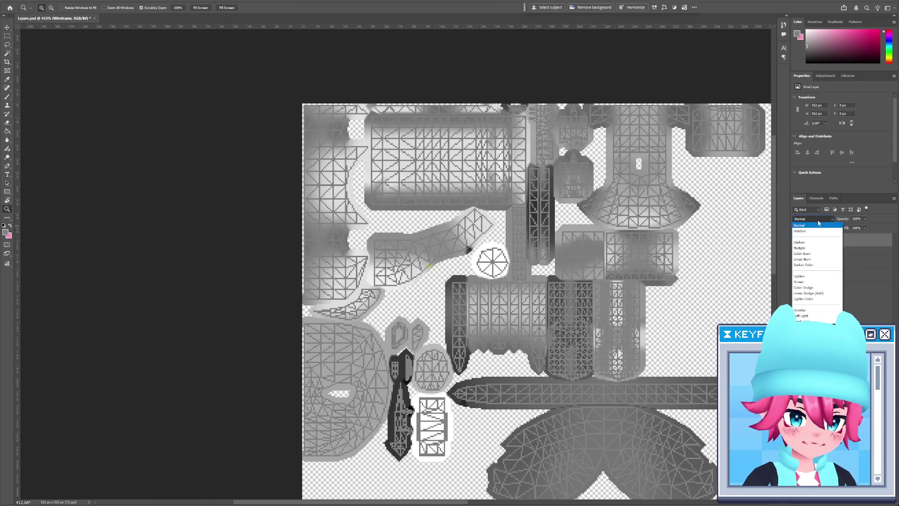
{"action": "left_click", "coordinate": [808, 248]}
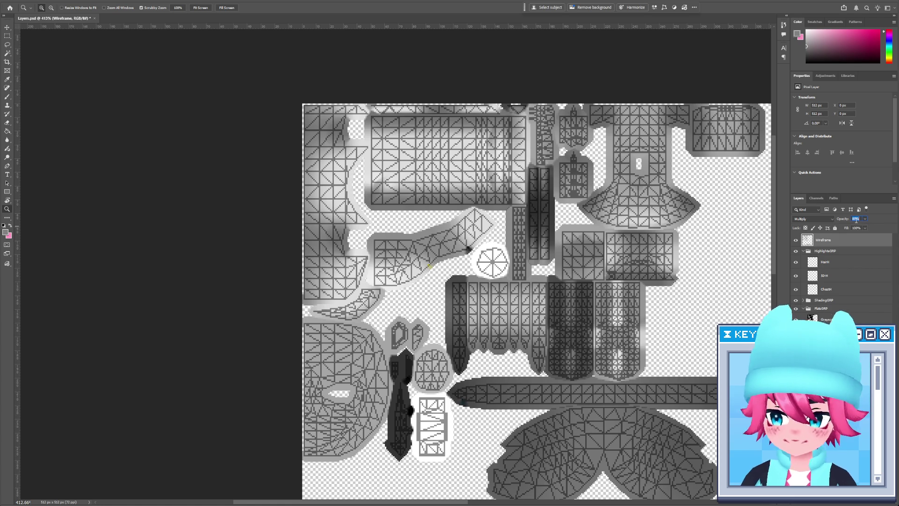
{"action": "type", "text": "75"}
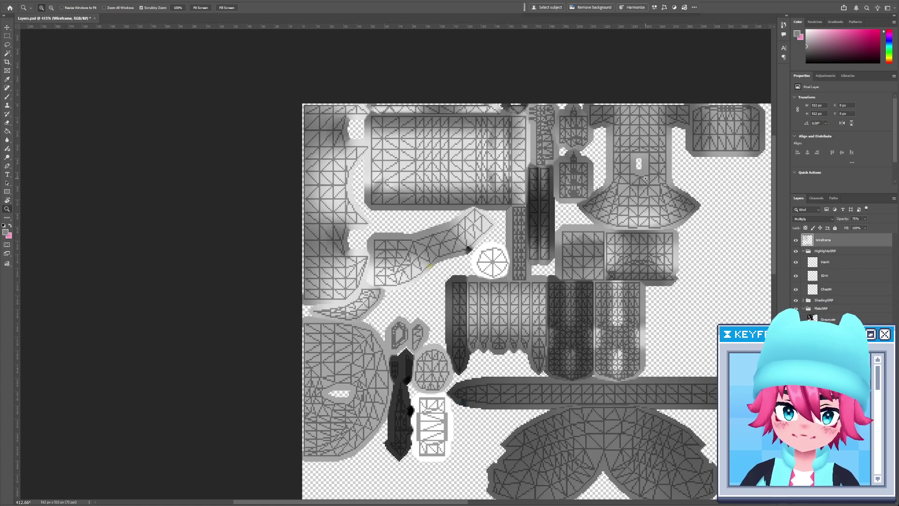
{"action": "left_click_drag", "start_coordinate": [504, 356], "coordinate": [519, 224]}
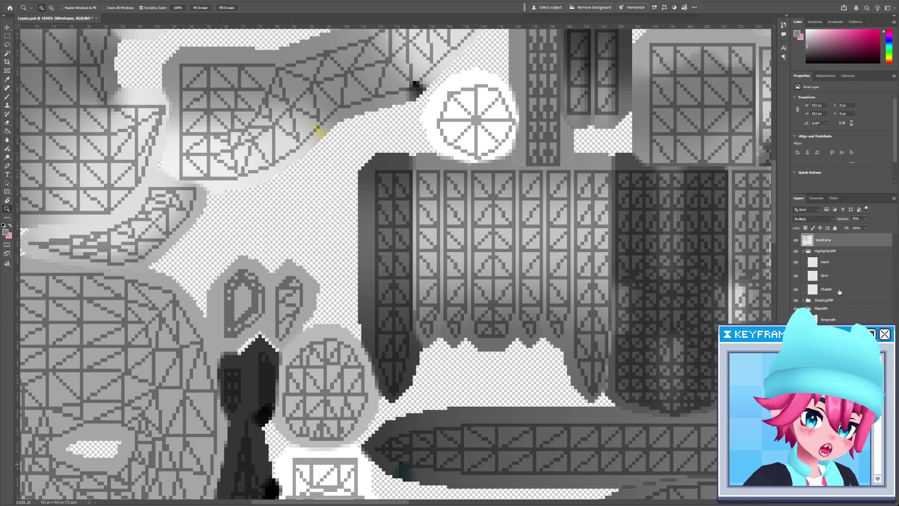
Fade the Wireframe overlay to 15% opacity.
{"action": "left_click", "coordinate": [846, 264]}
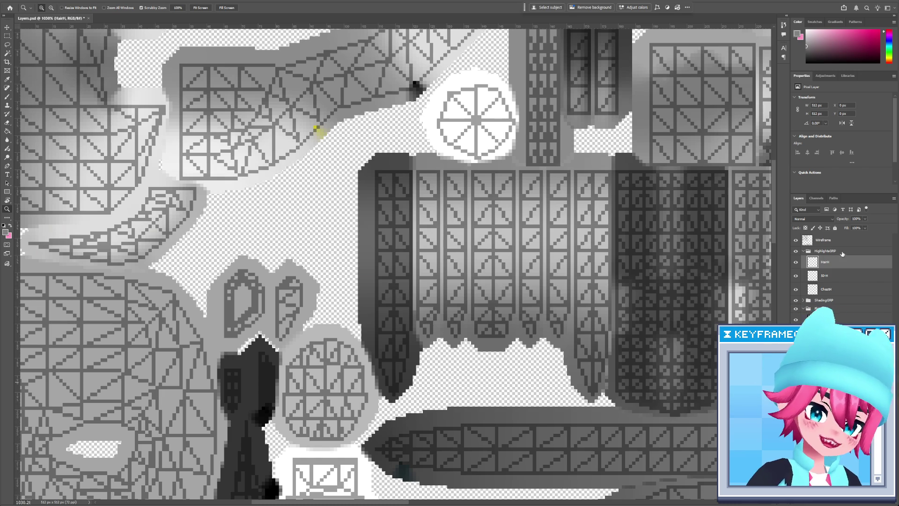
{"action": "left_click", "coordinate": [796, 240]}
{"action": "left_click", "coordinate": [796, 240]}
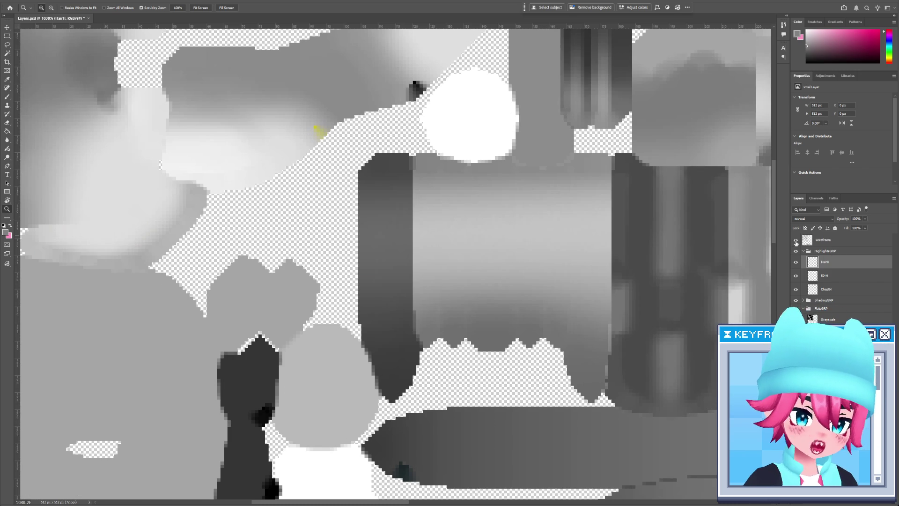
{"action": "left_click", "coordinate": [839, 240]}
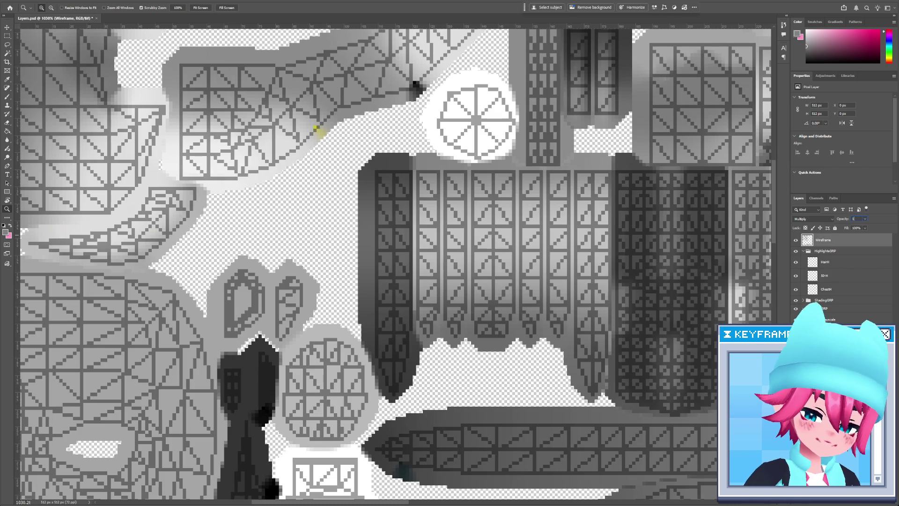
{"action": "type", "text": "5"}
{"action": "key", "text": "Return"}
On HairH, paint a light H-shaped highlight on the hair strip with 0% brush smoothing.
{"action": "left_click", "coordinate": [837, 263]}
{"action": "left_click_drag", "start_coordinate": [622, 230], "coordinate": [632, 248]}
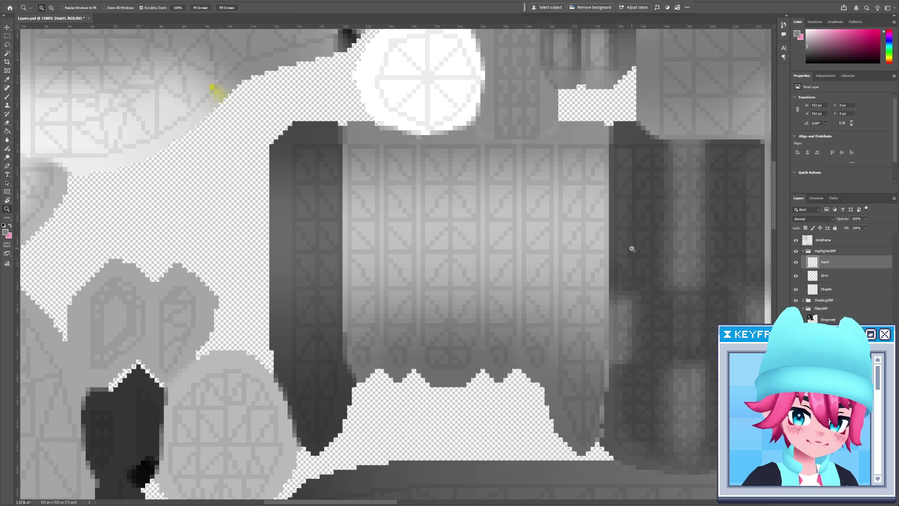
{"action": "left_click_drag", "start_coordinate": [443, 334], "coordinate": [438, 394]}
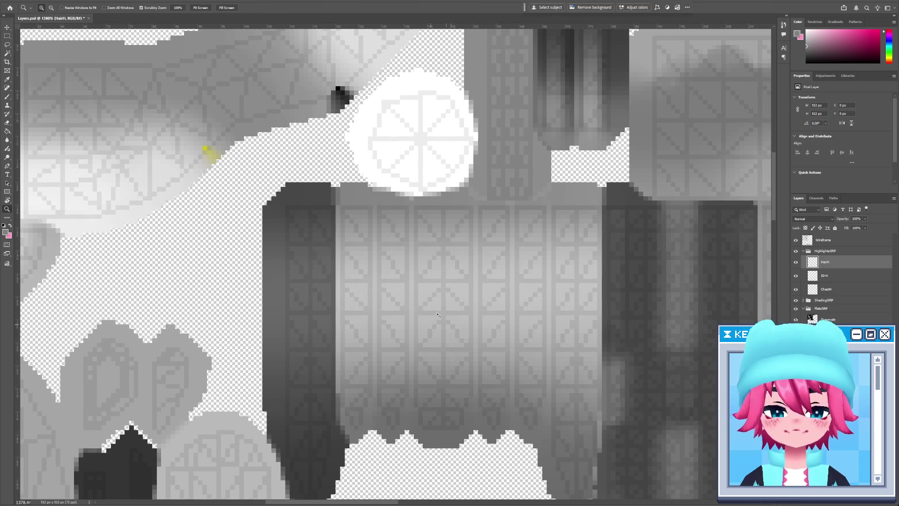
{"action": "key", "text": "b"}
{"action": "left_click_drag", "start_coordinate": [420, 318], "coordinate": [419, 282]}
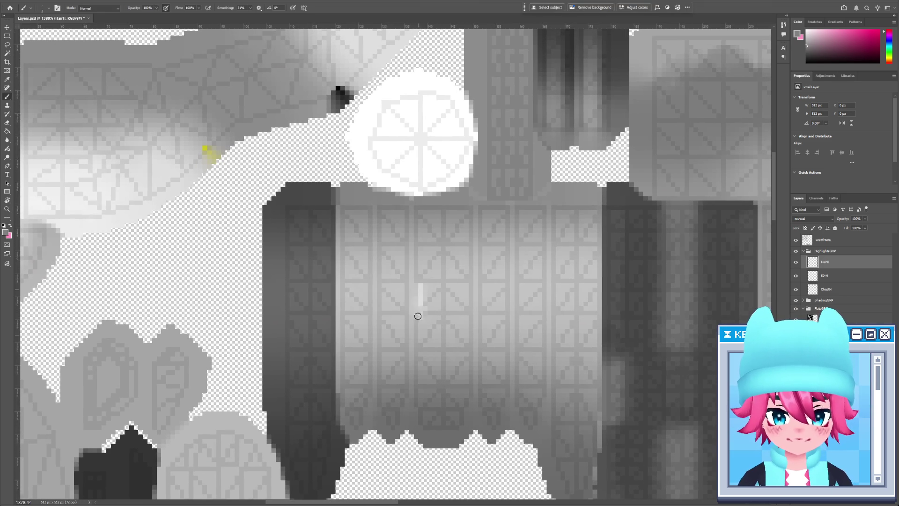
{"action": "mouse_move", "coordinate": [420, 315]}
{"action": "left_mouse_down"}
{"action": "mouse_move", "coordinate": [421, 333]}
{"action": "mouse_move", "coordinate": [461, 309]}
{"action": "left_mouse_up"}
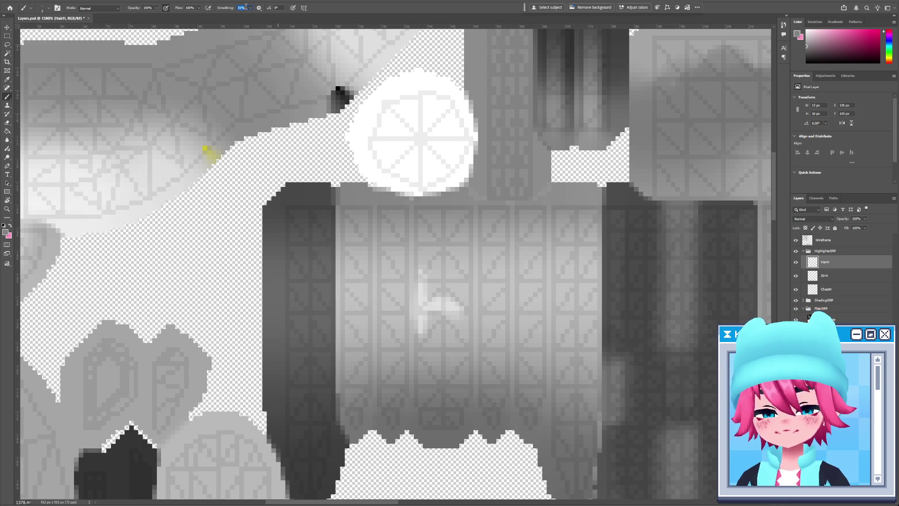
{"action": "type", "text": "0"}
{"action": "key", "text": "Return"}
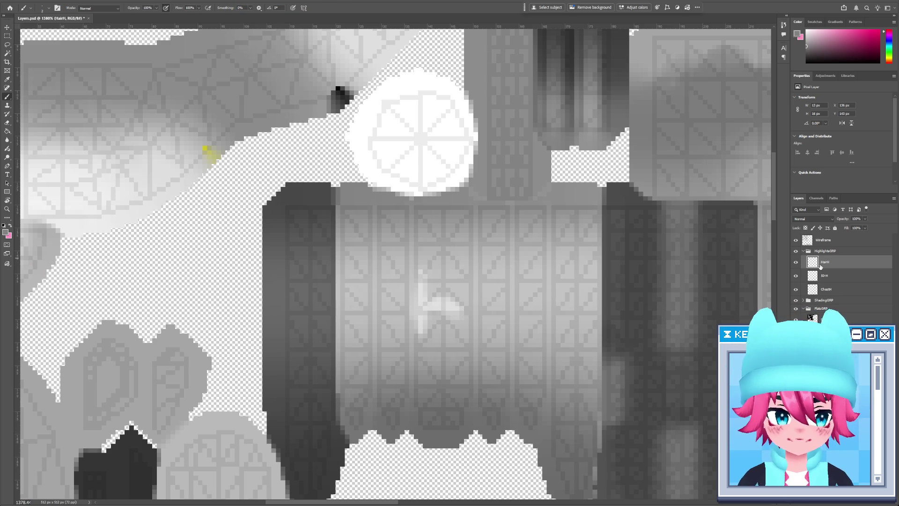
{"action": "left_click_drag", "start_coordinate": [469, 281], "coordinate": [470, 286]}
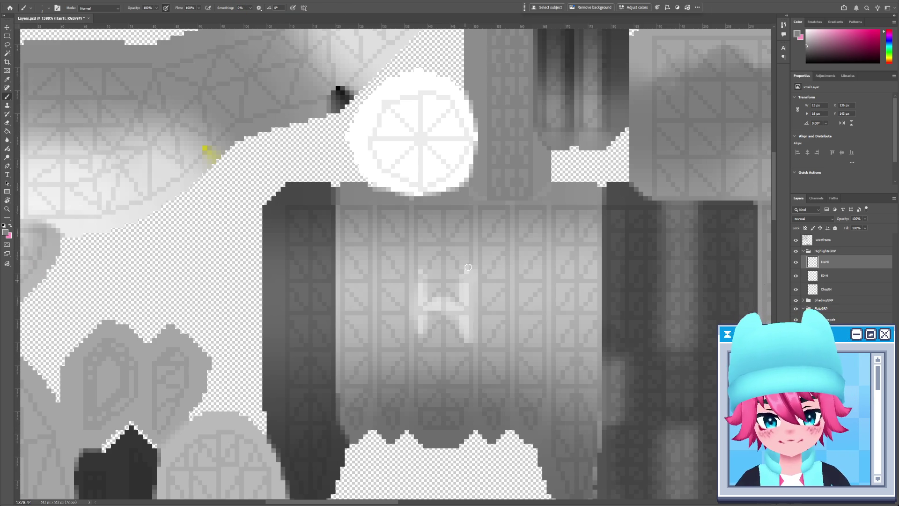
{"action": "left_click_drag", "start_coordinate": [466, 246], "coordinate": [465, 366]}
{"action": "left_click_drag", "start_coordinate": [421, 330], "coordinate": [428, 314]}
{"action": "left_click_drag", "start_coordinate": [461, 281], "coordinate": [462, 260]}
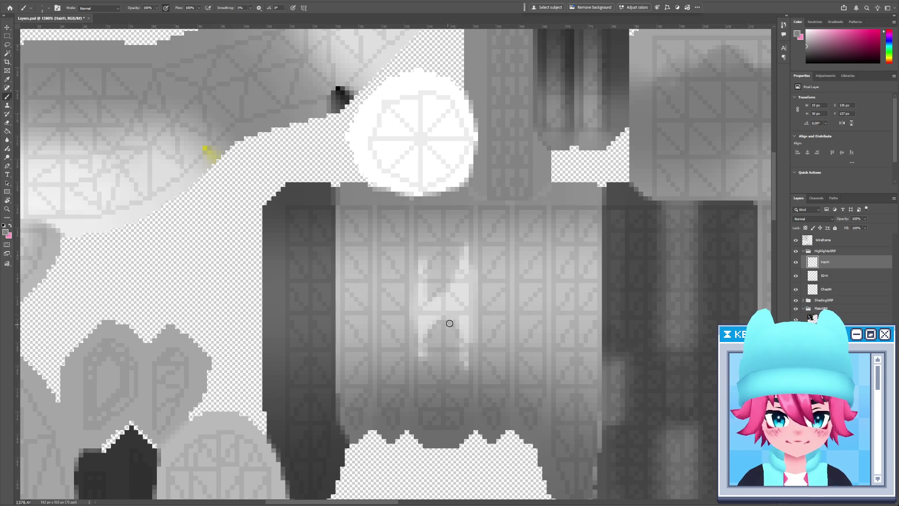
Ready the eraser and hide the Wireframe overlay before checking the model in 3D-Coat.
{"action": "key", "text": "e"}
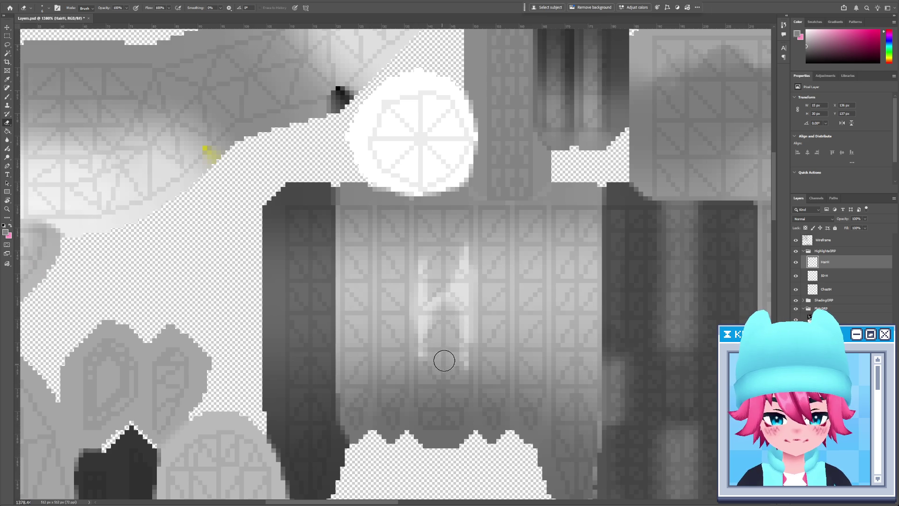
{"action": "left_click", "coordinate": [798, 240]}
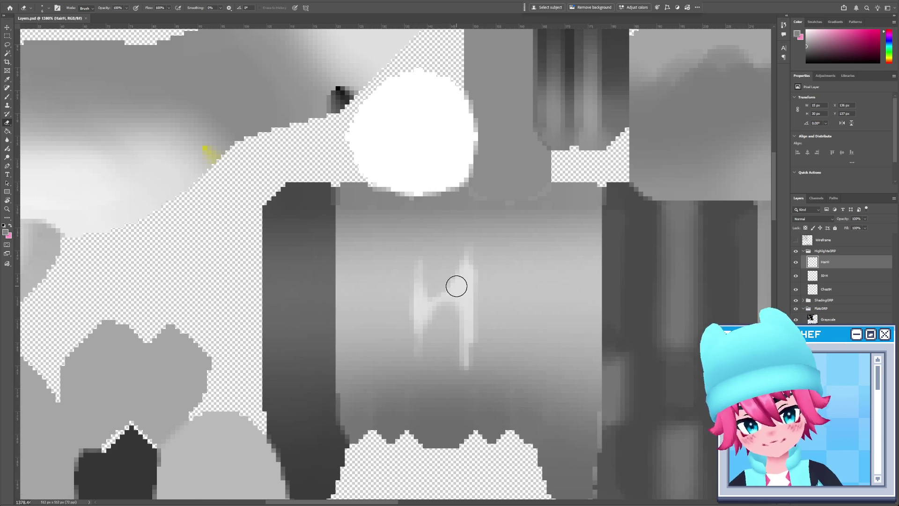
{"action": "key", "text": "alt+Tab"}
{"action": "key", "text": "alt+Tab"}
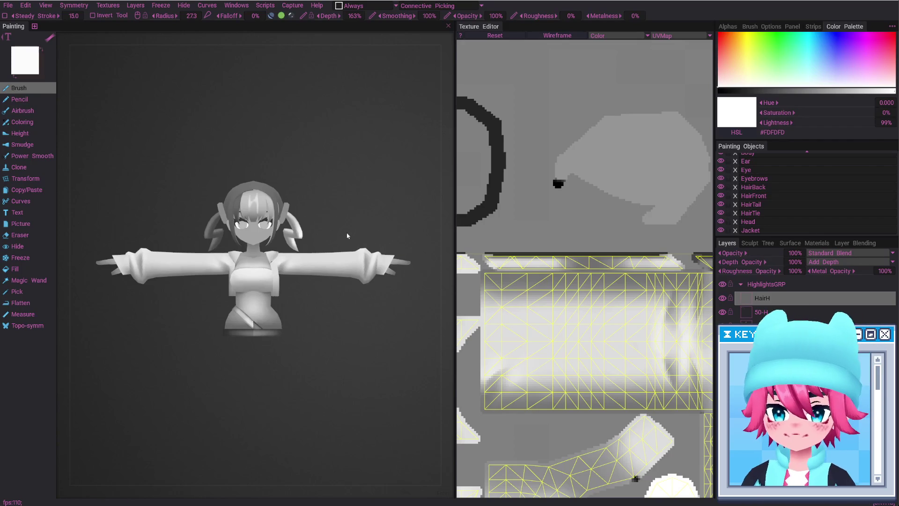
{"action": "scroll", "coordinate": [350, 237], "scroll_direction": "up", "scroll_amount": 5}
{"action": "scroll", "coordinate": [343, 251], "scroll_direction": "down", "scroll_amount": 3}
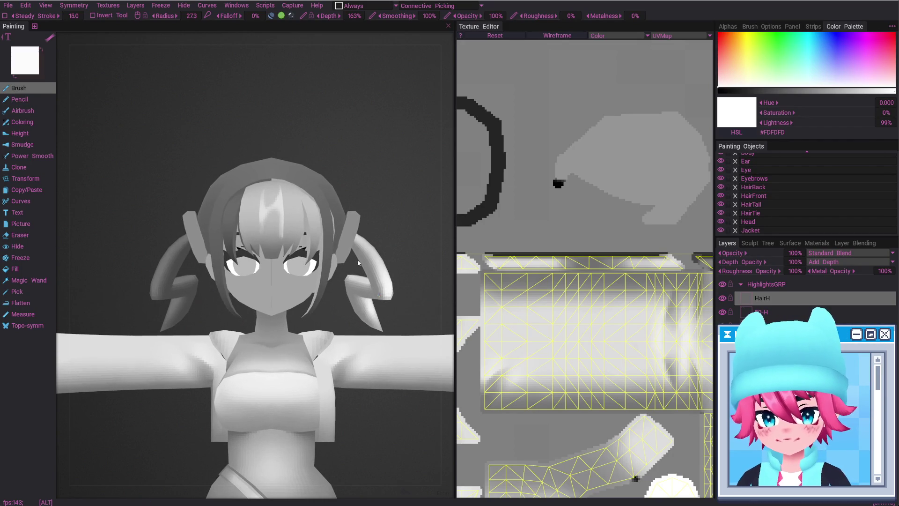
{"action": "key", "text": "alt+Tab"}
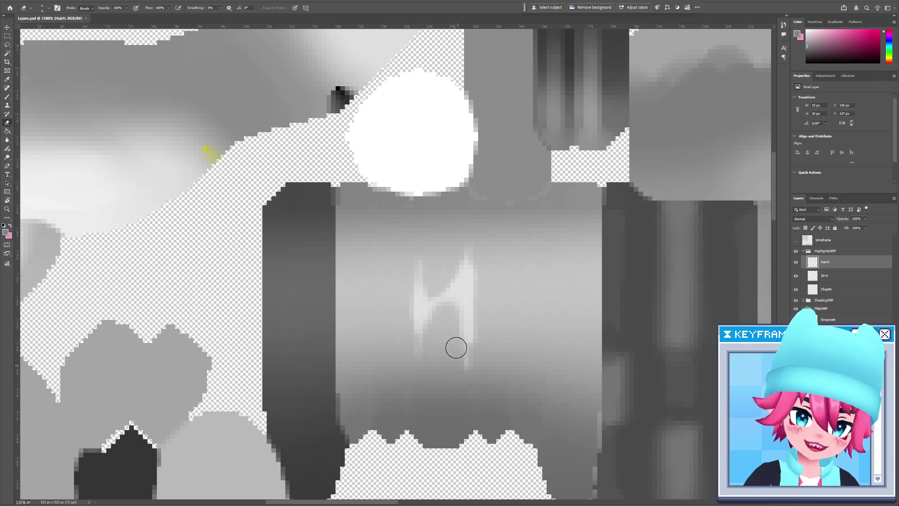
{"action": "key", "text": "alt+Tab"}
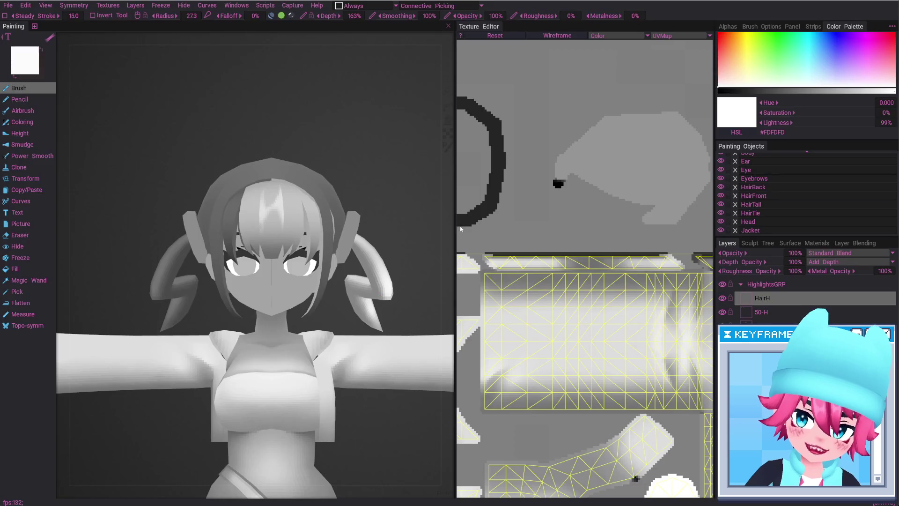
{"action": "key", "text": "alt+Tab"}
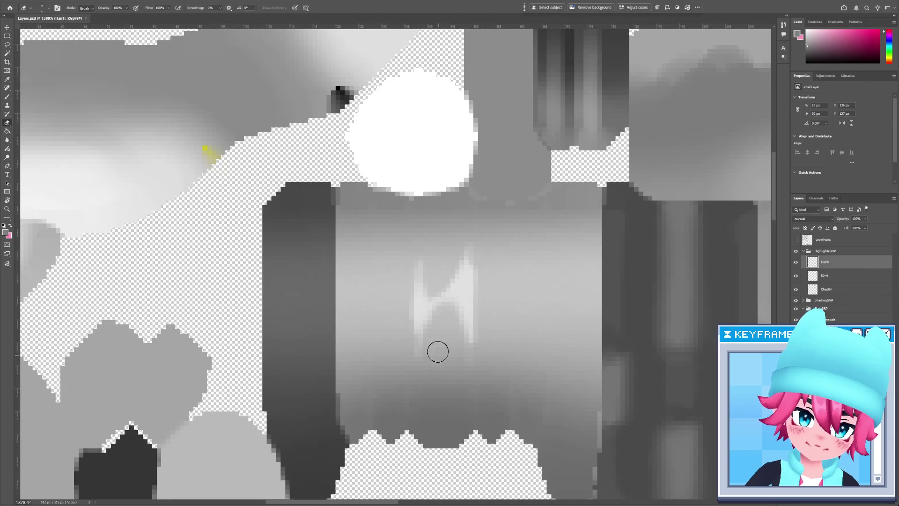
Extend the H highlight's left stroke further down and save the PSD to update 3D-Coat.
{"action": "key", "text": "b"}
{"action": "left_click_drag", "start_coordinate": [419, 281], "coordinate": [418, 356]}
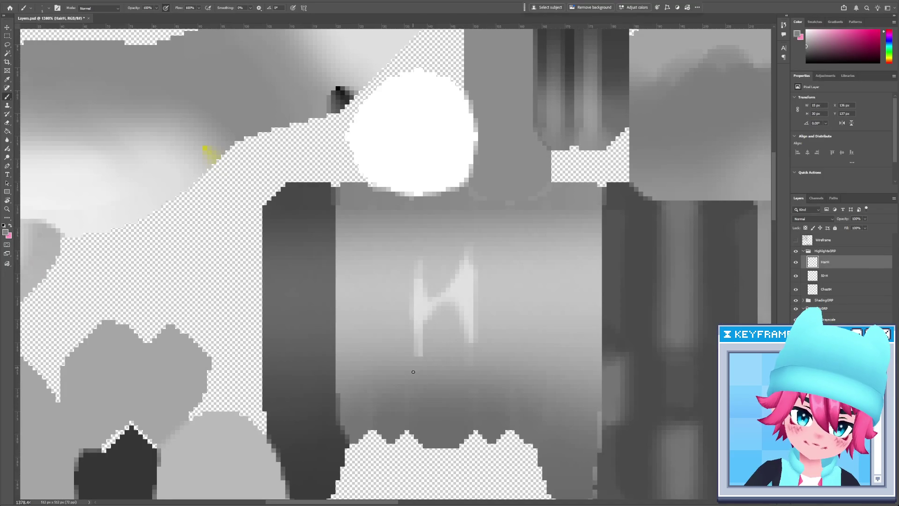
{"action": "key", "text": "e"}
{"action": "key", "text": "ctrl+s"}
{"action": "key", "text": "alt+Tab"}
Touch up the H's lower left leg with a light stroke and a small erase, previewing in 3D-Coat.
{"action": "key", "text": "alt+Tab"}
{"action": "key", "text": "b"}
{"action": "left_click_drag", "start_coordinate": [414, 337], "coordinate": [415, 368]}
{"action": "key", "text": "ctrl+s"}
{"action": "key", "text": "alt+Tab"}
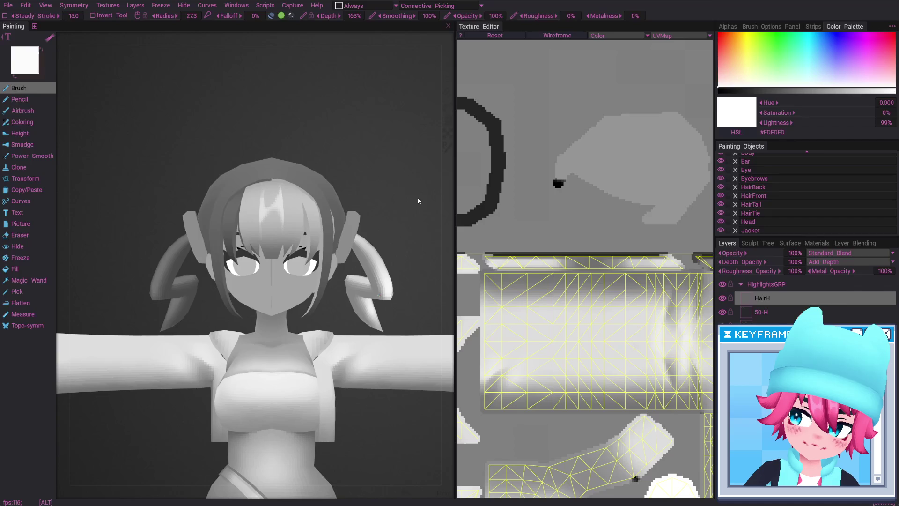
{"action": "key", "text": "alt+Tab"}
{"action": "key", "text": "e"}
{"action": "mouse_move", "coordinate": [431, 349]}
{"action": "left_mouse_down"}
{"action": "mouse_move", "coordinate": [421, 351]}
{"action": "mouse_move", "coordinate": [434, 349]}
{"action": "left_mouse_up"}
{"action": "key", "text": "alt+Tab"}
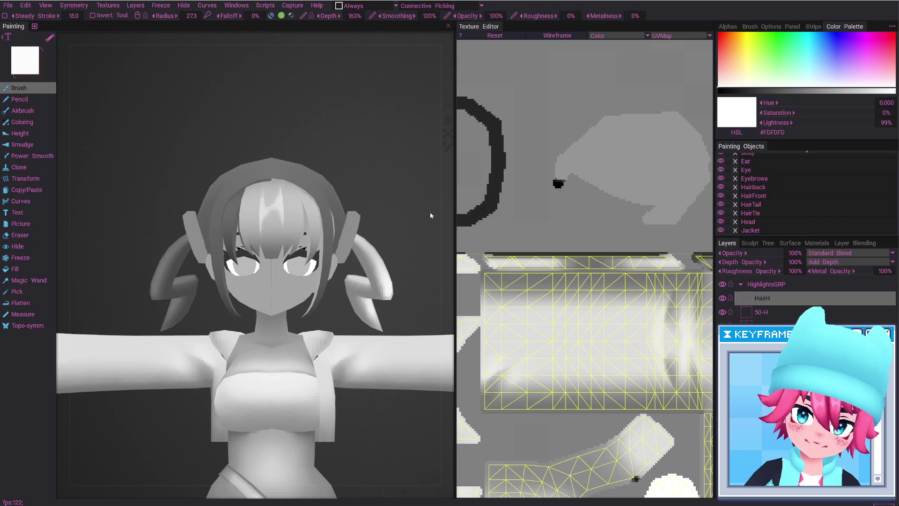
{"action": "key", "text": "alt+Tab"}
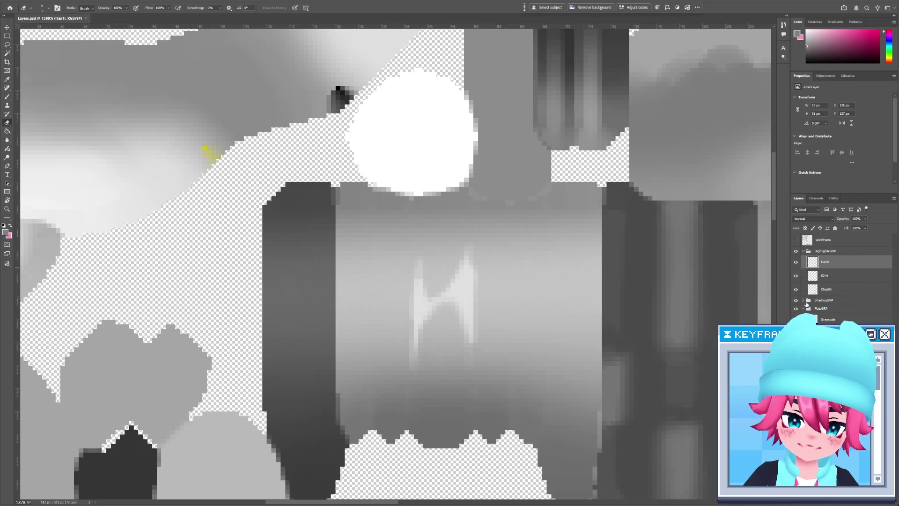
Show the Wireframe layer, shift the HairH copy highlight left, and save the PSD.
{"action": "left_click", "coordinate": [796, 241]}
{"action": "key", "text": "v"}
{"action": "left_click_drag", "start_coordinate": [464, 295], "coordinate": [387, 295]}
{"action": "key", "text": "ctrl+s"}
{"action": "key", "text": "alt+Tab"}
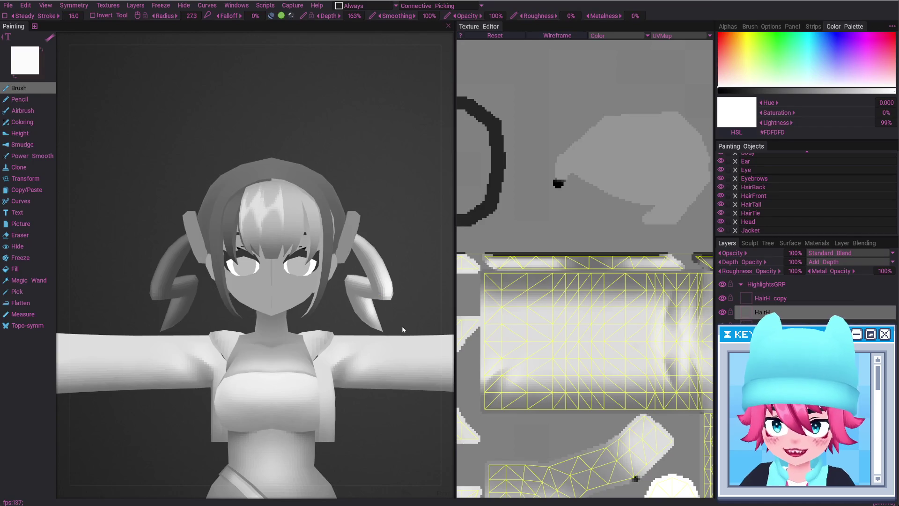
{"action": "key", "text": "alt+Tab"}
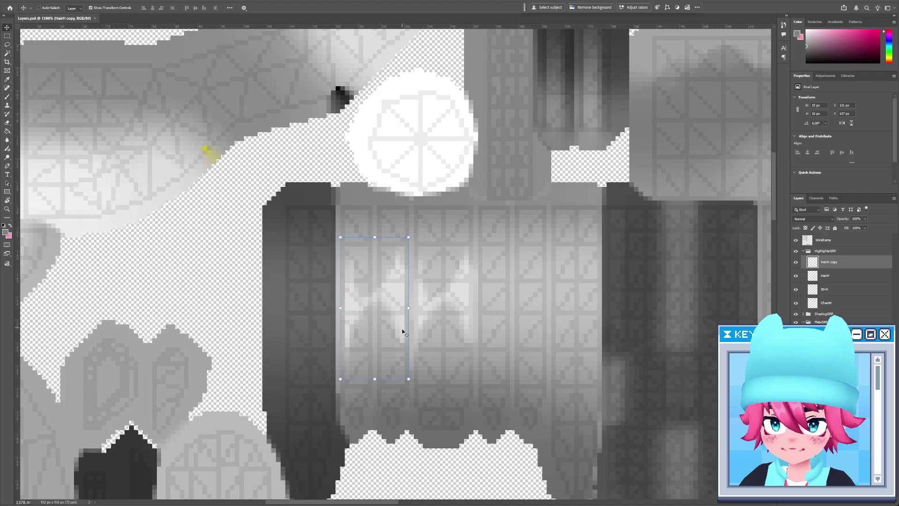
Shorten the copied highlight from the top, widen it slightly, then apply the transform and save.
{"action": "left_click_drag", "start_coordinate": [376, 234], "coordinate": [377, 247]}
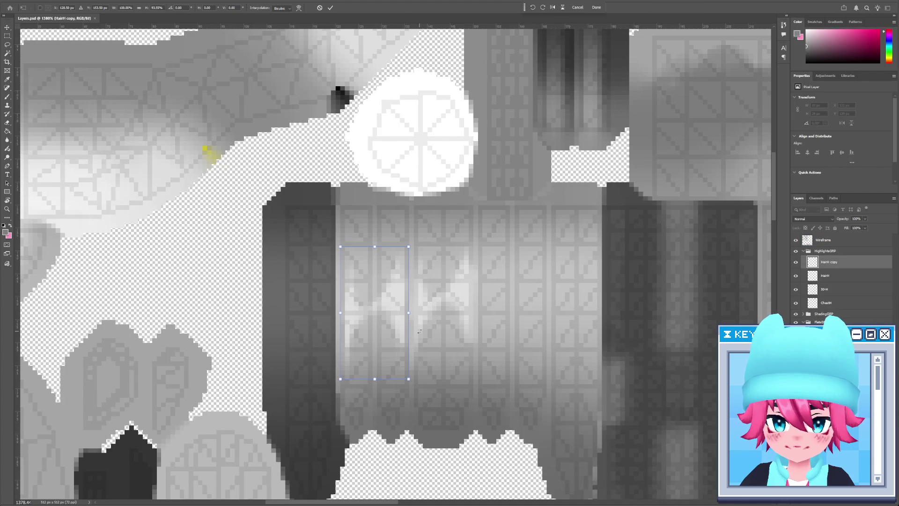
{"action": "mouse_move", "coordinate": [409, 313]}
{"action": "left_mouse_down"}
{"action": "mouse_move", "coordinate": [418, 302]}
{"action": "mouse_move", "coordinate": [407, 315]}
{"action": "left_mouse_up"}
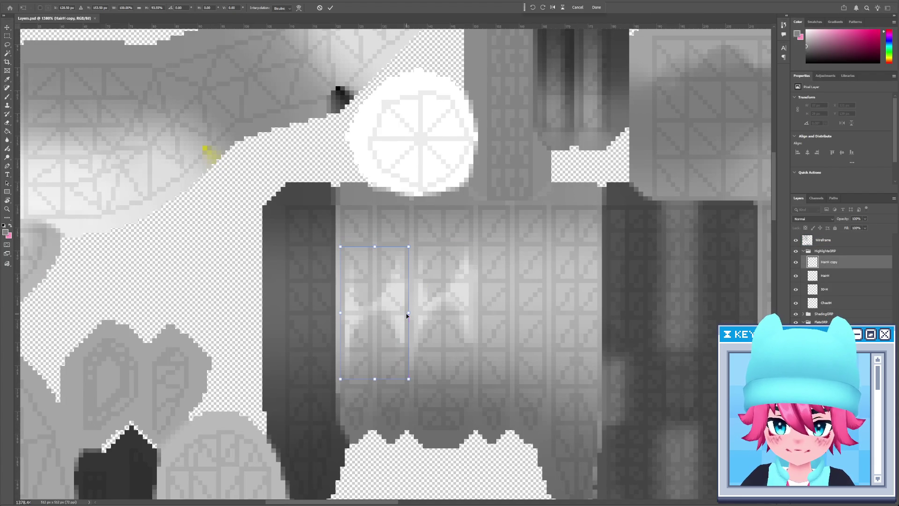
{"action": "key", "text": "alt+Tab"}
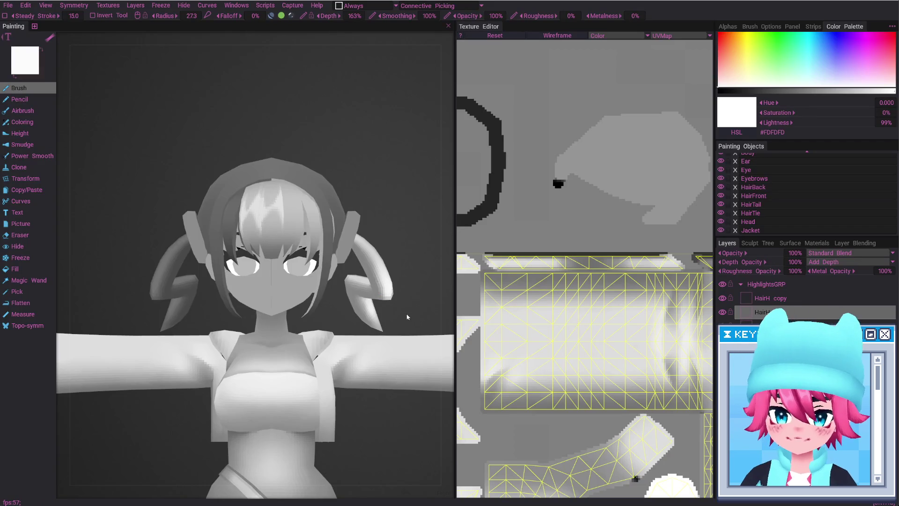
{"action": "key", "text": "alt+Tab"}
{"action": "left_click_drag", "start_coordinate": [408, 313], "coordinate": [418, 309]}
{"action": "key", "text": "alt+Tab"}
{"action": "key", "text": "alt+Tab"}
{"action": "key", "text": "ctrl+s"}
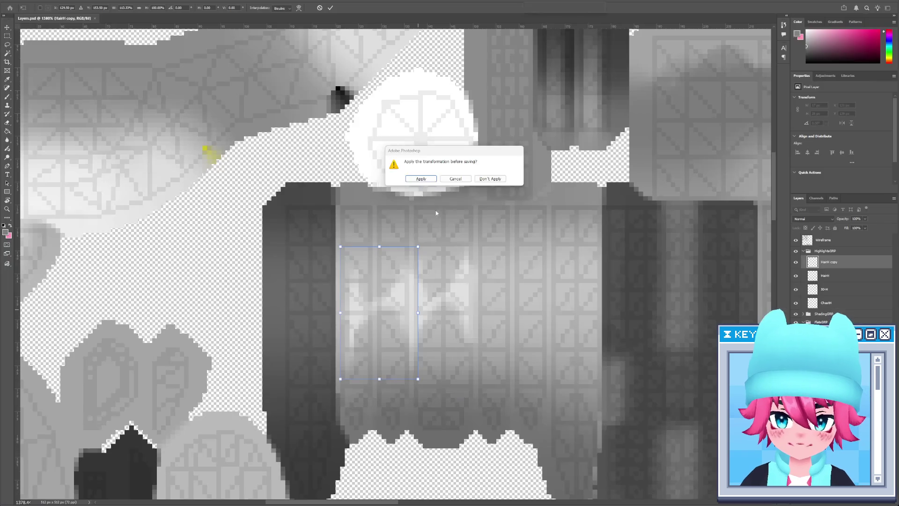
{"action": "key", "text": "Return"}
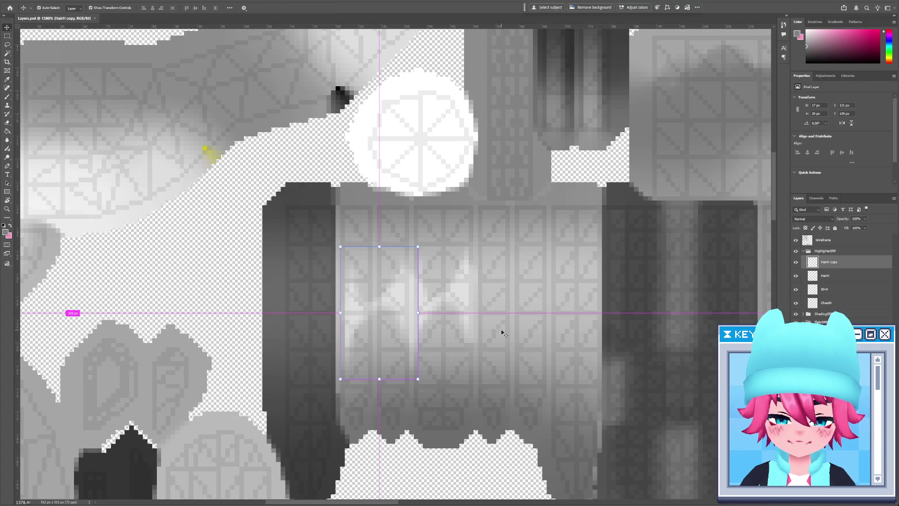
{"action": "key", "text": "alt+Tab"}
{"action": "key", "text": "alt+Tab"}
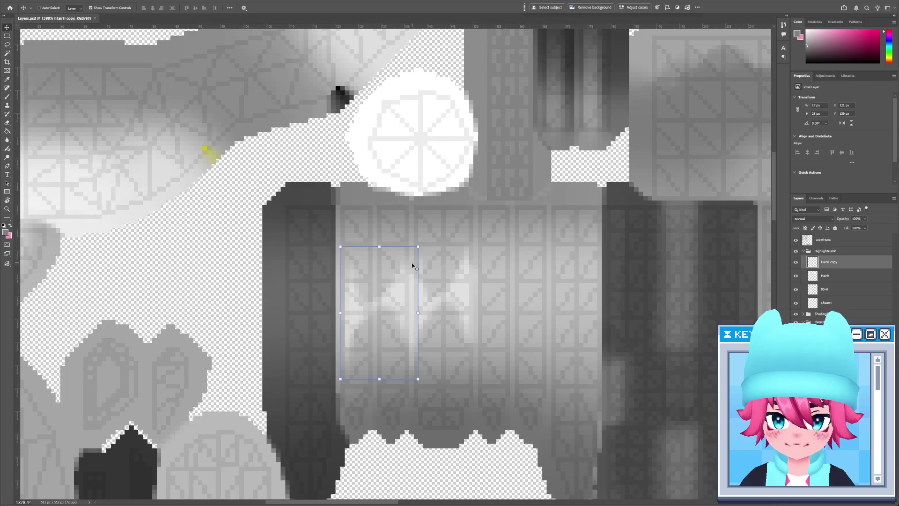
{"action": "key", "text": "alt+Tab"}
{"action": "key", "text": "alt+Tab"}
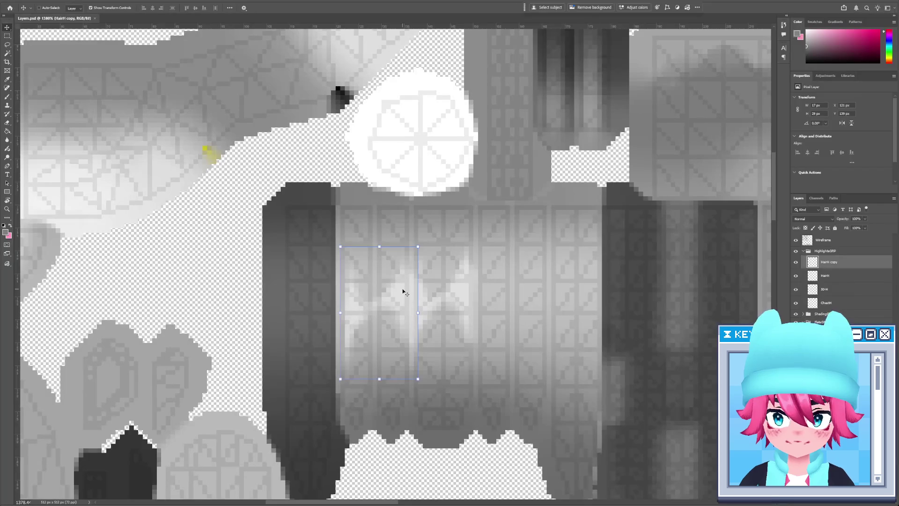
Move the copied highlight up and back down, checking its placement on the 3D model.
{"action": "left_click_drag", "start_coordinate": [403, 293], "coordinate": [401, 280]}
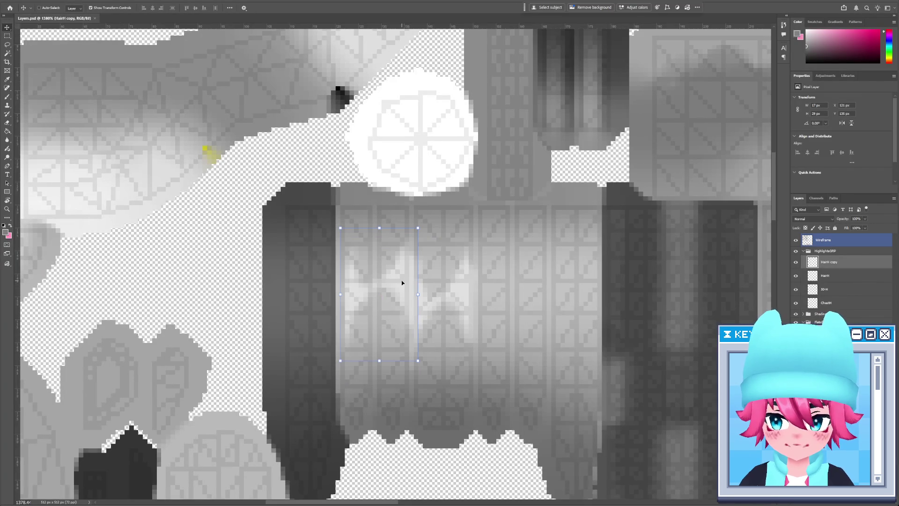
{"action": "key", "text": "alt+Tab"}
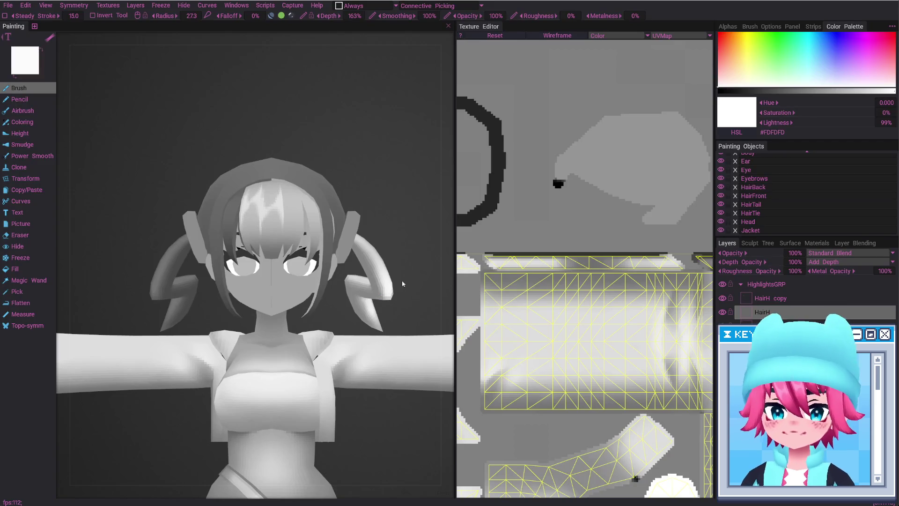
{"action": "key", "text": "alt+Tab"}
{"action": "left_click_drag", "start_coordinate": [402, 291], "coordinate": [399, 347]}
{"action": "key", "text": "alt+Tab"}
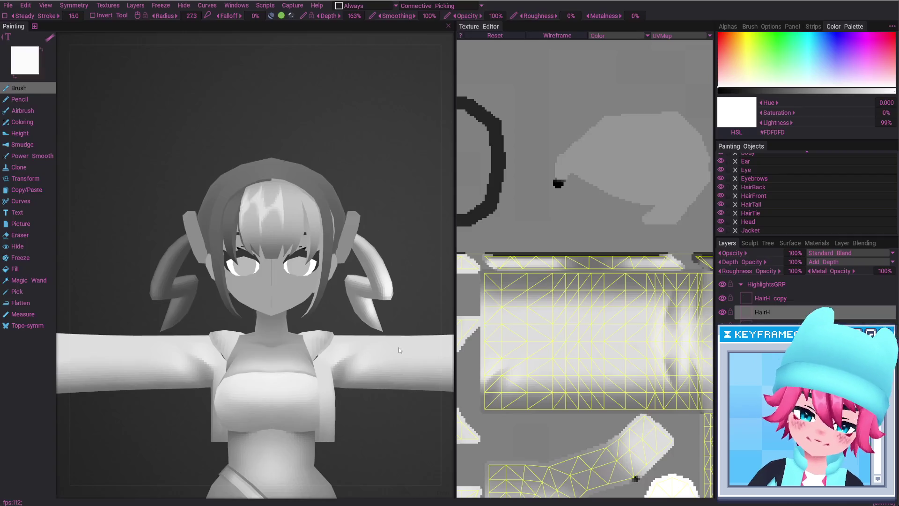
{"action": "scroll", "coordinate": [314, 369], "scroll_direction": "down", "scroll_amount": 3}
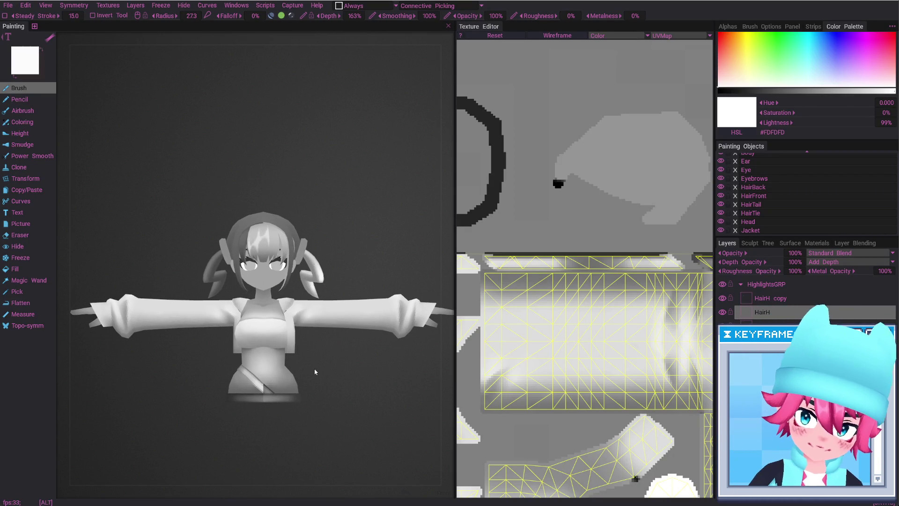
{"action": "key", "text": "alt+Tab"}
{"action": "key", "text": "e"}
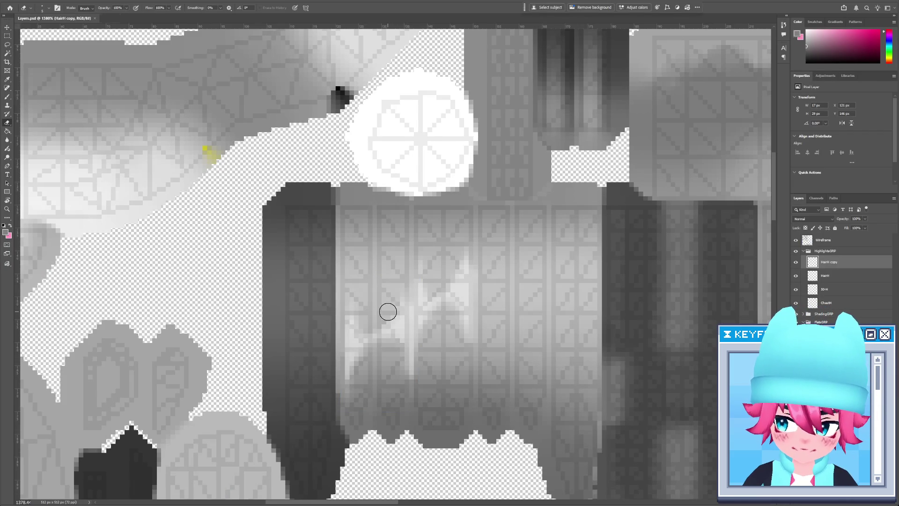
Hide the Wireframe layer and erase stray pixels from the HairH copy highlight.
{"action": "key", "text": "alt+Tab"}
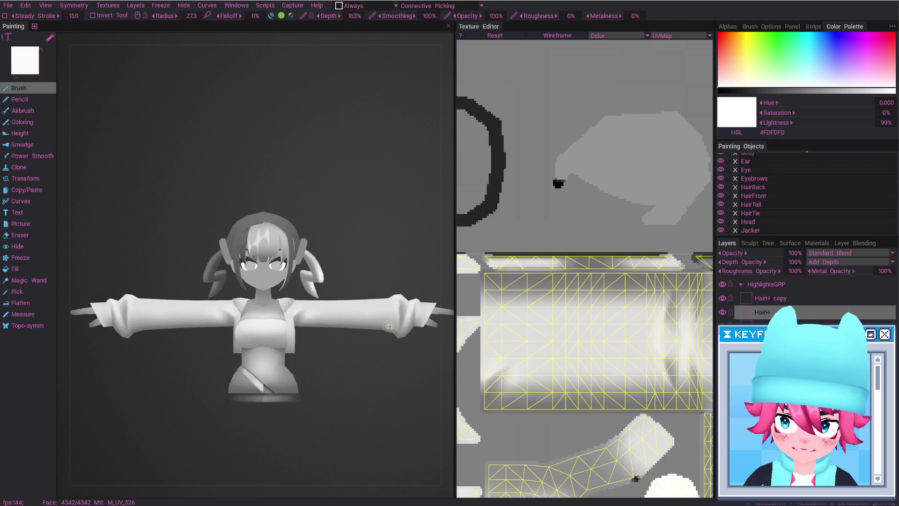
{"action": "key", "text": "alt+Tab"}
{"action": "left_click", "coordinate": [796, 241]}
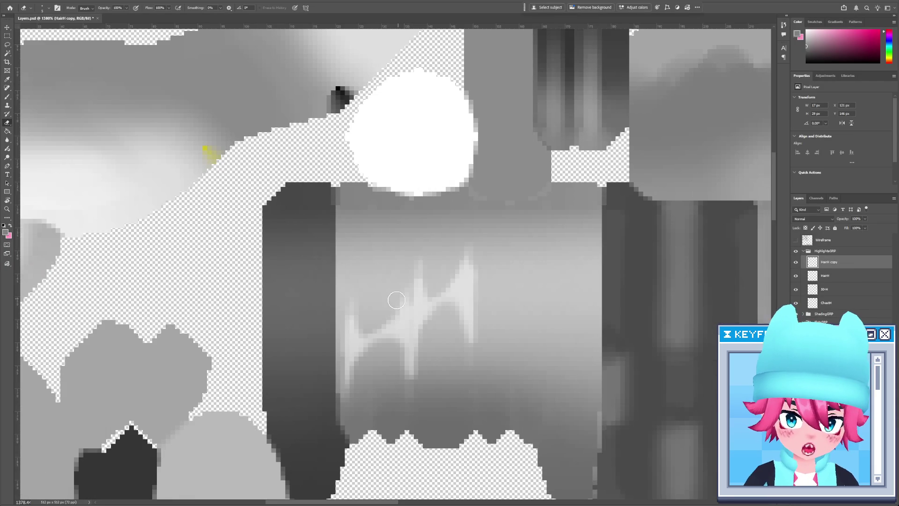
{"action": "key", "text": "b"}
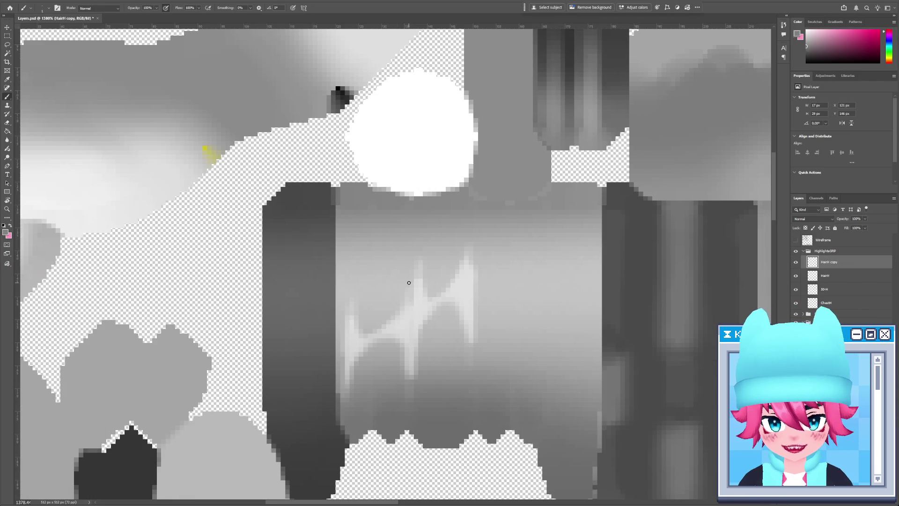
{"action": "key", "text": "e"}
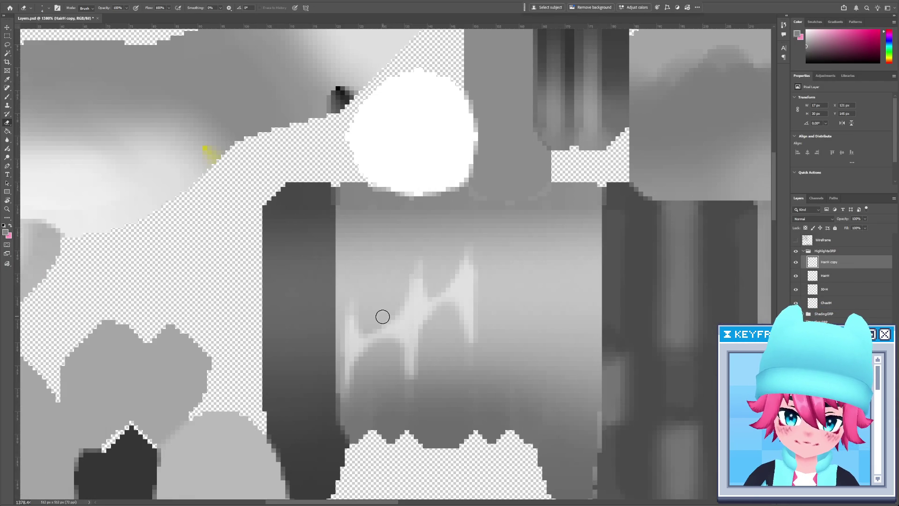
{"action": "key", "text": "ctrl+s"}
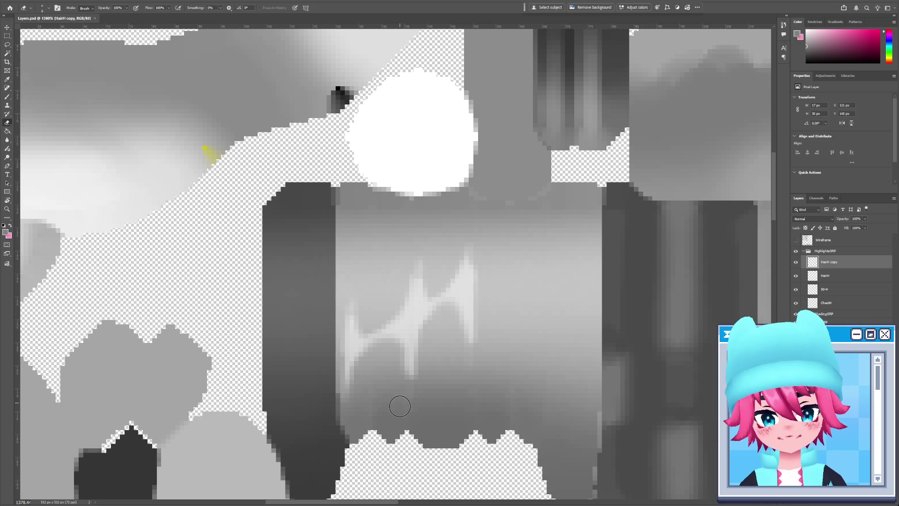
{"action": "left_click", "coordinate": [400, 402]}
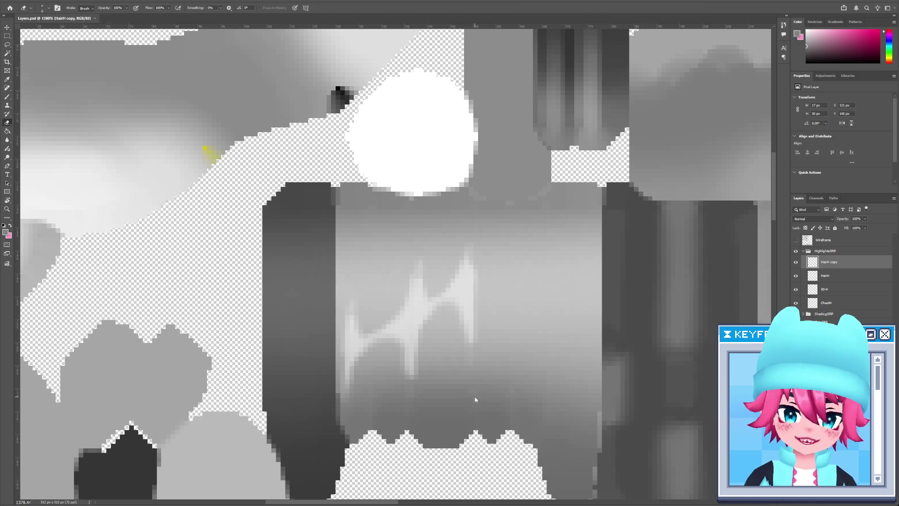
{"action": "key", "text": "alt+Tab"}
{"action": "key", "text": "alt+Tab"}
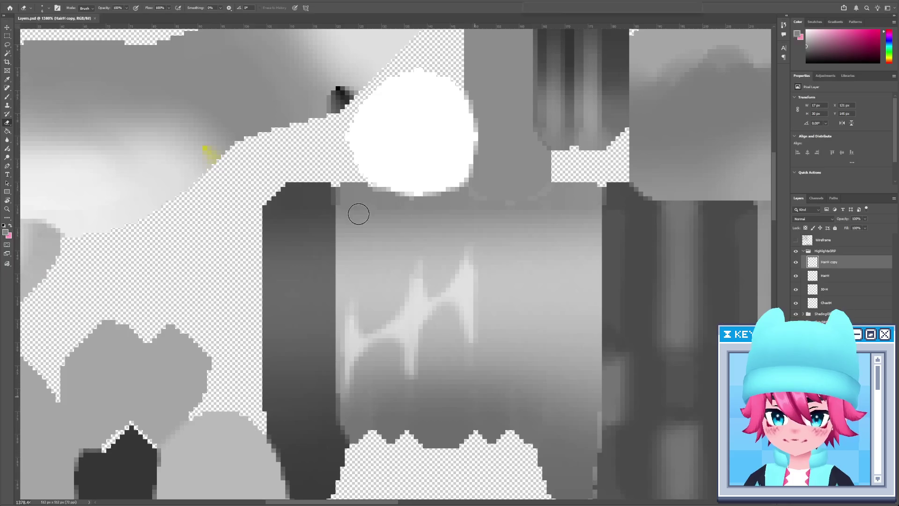
{"action": "key", "text": "b"}
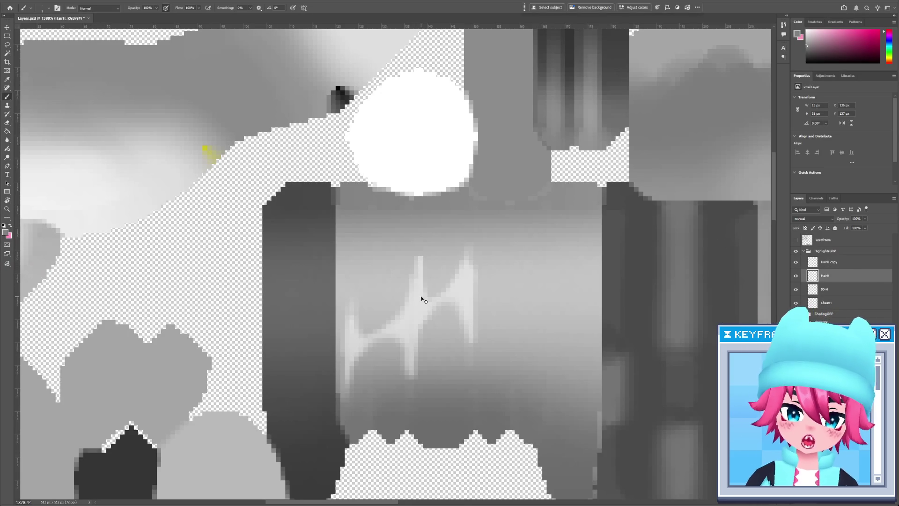
{"action": "key", "text": "alt+Tab"}
{"action": "key", "text": "alt+Tab"}
{"action": "key", "text": "e"}
{"action": "left_click", "coordinate": [426, 254]}
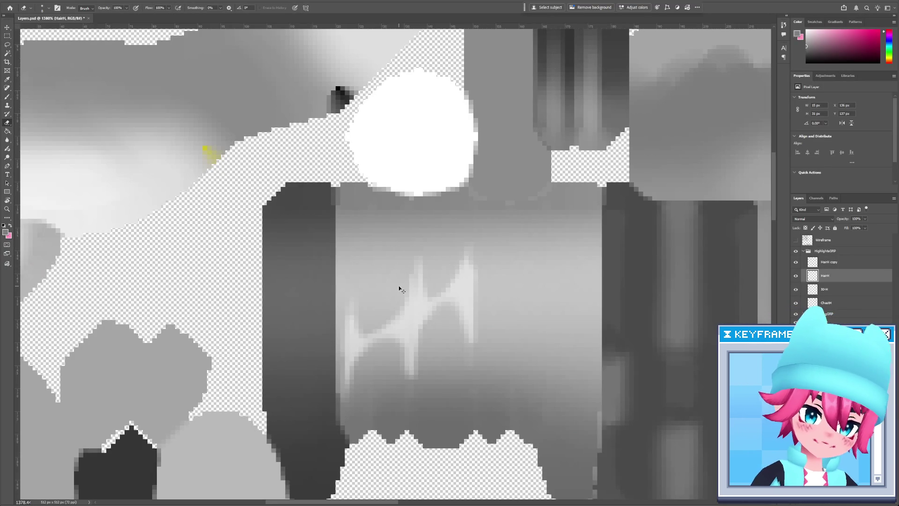
Merge HairH copy down into HairH, save, and marquee-select the right highlight spike.
{"action": "left_click", "coordinate": [838, 263]}
{"action": "key", "text": "ctrl+e"}
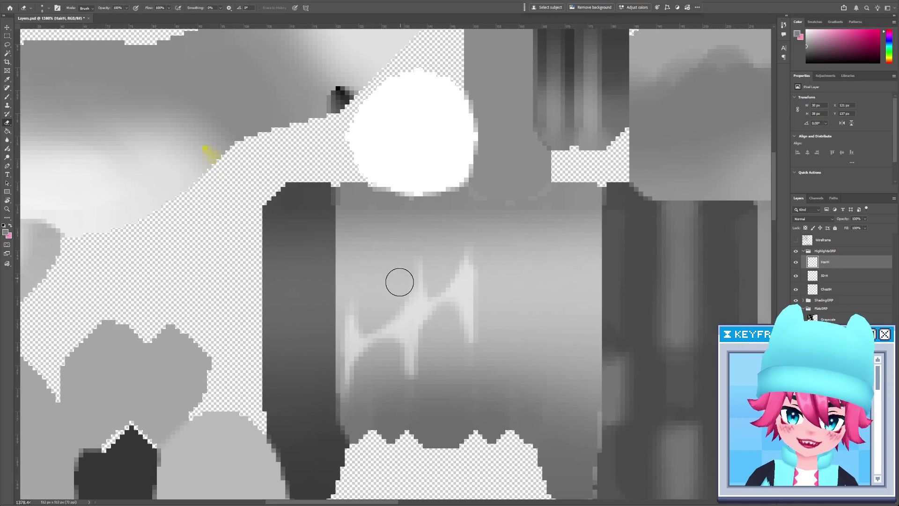
{"action": "key", "text": "ctrl+s"}
{"action": "key", "text": "alt+Tab"}
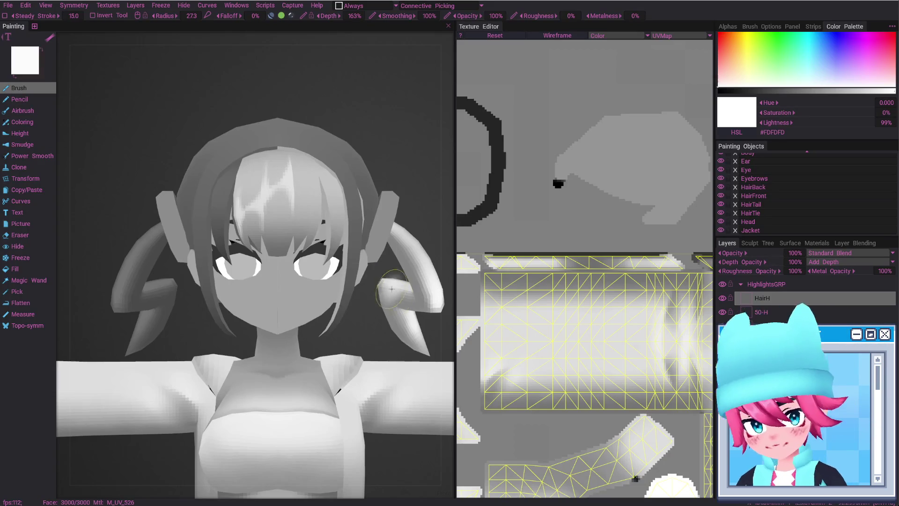
{"action": "key", "text": "alt+Tab"}
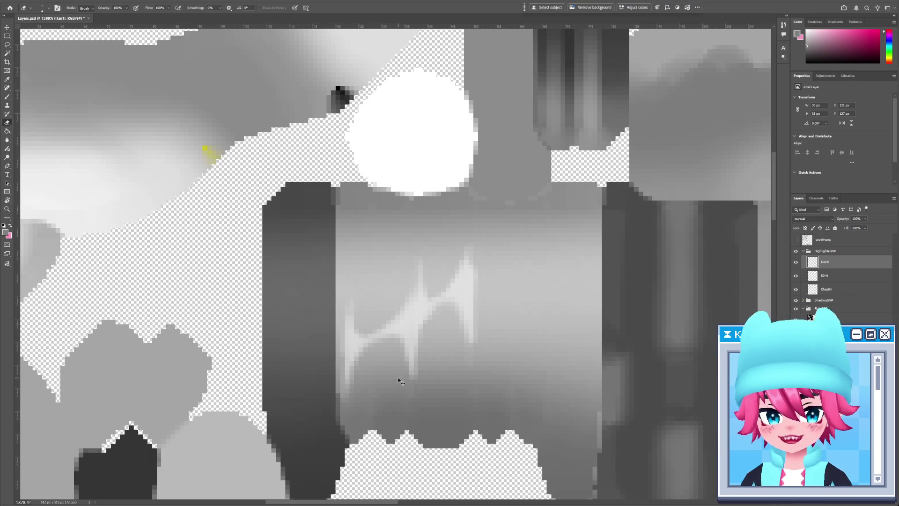
{"action": "key", "text": "ctrl+s"}
{"action": "key", "text": "alt+Tab"}
{"action": "key", "text": "alt+Tab"}
{"action": "key", "text": "b"}
{"action": "key", "text": "ctrl+s"}
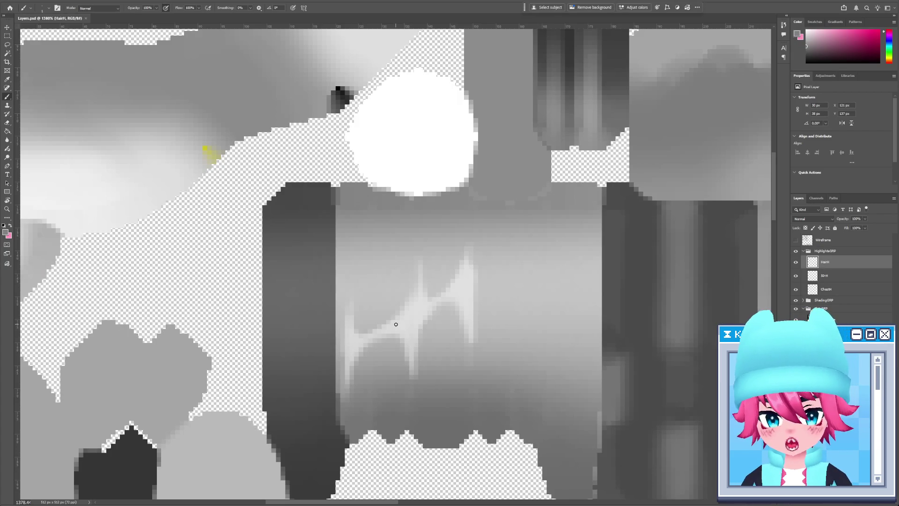
{"action": "key", "text": "alt+Tab"}
{"action": "key", "text": "alt+Tab"}
{"action": "key", "text": "m"}
{"action": "mouse_move", "coordinate": [478, 415]}
{"action": "left_mouse_down"}
{"action": "mouse_move", "coordinate": [429, 236]}
{"action": "mouse_move", "coordinate": [417, 237]}
{"action": "left_mouse_up"}
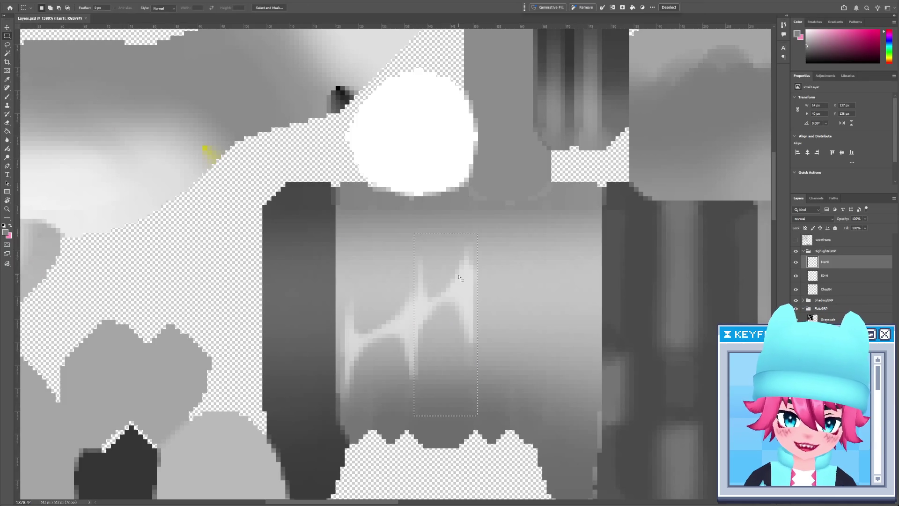
Copy the selected highlight spike onto a new Layer 2 and shift it right.
{"action": "key", "text": "ctrl+j"}
{"action": "key", "text": "ctrl+n"}
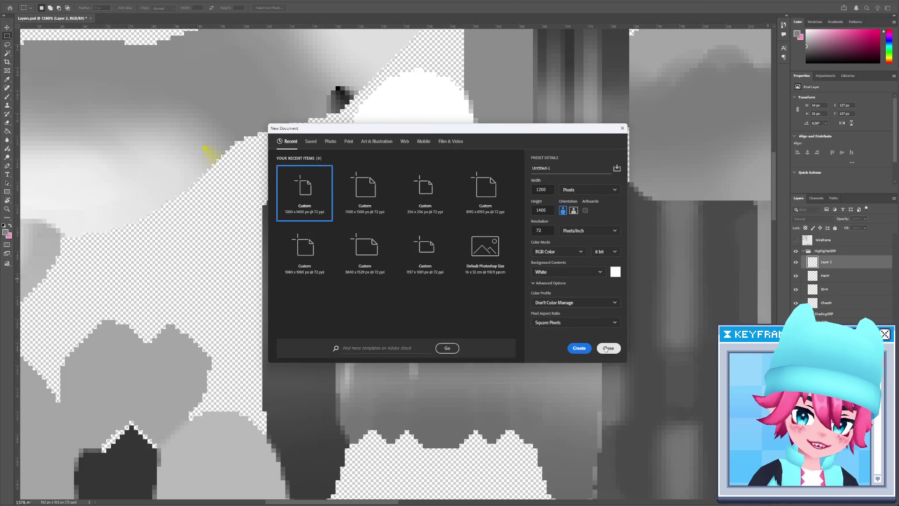
{"action": "left_click", "coordinate": [608, 348]}
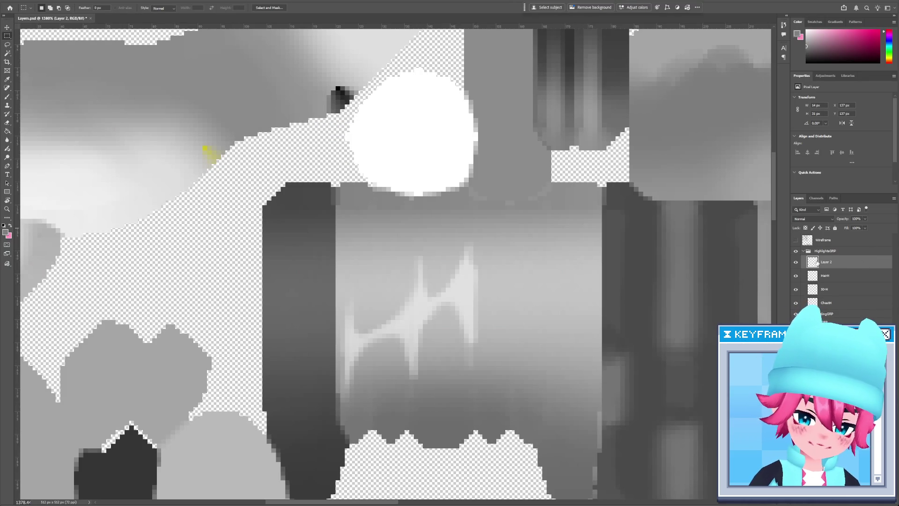
{"action": "left_click", "coordinate": [796, 240]}
{"action": "key", "text": "v"}
{"action": "left_click_drag", "start_coordinate": [443, 305], "coordinate": [515, 309]}
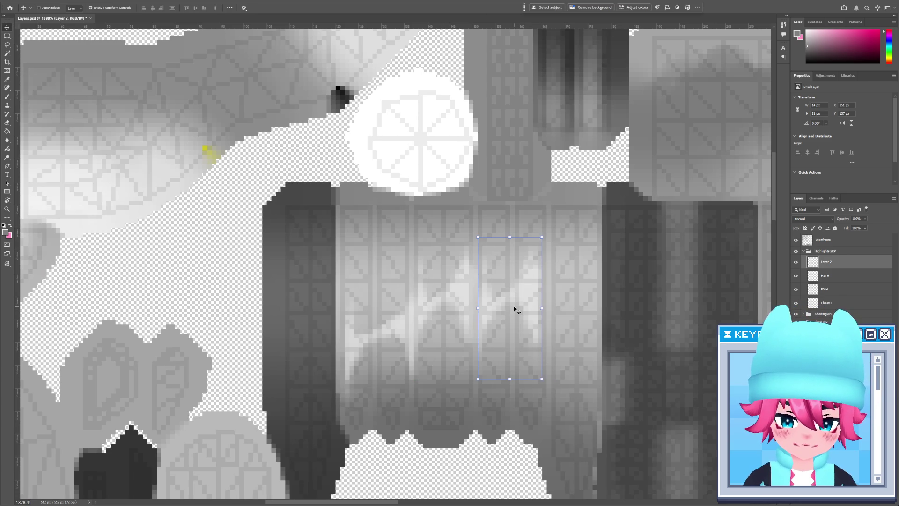
Check the moved highlight on the 3D model, orbiting slightly to inspect the hair.
{"action": "key", "text": "alt+Tab"}
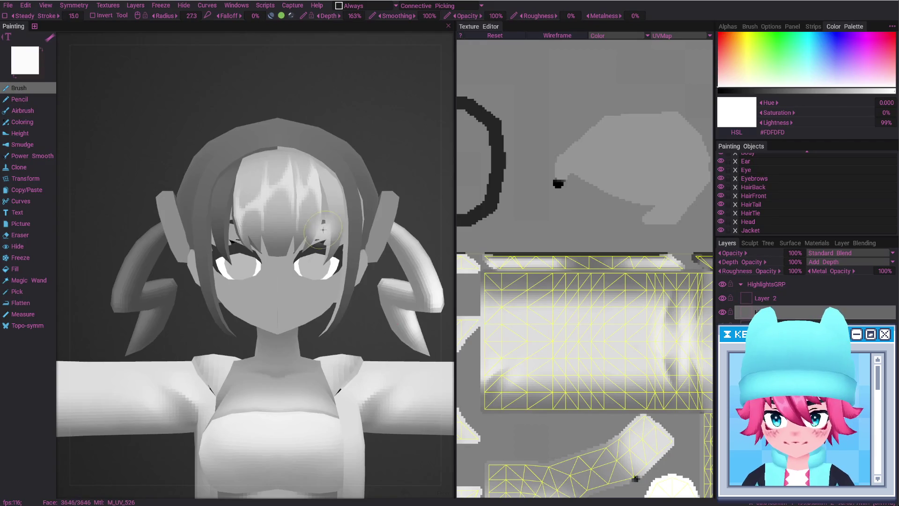
{"action": "scroll", "coordinate": [309, 325], "scroll_direction": "up", "scroll_amount": 6}
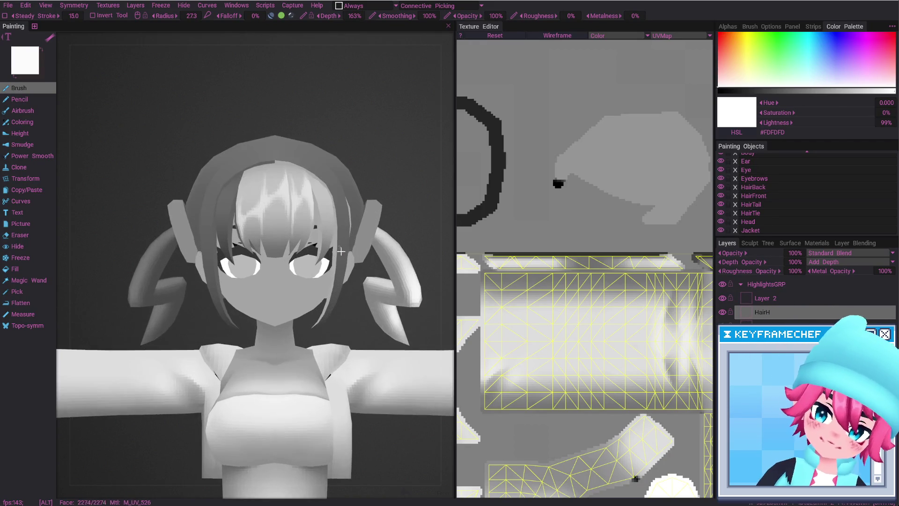
{"action": "key", "text": "alt+Tab"}
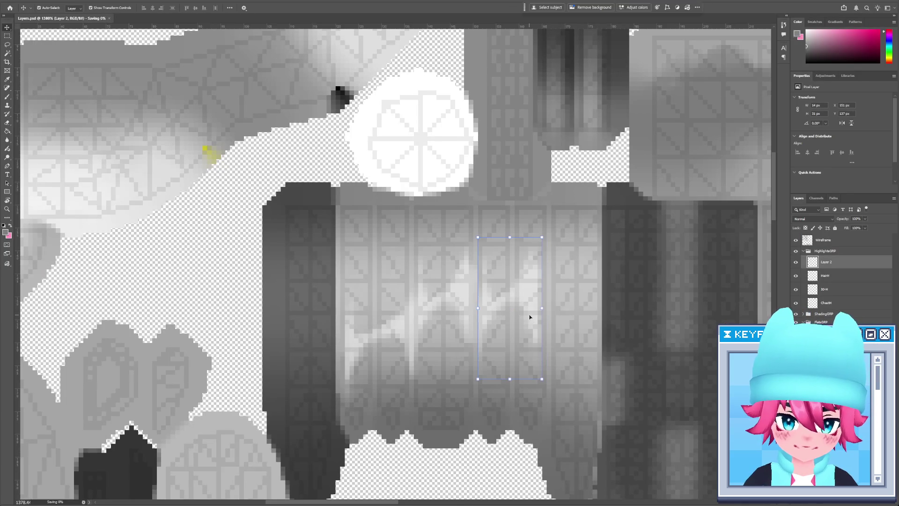
{"action": "key", "text": "alt+Tab"}
{"action": "scroll", "coordinate": [316, 348], "scroll_direction": "down", "scroll_amount": 6}
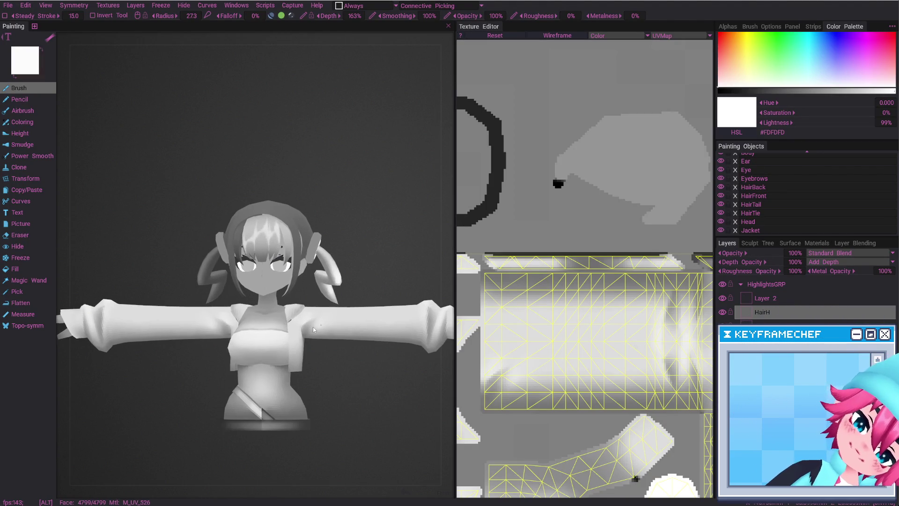
{"action": "key", "text": "alt+Tab"}
{"action": "key", "text": "alt+Tab"}
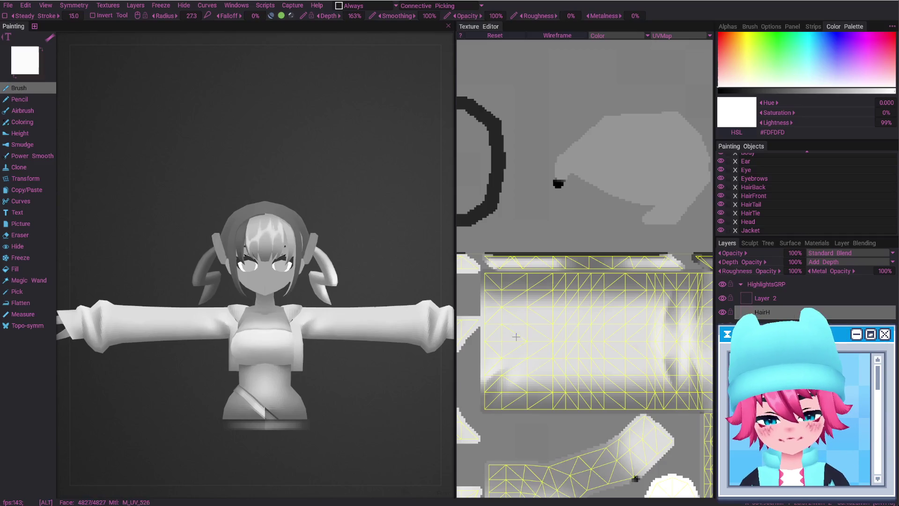
{"action": "key", "text": "alt+Tab"}
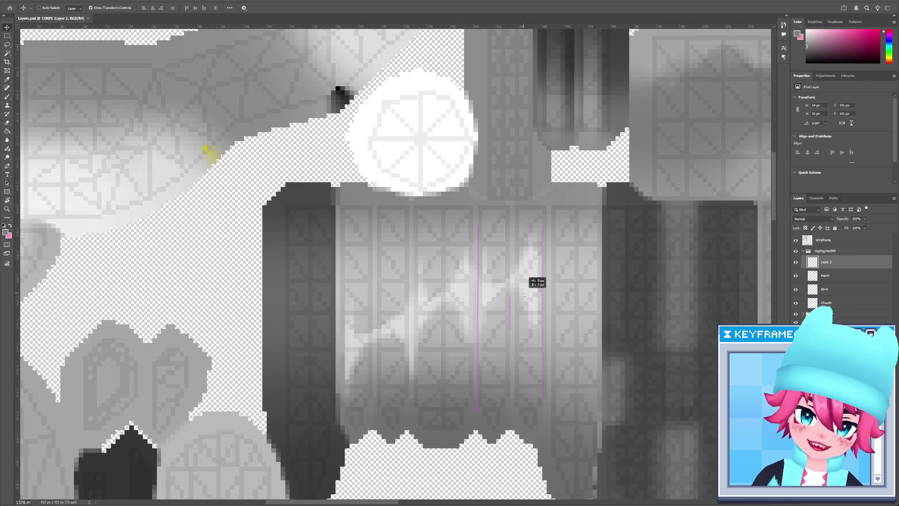
{"action": "key", "text": "alt+Tab"}
{"action": "left_click_drag", "start_coordinate": [274, 251], "coordinate": [265, 232], "text": "alt"}
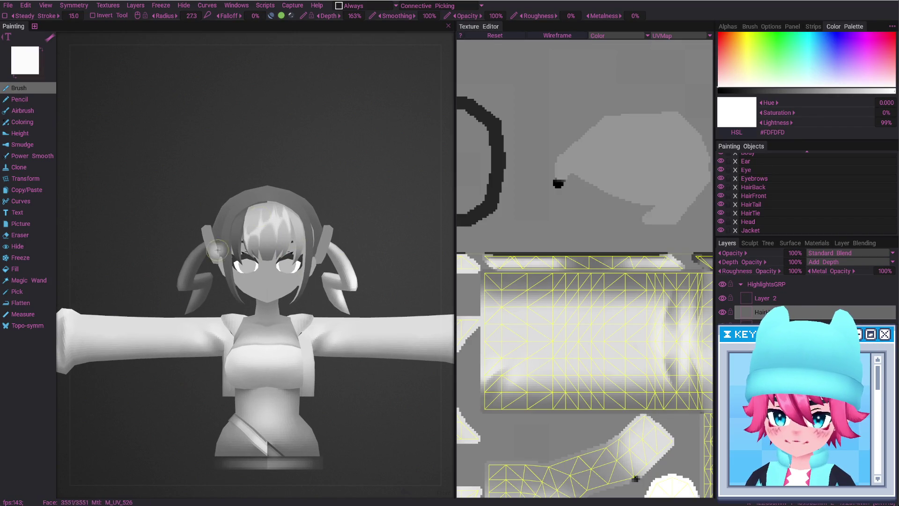
{"action": "key", "text": "alt+Tab"}
{"action": "key", "text": "alt+Tab"}
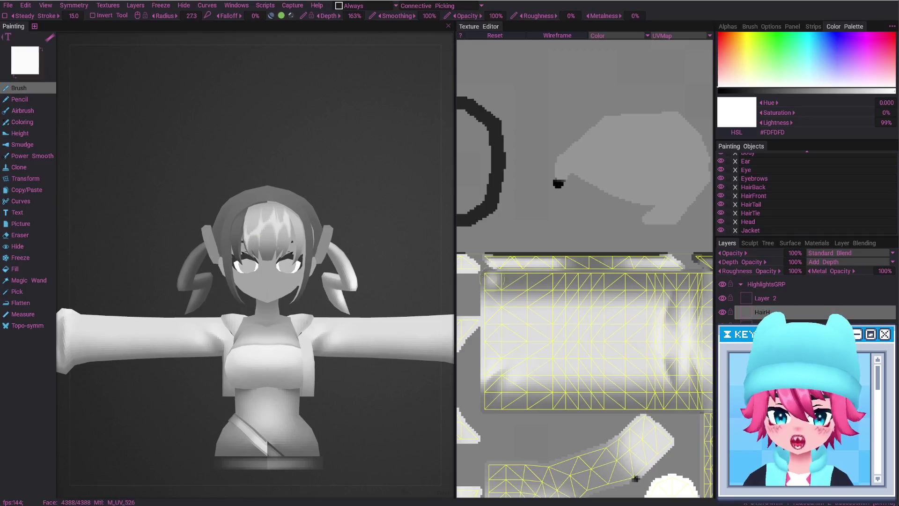
Rotate the copied highlight 180°, nudge it right, and apply the transform.
{"action": "key", "text": "alt+Tab"}
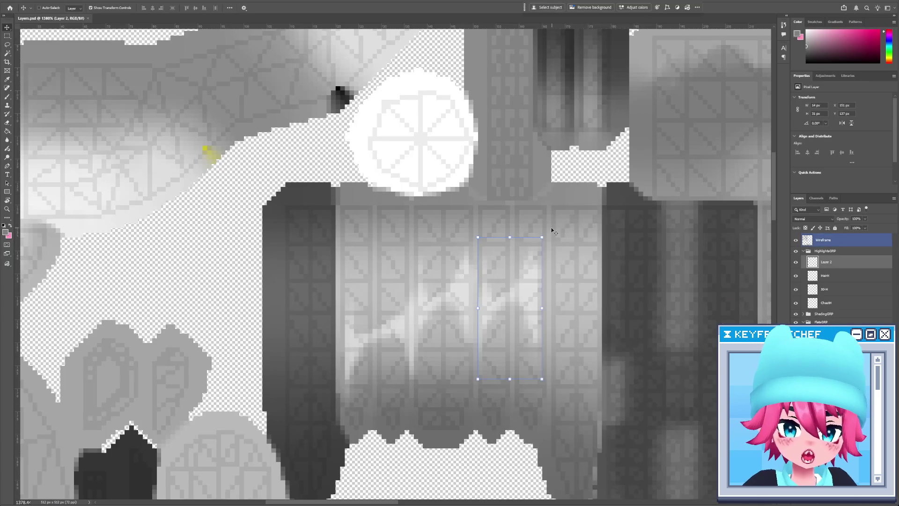
{"action": "mouse_move", "coordinate": [553, 232]}
{"action": "left_mouse_down"}
{"action": "mouse_move", "coordinate": [551, 372]}
{"action": "mouse_move", "coordinate": [464, 403]}
{"action": "left_mouse_up"}
{"action": "mouse_move", "coordinate": [506, 329]}
{"action": "left_mouse_down"}
{"action": "mouse_move", "coordinate": [500, 309]}
{"action": "mouse_move", "coordinate": [511, 311]}
{"action": "left_mouse_up"}
{"action": "key", "text": "Return"}
{"action": "key", "text": "alt+Tab"}
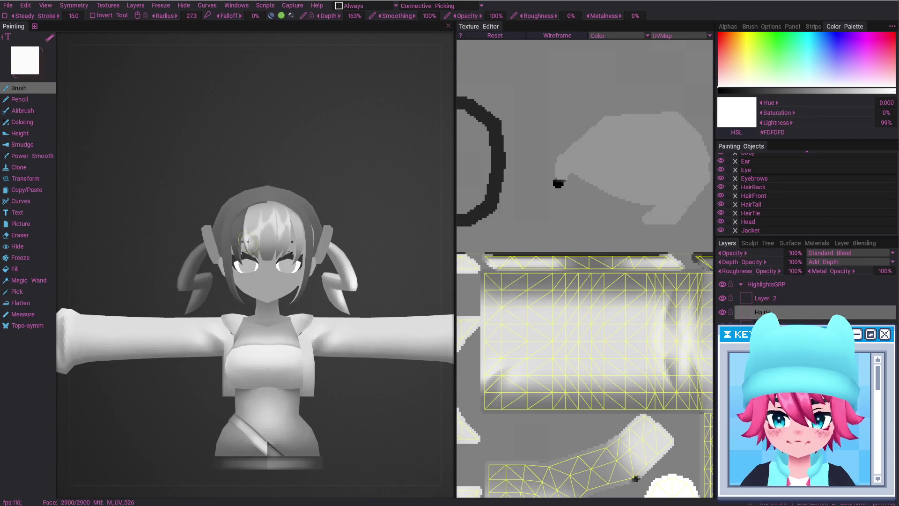
{"action": "key", "text": "alt+Tab"}
Hide the Wireframe layer and erase part of the light highlight streak on Layer 2.
{"action": "key", "text": "e"}
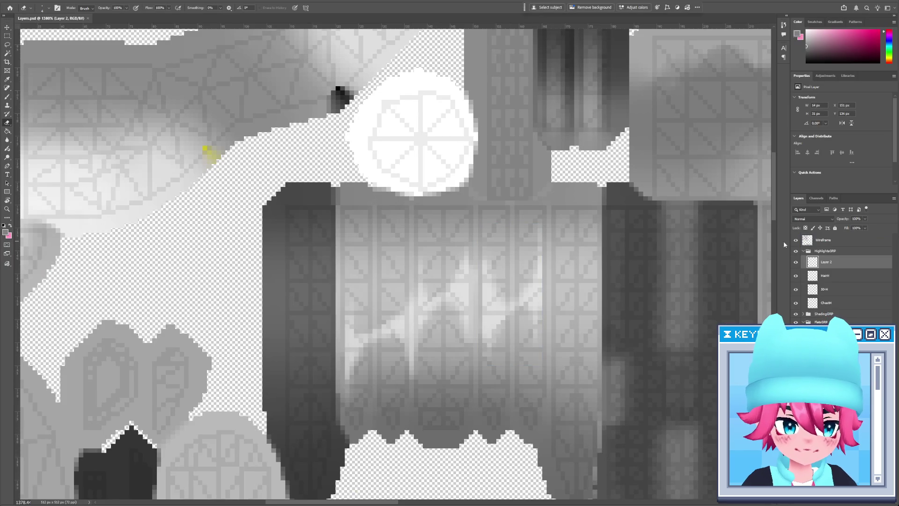
{"action": "left_click", "coordinate": [796, 240]}
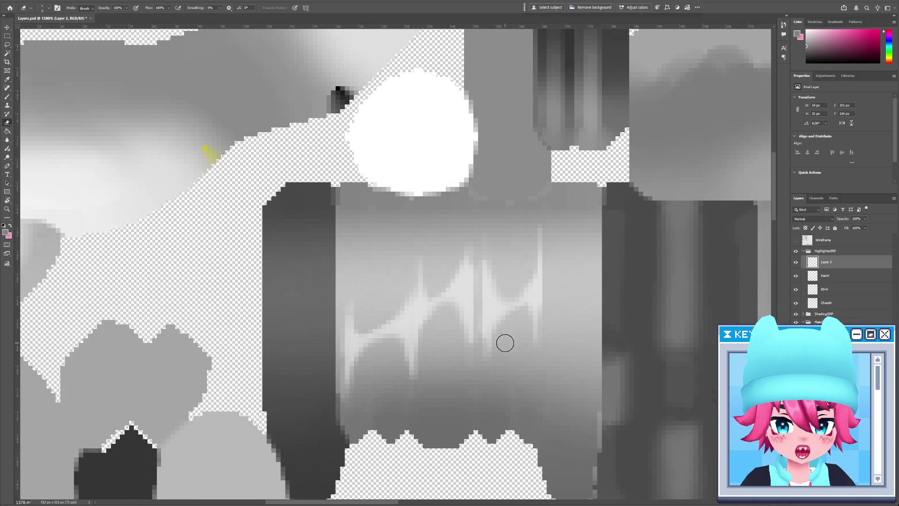
{"action": "key", "text": "b"}
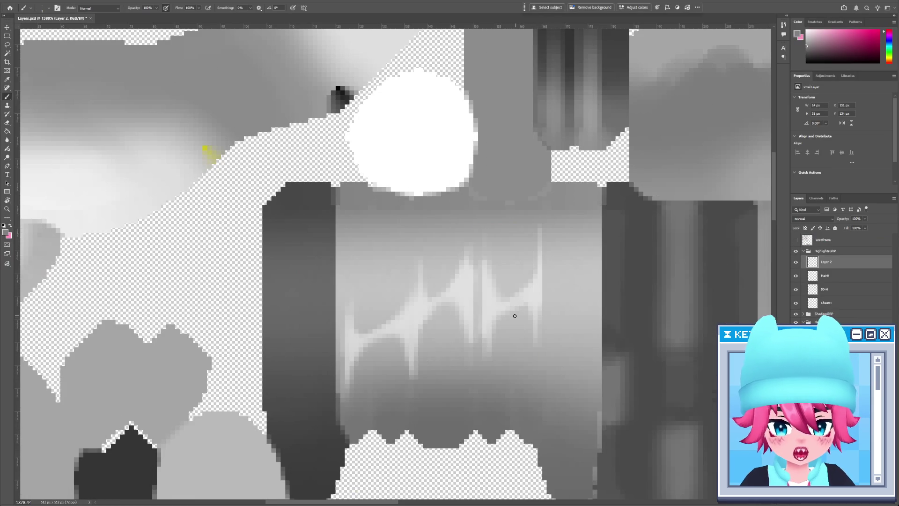
{"action": "key", "text": "e"}
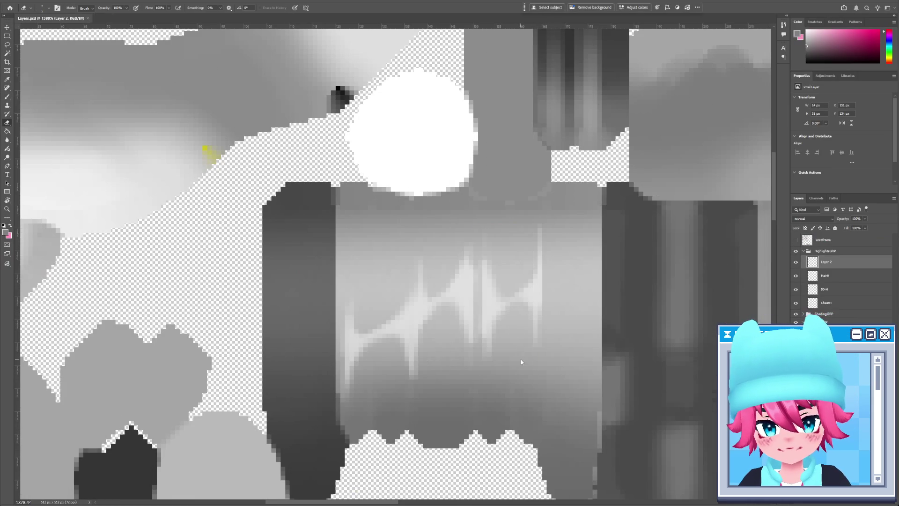
{"action": "key", "text": "alt+Tab"}
{"action": "key", "text": "alt+Tab"}
{"action": "left_click_drag", "start_coordinate": [503, 324], "coordinate": [493, 370]}
Save the PSD and compare the trimmed highlight on the 3D model.
{"action": "key", "text": "alt+Tab"}
{"action": "scroll", "coordinate": [281, 244], "scroll_direction": "up", "scroll_amount": 5}
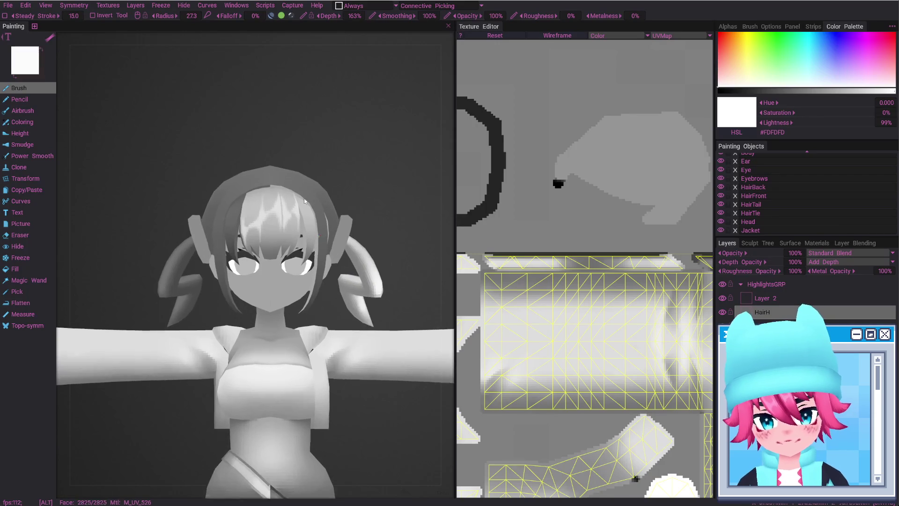
{"action": "scroll", "coordinate": [281, 244], "scroll_direction": "down", "scroll_amount": 2}
{"action": "key", "text": "alt+Tab"}
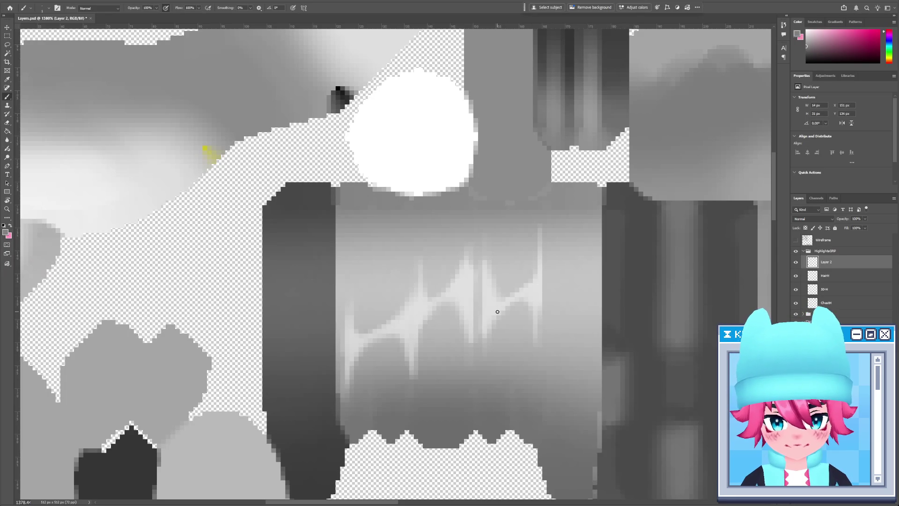
{"action": "key", "text": "alt+Tab"}
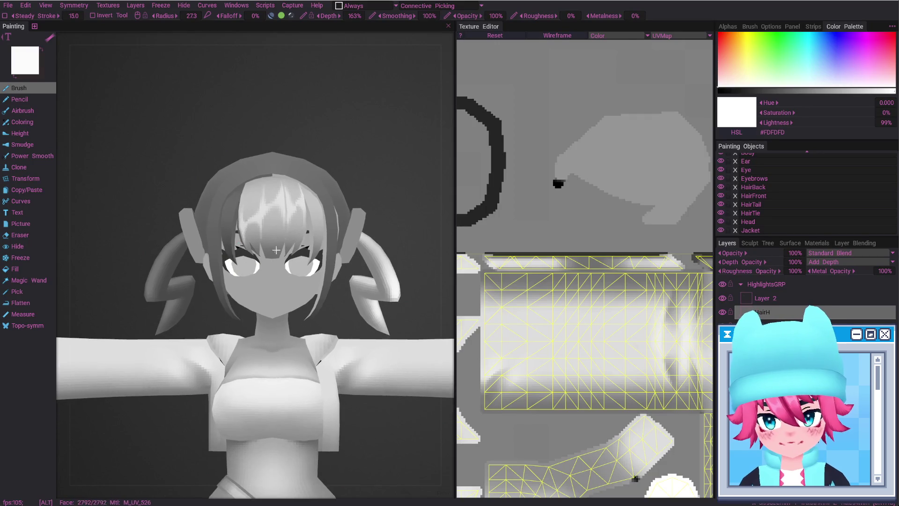
{"action": "key", "text": "alt+Tab"}
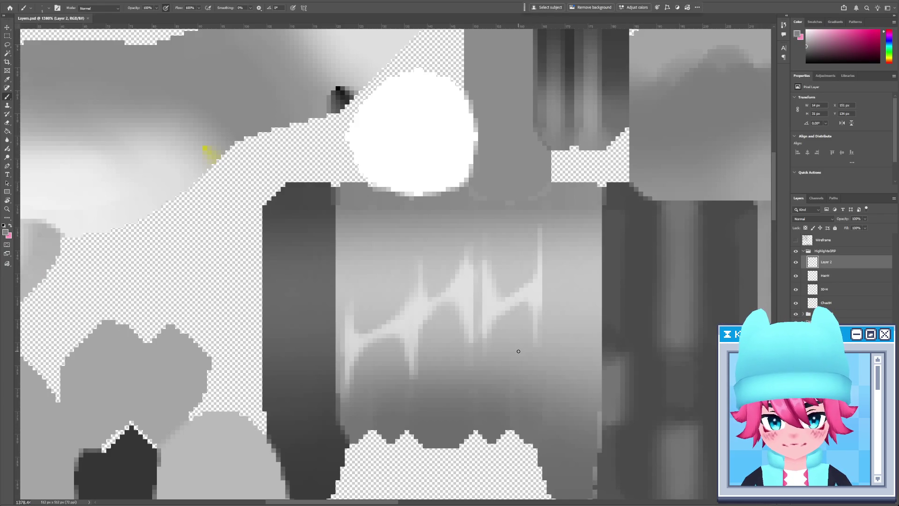
{"action": "key", "text": "alt+Tab"}
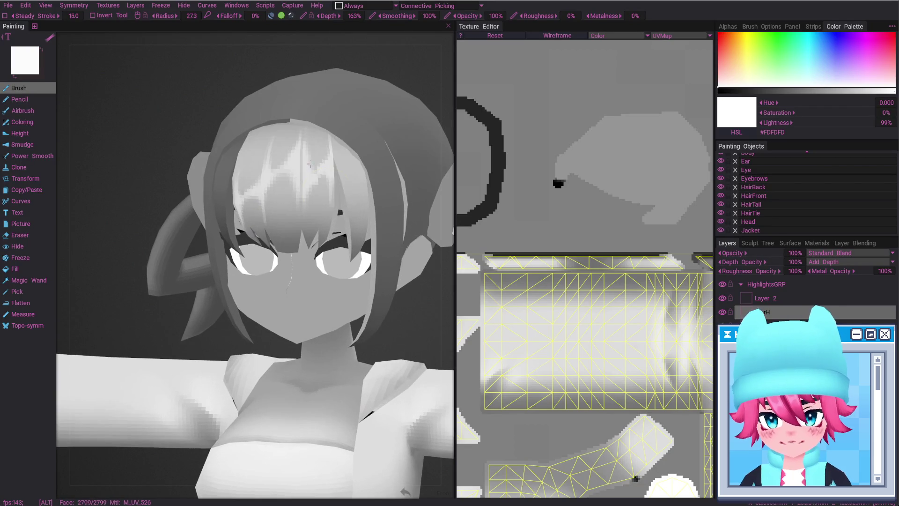
{"action": "key", "text": "alt+Tab"}
{"action": "key", "text": "ctrl+s"}
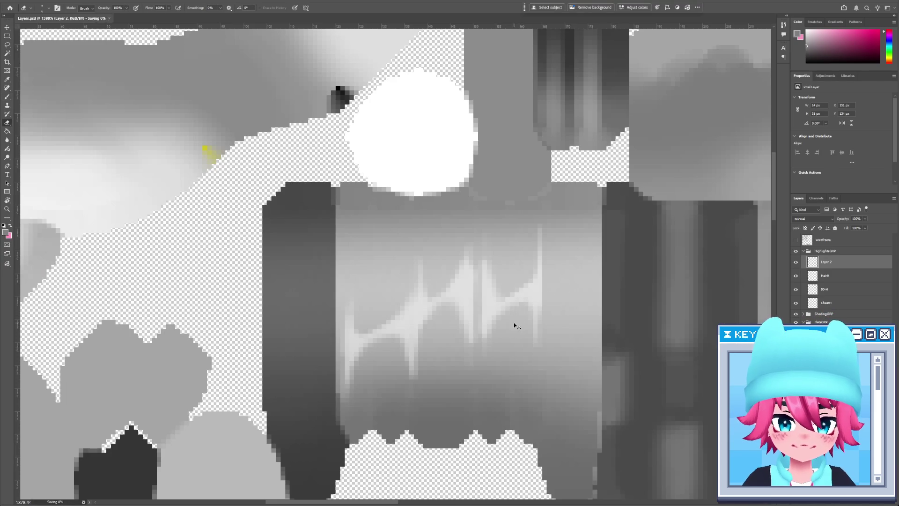
{"action": "key", "text": "alt+Tab"}
Inspect the head in 3D-Coat, toggling the mesh wireframe and HairH highlights to compare.
{"action": "middle_click_drag", "start_coordinate": [324, 235], "coordinate": [315, 223]}
{"action": "key", "text": "w"}
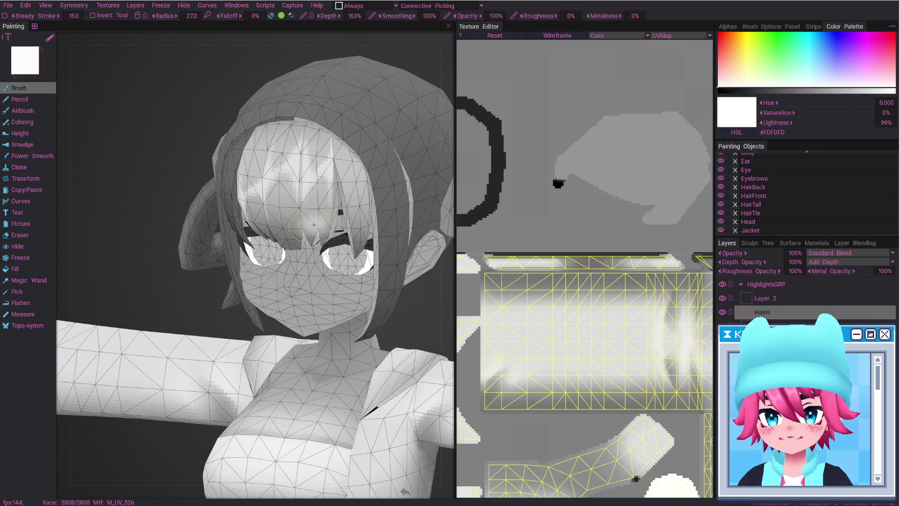
{"action": "key", "text": "w"}
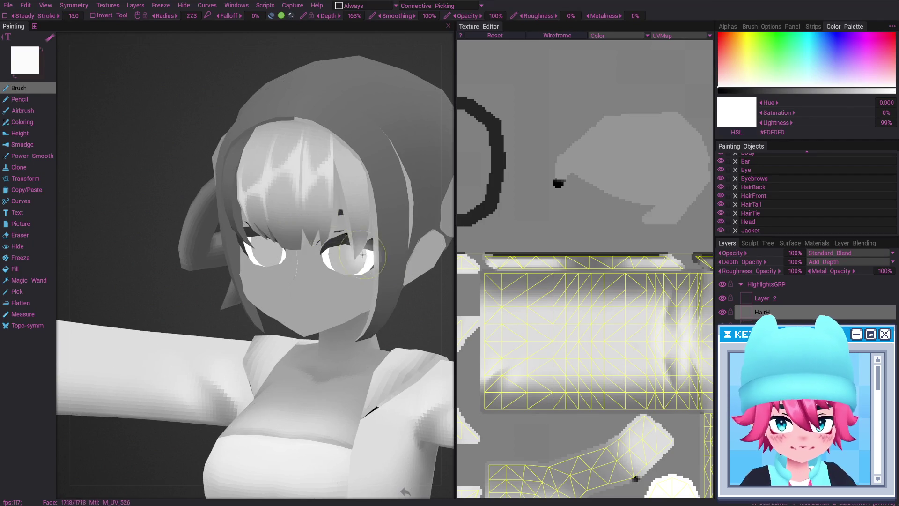
{"action": "key", "text": "bracketleft"}
{"action": "key", "text": "bracketleft"}
{"action": "key", "text": "bracketleft"}
{"action": "key", "text": "bracketleft"}
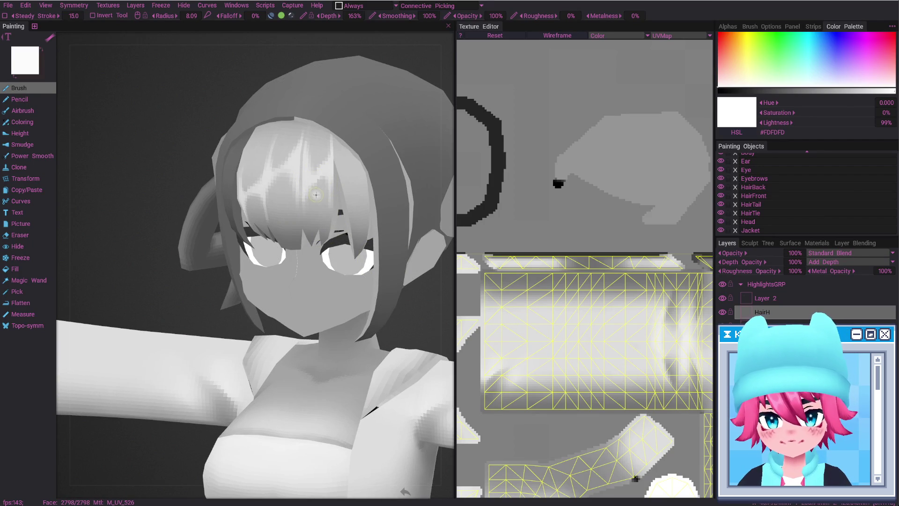
{"action": "left_click", "coordinate": [722, 312]}
{"action": "left_click", "coordinate": [722, 311]}
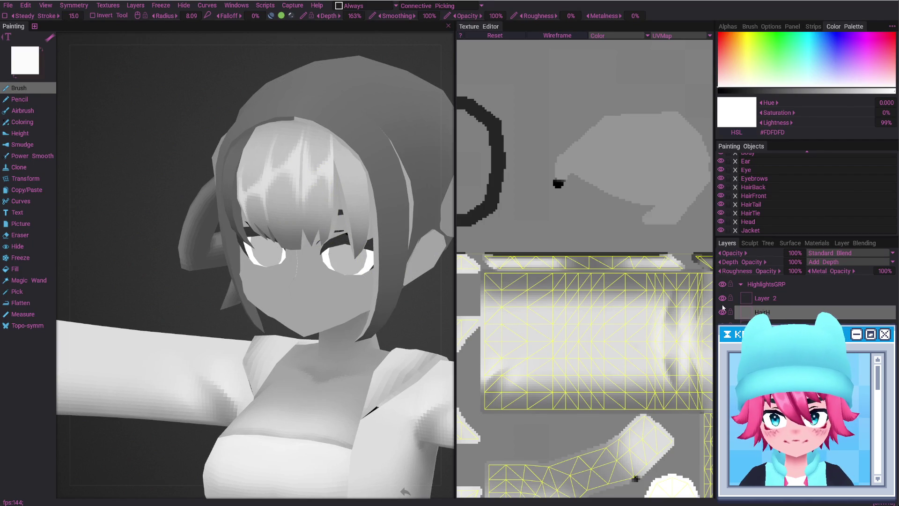
Rename Layer 2 to dd and keep it visible.
{"action": "key", "text": "alt+Tab"}
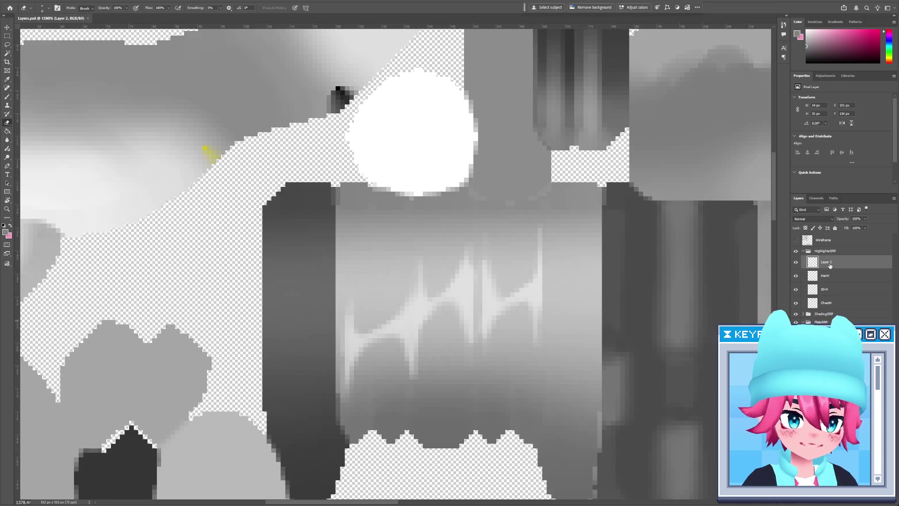
{"action": "key", "text": "alt+Tab"}
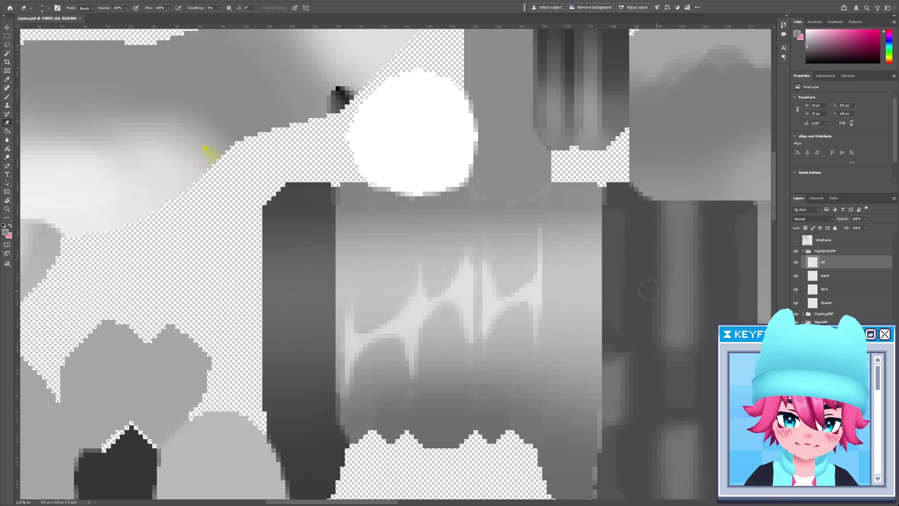
{"action": "key", "text": "alt+Tab"}
{"action": "left_click", "coordinate": [796, 262]}
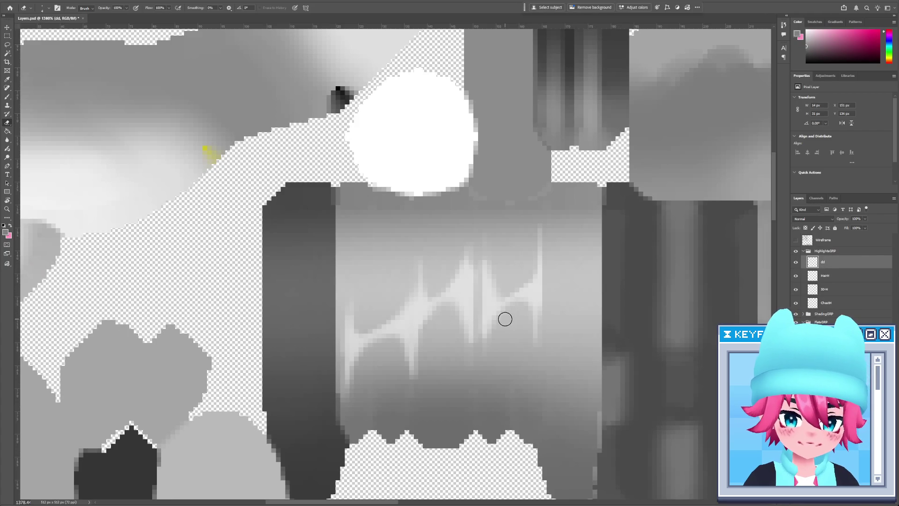
Orbit close to the model's head in 3D-Coat, toggling the mesh wireframe to inspect the hair.
{"action": "key", "text": "alt+Tab"}
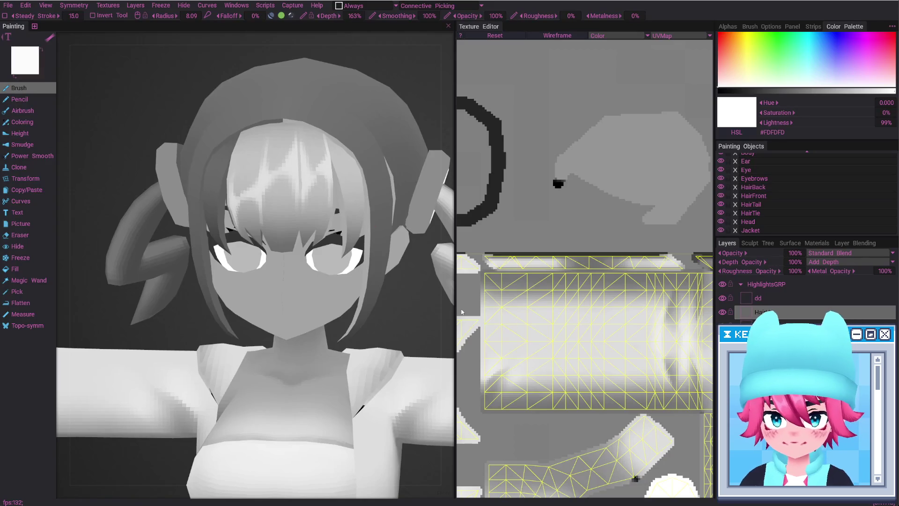
{"action": "key", "text": "alt+Tab"}
{"action": "key", "text": "alt+Tab"}
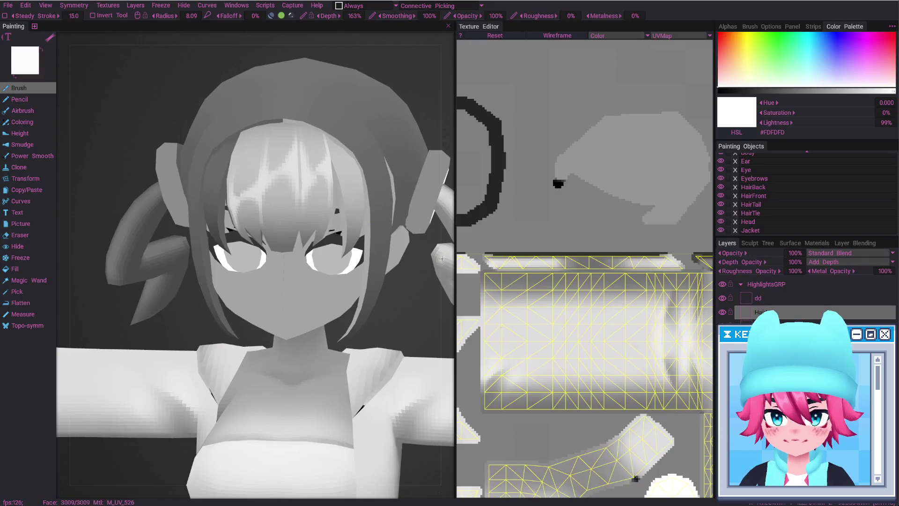
{"action": "left_click_drag", "start_coordinate": [281, 197], "coordinate": [324, 201], "text": "alt"}
{"action": "key", "text": "w"}
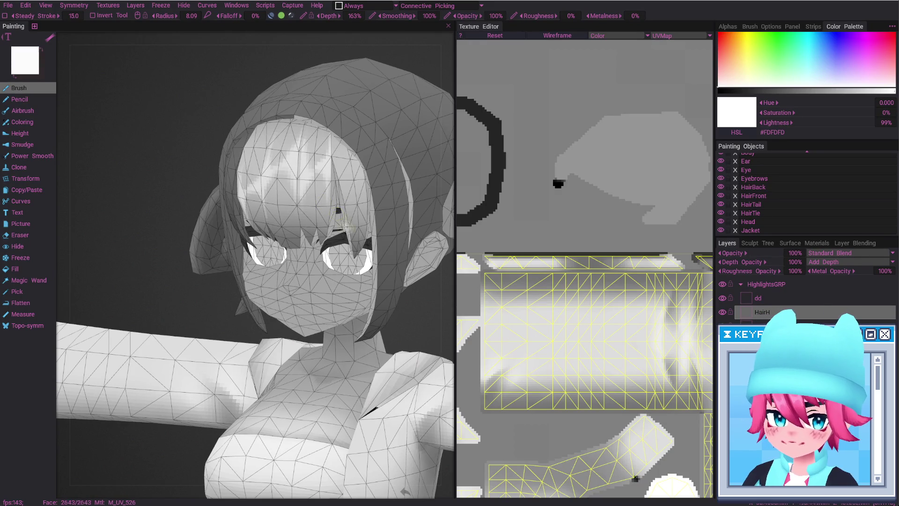
{"action": "key", "text": "w"}
{"action": "key", "text": "alt+Tab"}
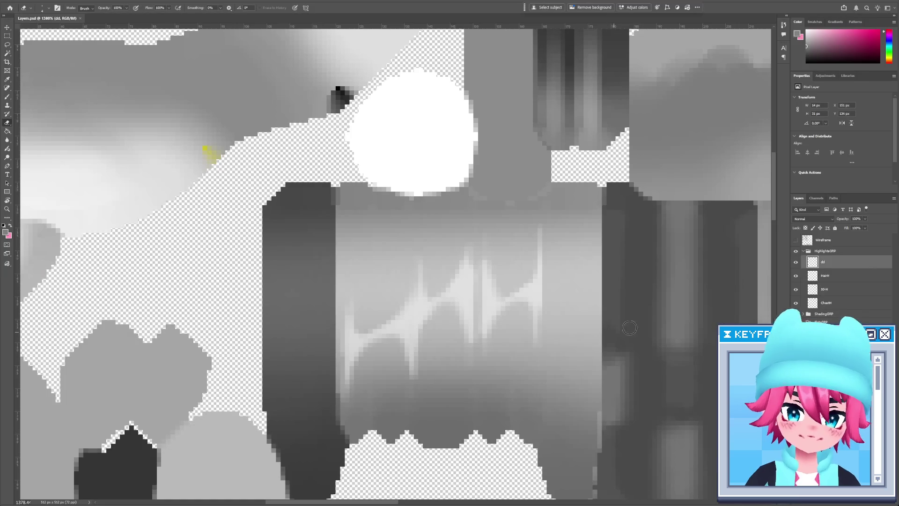
Show the Wireframe layer and trim a thin strip off the right highlight's edge.
{"action": "left_click", "coordinate": [797, 240]}
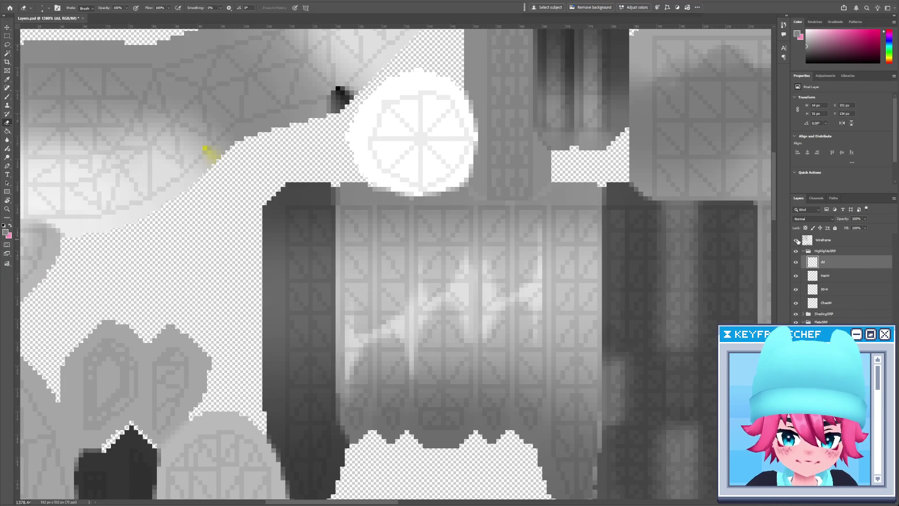
{"action": "key", "text": "m"}
{"action": "left_click_drag", "start_coordinate": [534, 204], "coordinate": [519, 208]}
{"action": "left_click", "coordinate": [516, 294]}
{"action": "key", "text": "e"}
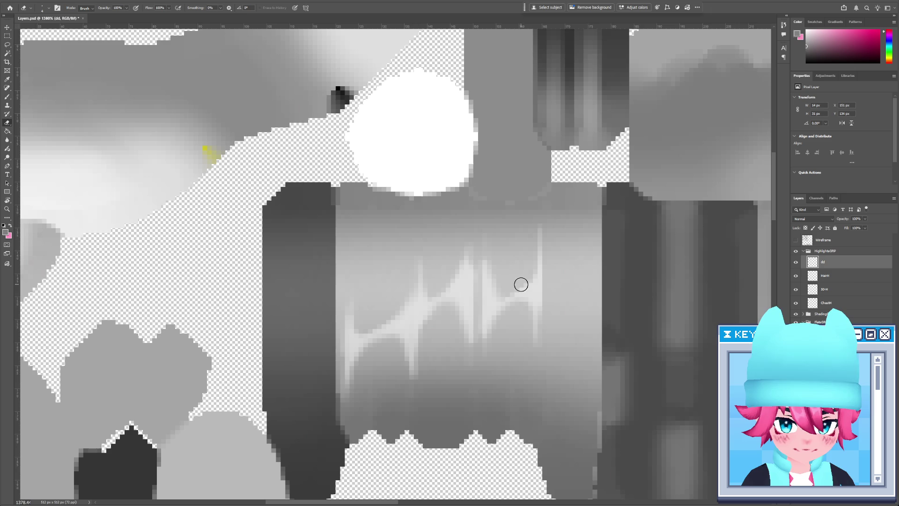
Save the PSD and check the trimmed highlight from a front view of the model.
{"action": "key", "text": "alt+Tab"}
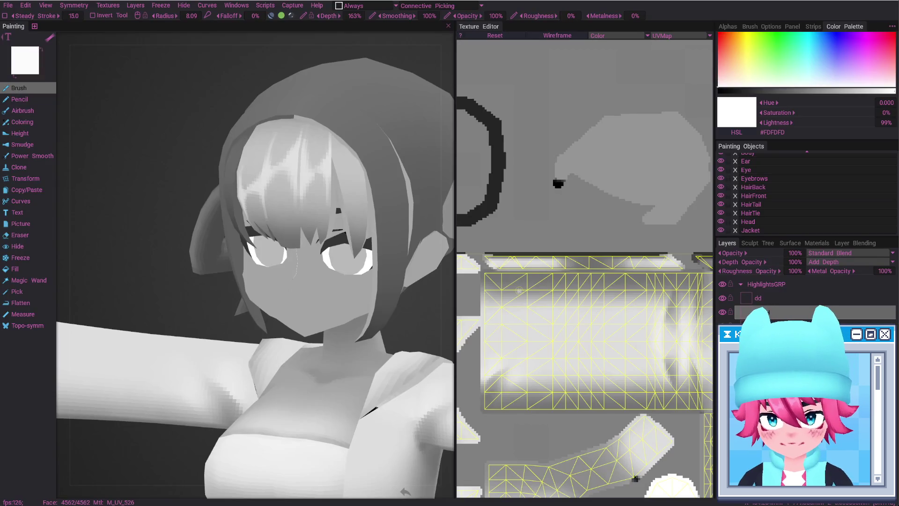
{"action": "key", "text": "alt+Tab"}
{"action": "key", "text": "alt+Tab"}
{"action": "mouse_move", "coordinate": [347, 206]}
{"action": "left_mouse_down", "text": "alt"}
{"action": "mouse_move", "coordinate": [368, 214]}
{"action": "mouse_move", "coordinate": [383, 346]}
{"action": "left_mouse_up", "text": "alt"}
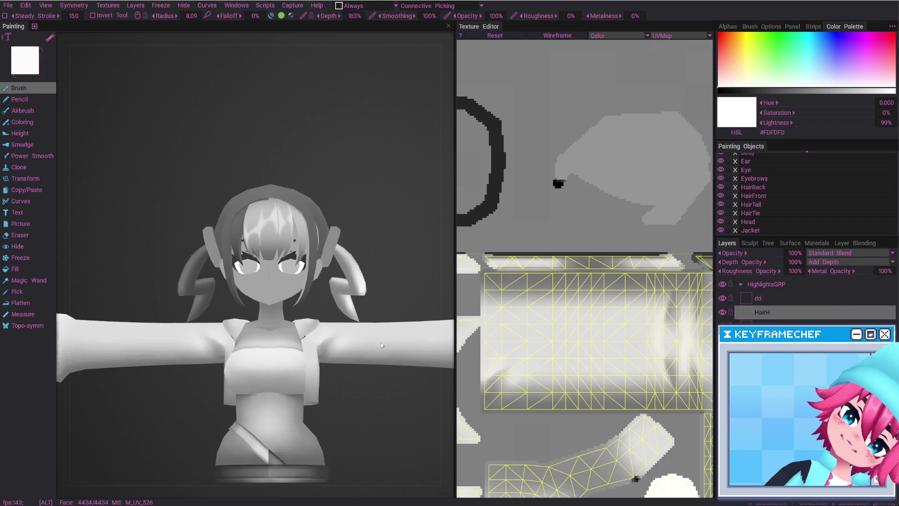
{"action": "key", "text": "alt+Tab"}
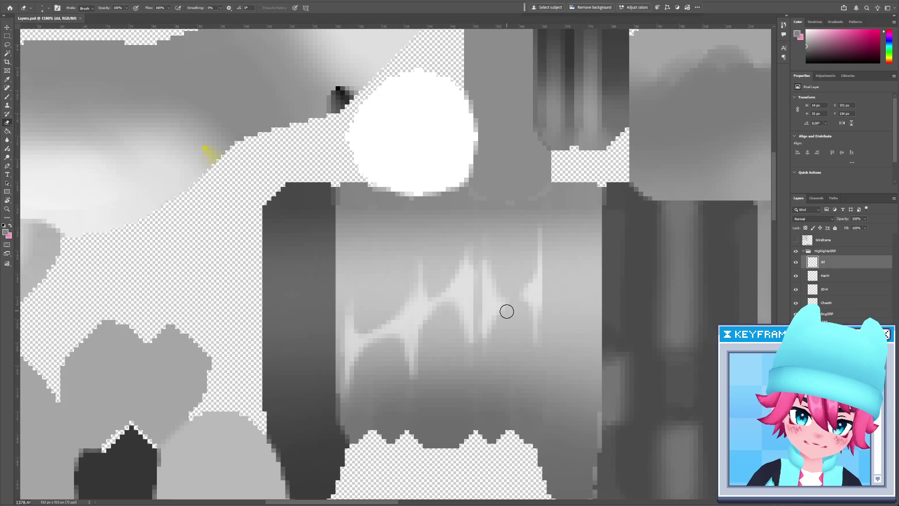
{"action": "key", "text": "ctrl+s"}
{"action": "key", "text": "alt+Tab"}
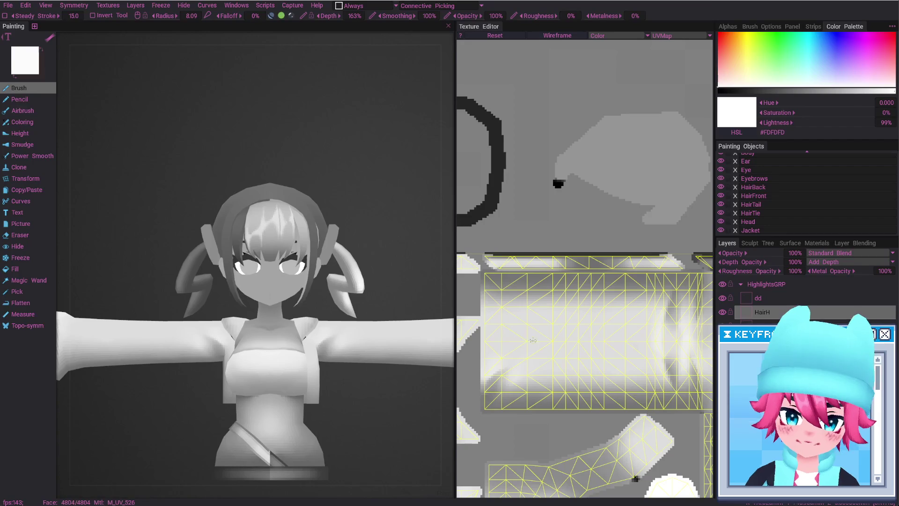
{"action": "key", "text": "alt+Tab"}
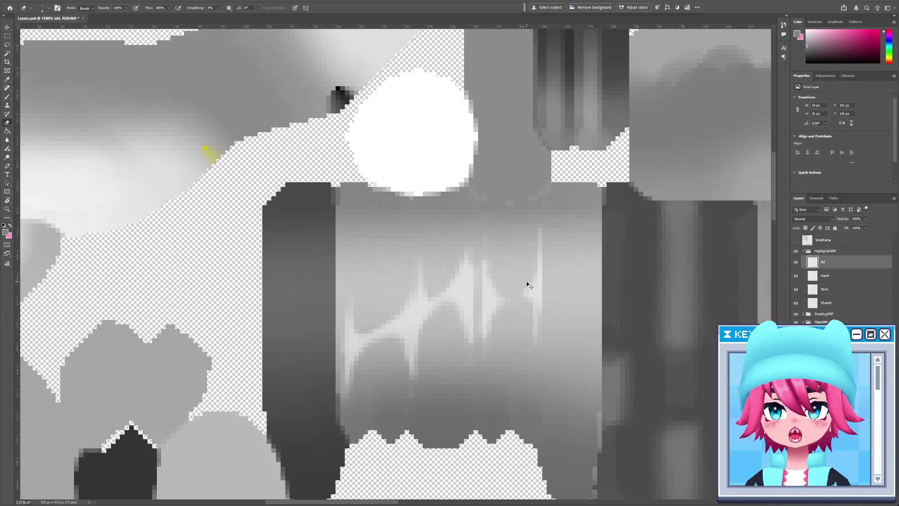
Touch up the hair highlight stroke on the dd layer with the brush.
{"action": "key", "text": "alt+Tab"}
{"action": "scroll", "coordinate": [318, 241], "scroll_direction": "up", "scroll_amount": 5}
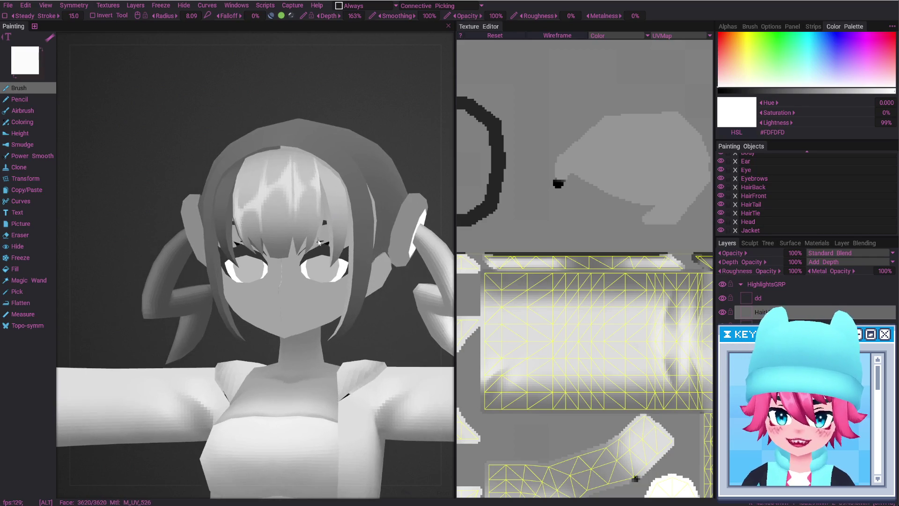
{"action": "key", "text": "alt+Tab"}
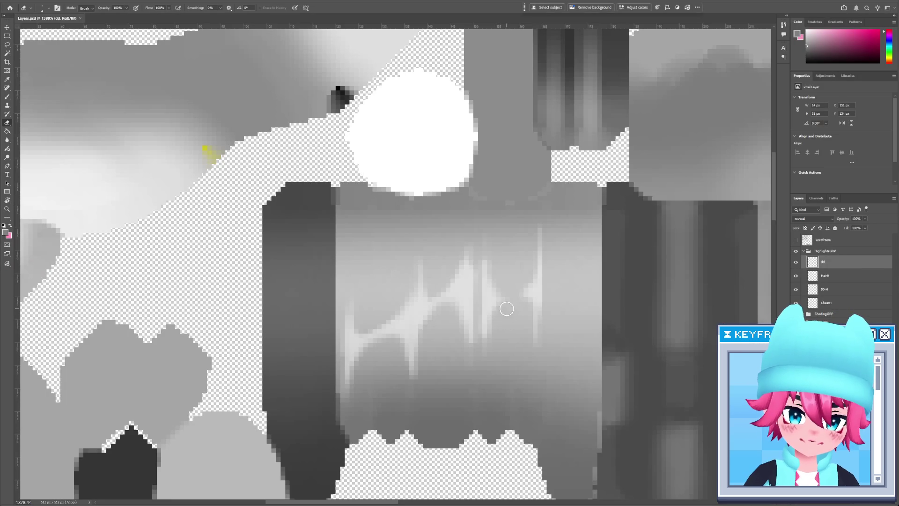
{"action": "key", "text": "alt+Tab"}
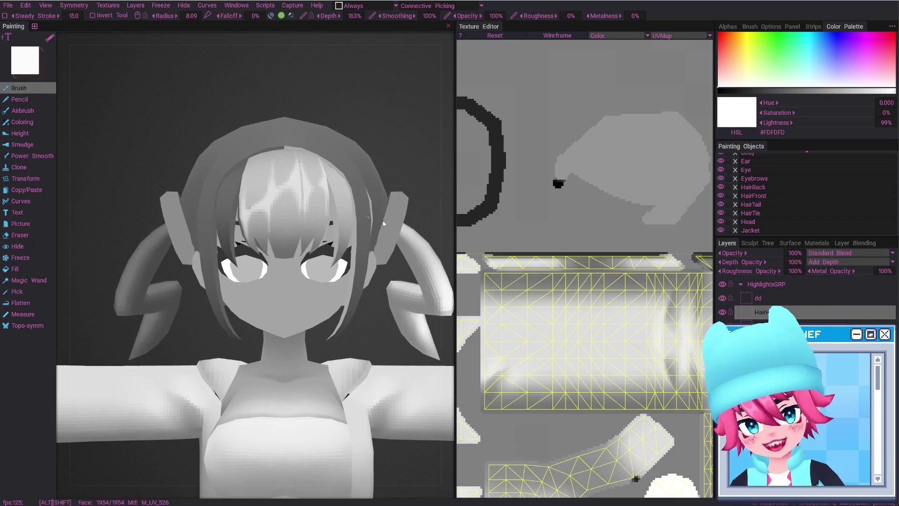
{"action": "key", "text": "alt+Tab"}
{"action": "key", "text": "b"}
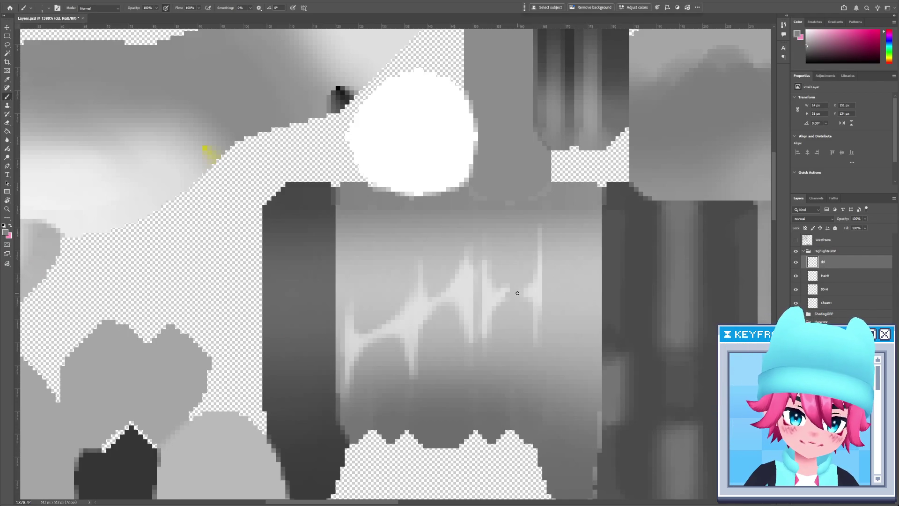
{"action": "key", "text": "alt+Tab"}
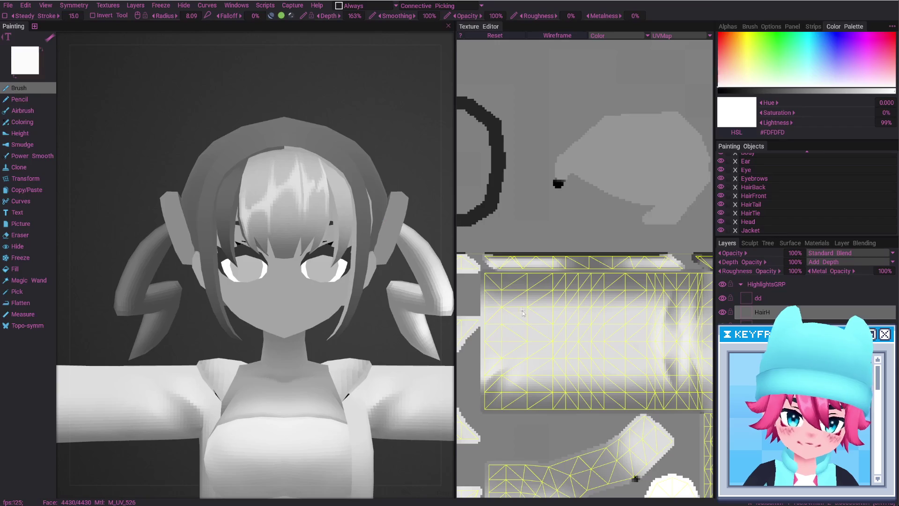
{"action": "key", "text": "alt+Tab"}
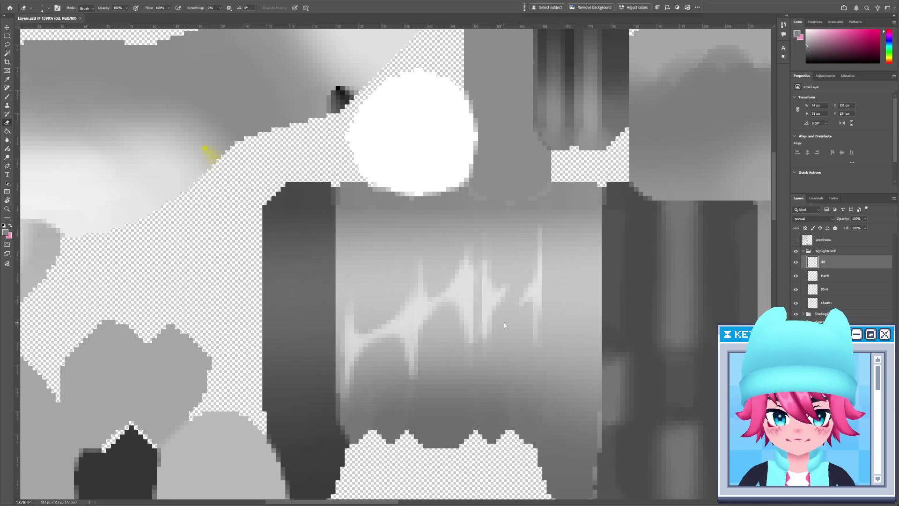
{"action": "key", "text": "alt+Tab"}
{"action": "key", "text": "alt+Tab"}
{"action": "mouse_move", "coordinate": [521, 256]}
{"action": "left_mouse_down"}
{"action": "mouse_move", "coordinate": [496, 257]}
{"action": "mouse_move", "coordinate": [493, 347]}
{"action": "mouse_move", "coordinate": [521, 318]}
{"action": "left_mouse_up"}
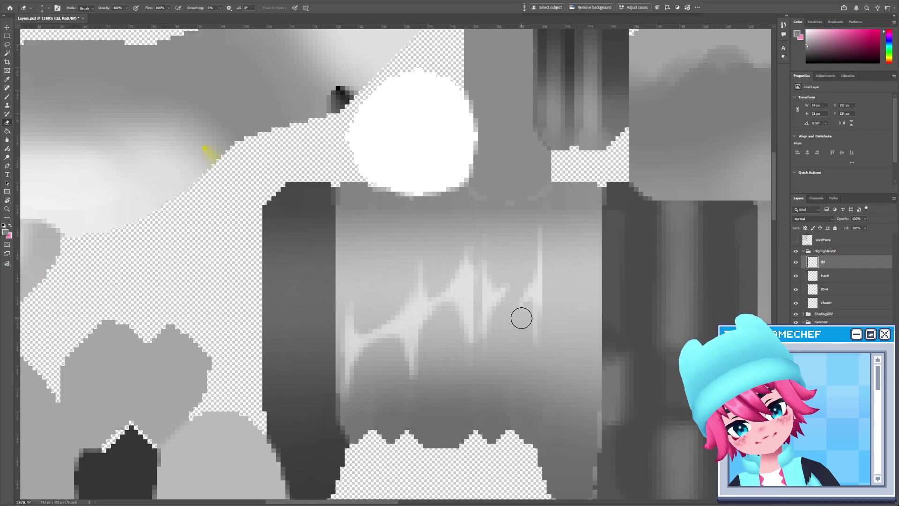
Paint a lighter highlight stroke on the hair after checking the model.
{"action": "key", "text": "alt+Tab"}
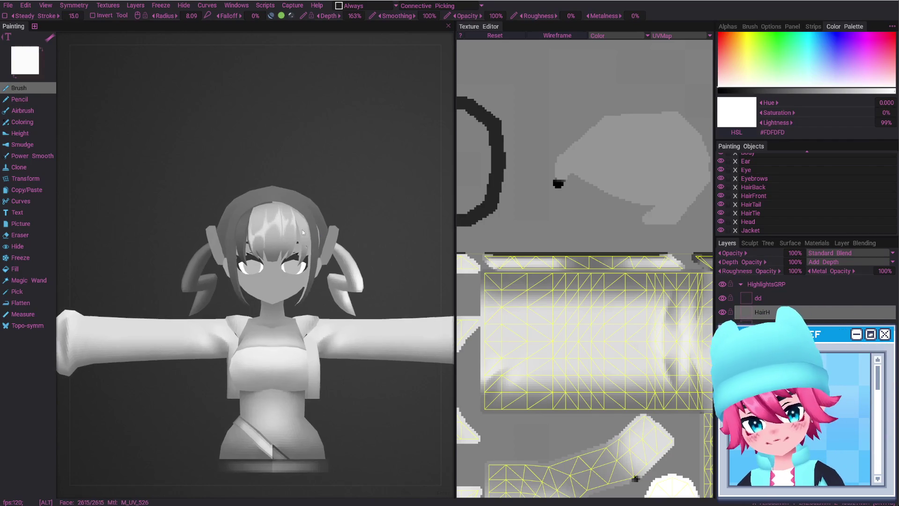
{"action": "scroll", "coordinate": [317, 331], "scroll_direction": "up", "scroll_amount": 3}
{"action": "key", "text": "alt+Tab"}
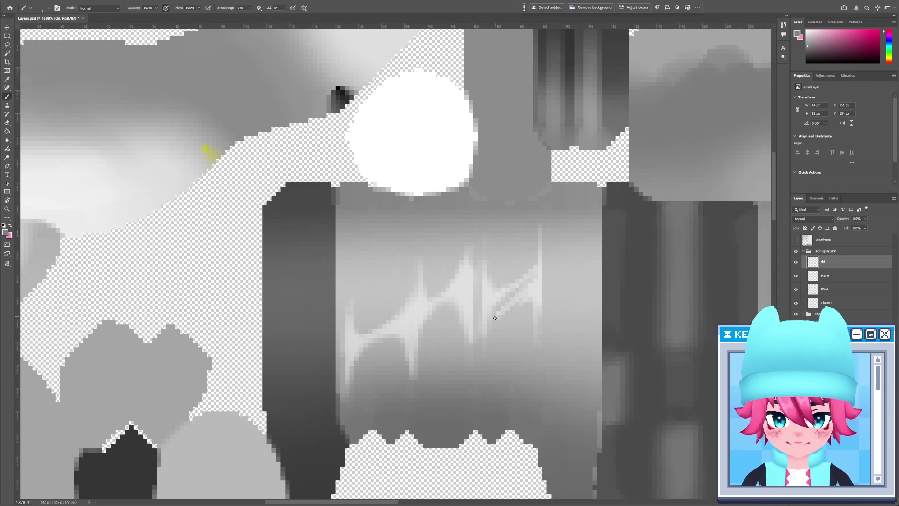
{"action": "key", "text": "alt+Tab"}
{"action": "scroll", "coordinate": [363, 321], "scroll_direction": "down", "scroll_amount": 5}
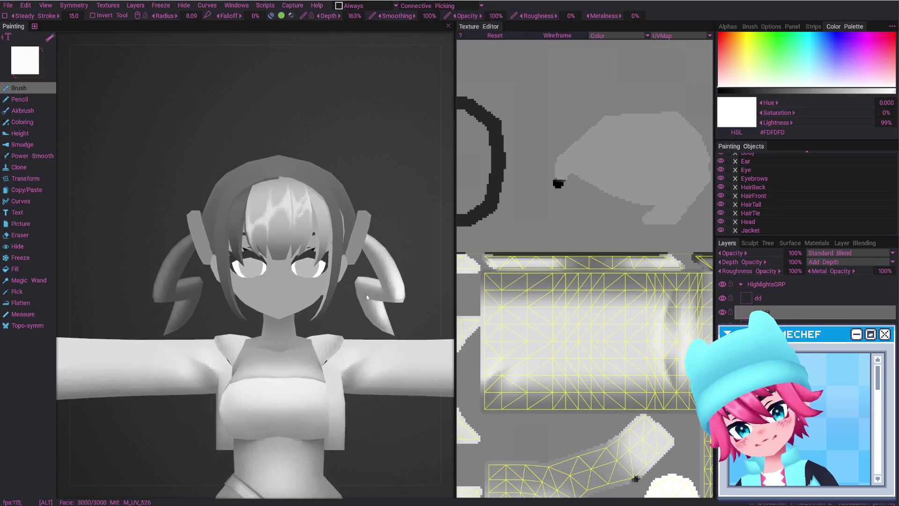
{"action": "key", "text": "alt+Tab"}
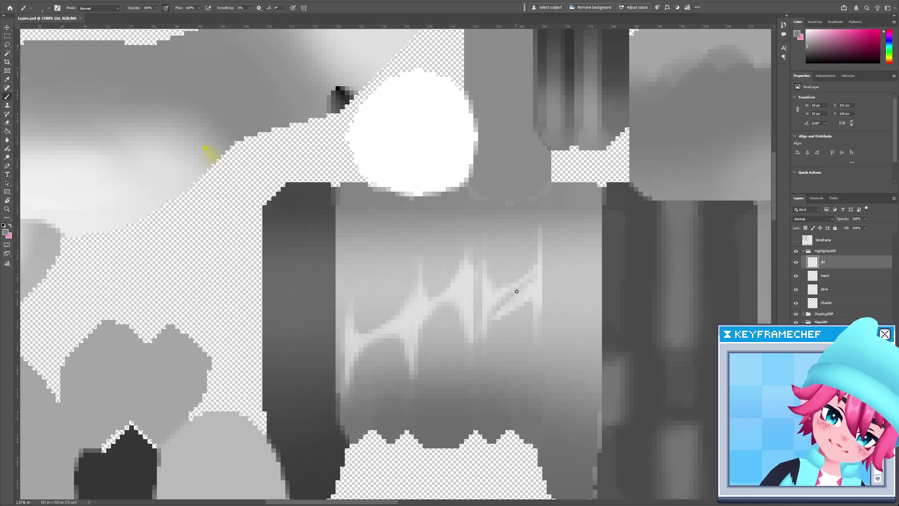
{"action": "left_click_drag", "start_coordinate": [533, 277], "coordinate": [506, 301]}
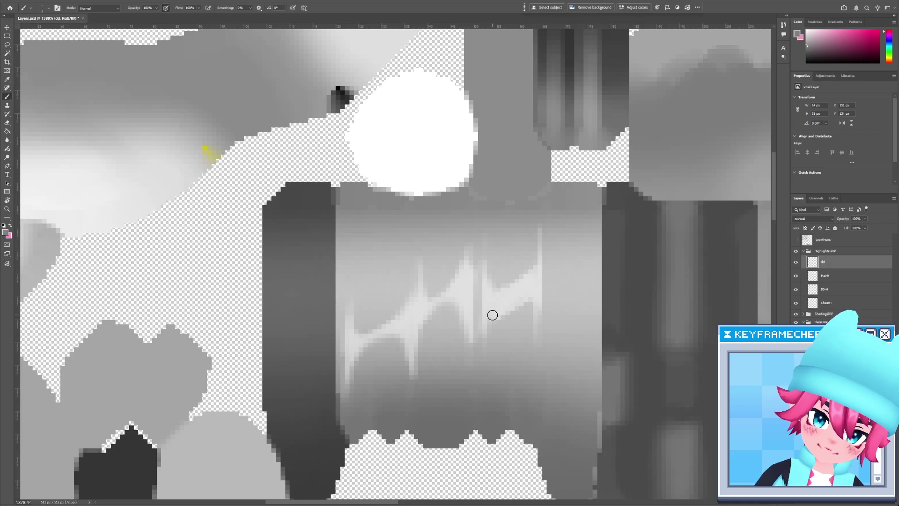
Erase the excess of the new stroke, save the PSD, and inspect the fringe in 3D-Coat.
{"action": "key", "text": "alt+Tab"}
{"action": "key", "text": "alt+Tab"}
{"action": "key", "text": "e"}
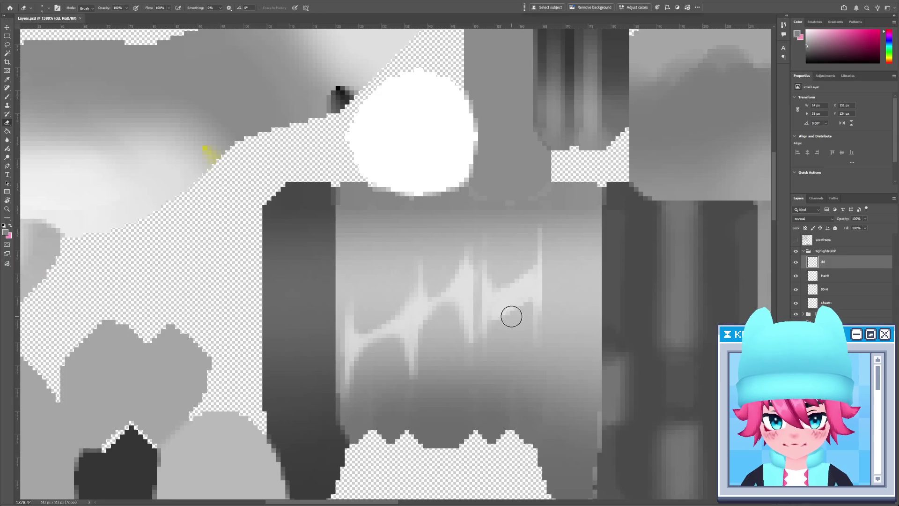
{"action": "left_click_drag", "start_coordinate": [512, 322], "coordinate": [516, 314]}
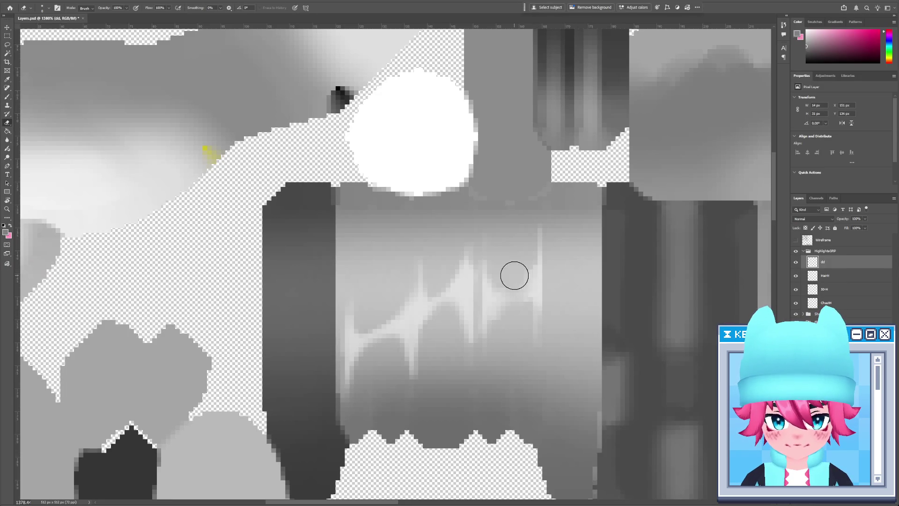
{"action": "key", "text": "ctrl+s"}
{"action": "key", "text": "alt+Tab"}
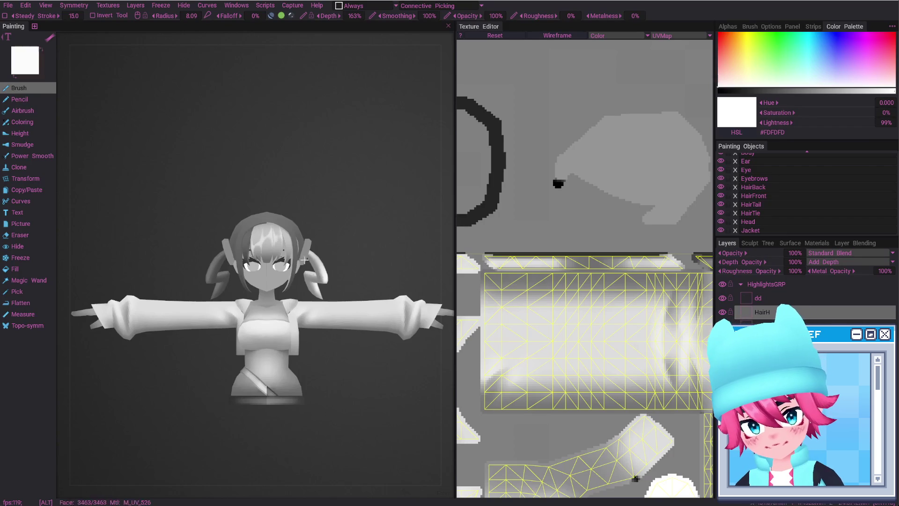
{"action": "scroll", "coordinate": [329, 223], "scroll_direction": "up", "scroll_amount": 3}
{"action": "key", "text": "e"}
{"action": "left_click_drag", "start_coordinate": [328, 223], "coordinate": [323, 189], "text": "alt"}
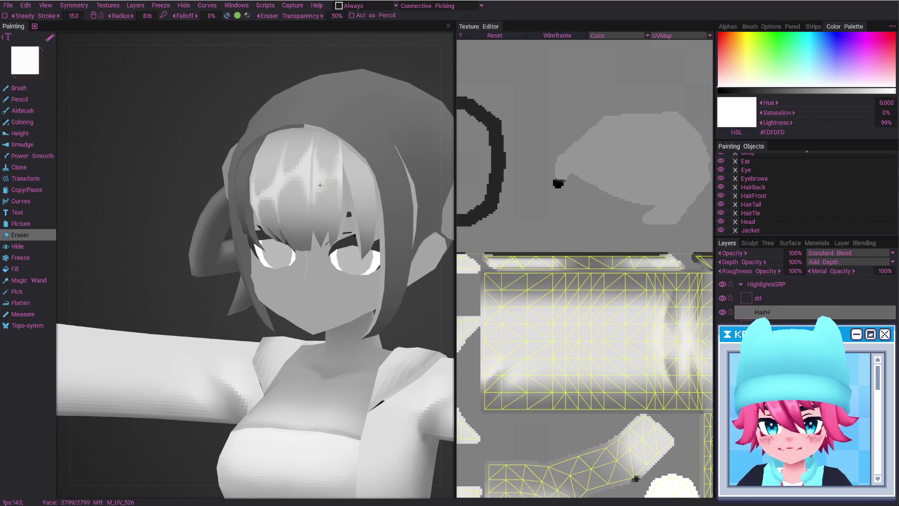
Enlarge the eraser, set its transparency to 100%, and alternate brush and eraser on the front-hair highlights.
{"action": "right_click_drag", "start_coordinate": [315, 203], "coordinate": [335, 199]}
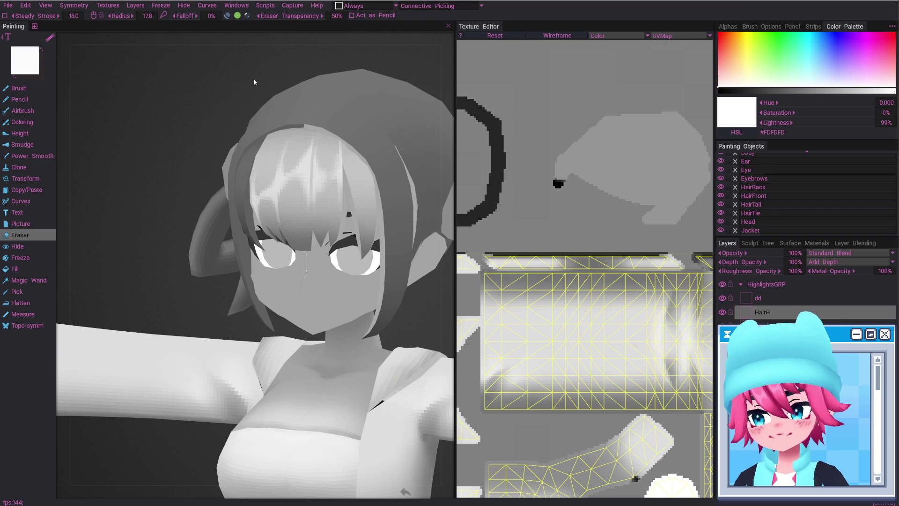
{"action": "left_click", "coordinate": [337, 16]}
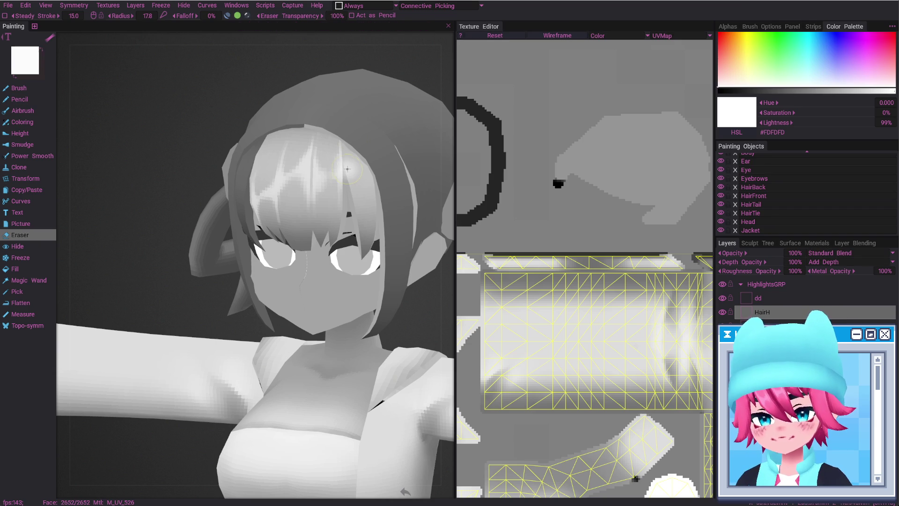
{"action": "mouse_move", "coordinate": [393, 130]}
{"action": "left_mouse_down", "text": "alt"}
{"action": "mouse_move", "coordinate": [330, 178]}
{"action": "mouse_move", "coordinate": [331, 236]}
{"action": "mouse_move", "coordinate": [308, 211]}
{"action": "mouse_move", "coordinate": [317, 258]}
{"action": "left_mouse_up", "text": "alt"}
{"action": "key", "text": "b"}
{"action": "key", "text": "e"}
{"action": "key", "text": "b"}
{"action": "key", "text": "e"}
{"action": "key", "text": "Page_Up"}
{"action": "key", "text": "b"}
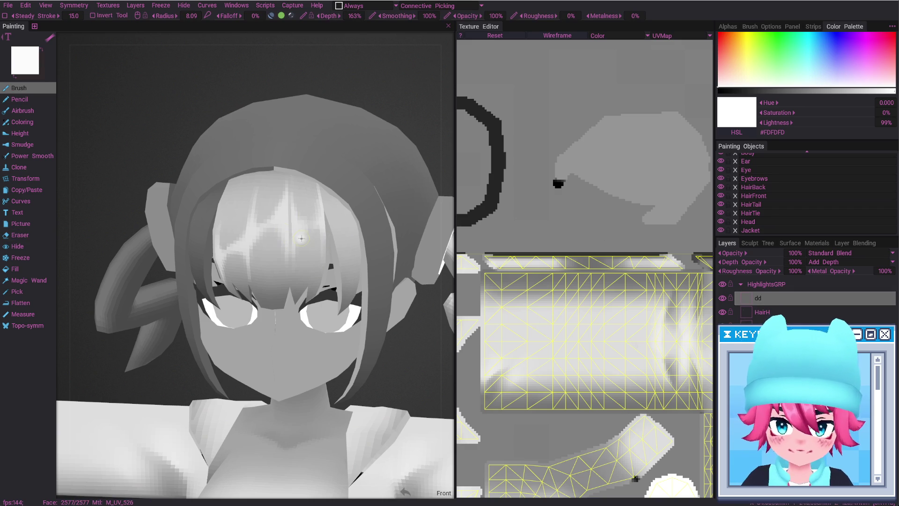
{"action": "key", "text": "e"}
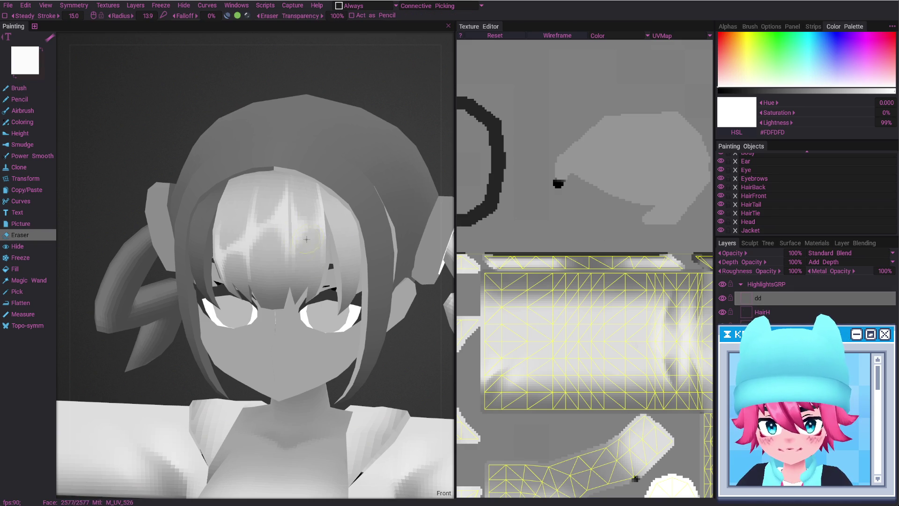
{"action": "key", "text": "b"}
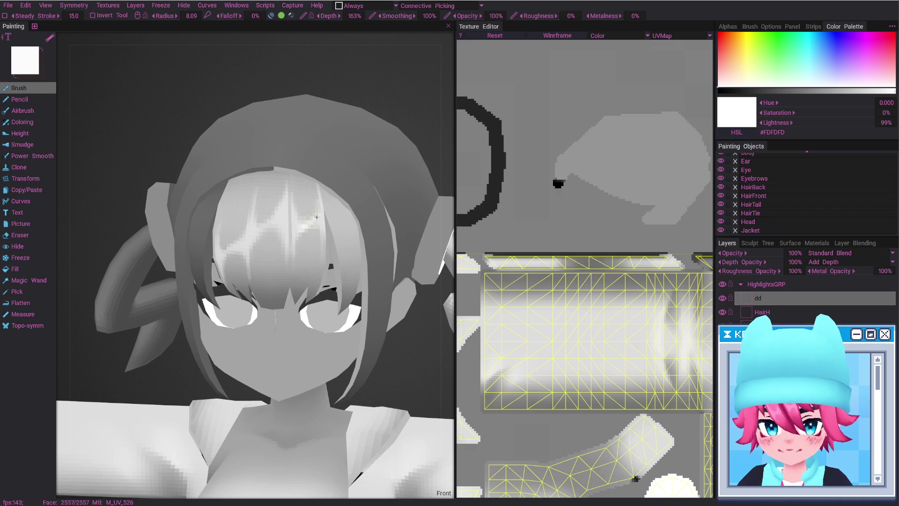
Shrink the eraser and keep refining the highlights from the front, checking the texture in Photoshop.
{"action": "mouse_move", "coordinate": [312, 220]}
{"action": "left_mouse_down", "text": "alt"}
{"action": "mouse_move", "coordinate": [322, 223]}
{"action": "mouse_move", "coordinate": [312, 227]}
{"action": "left_mouse_up", "text": "alt"}
{"action": "key", "text": "e"}
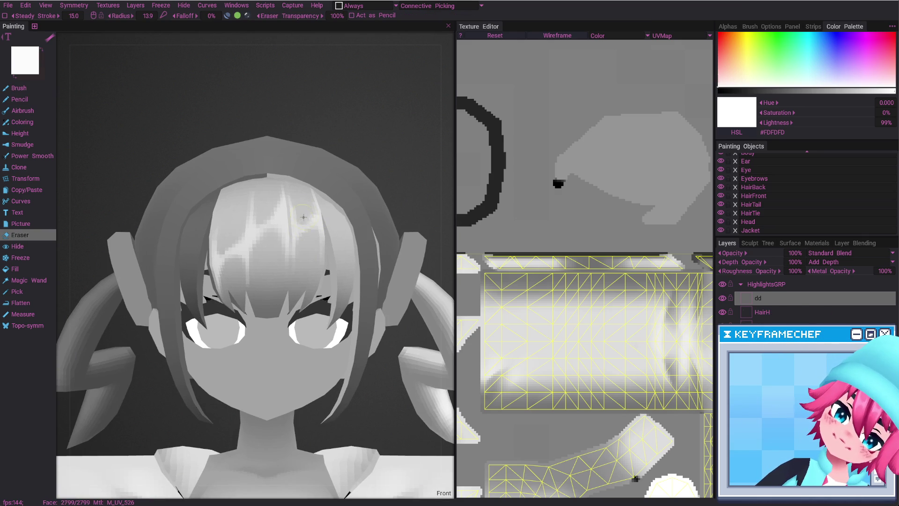
{"action": "key", "text": "bracketleft"}
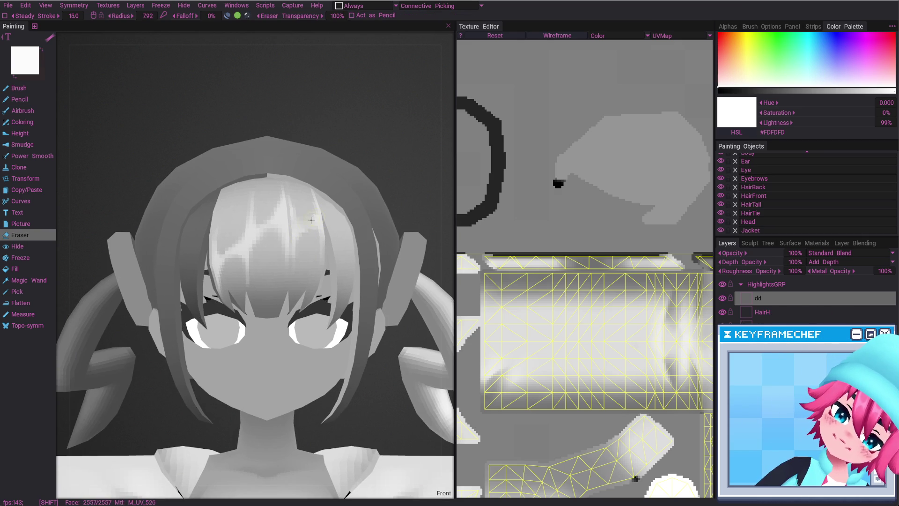
{"action": "key", "text": "b"}
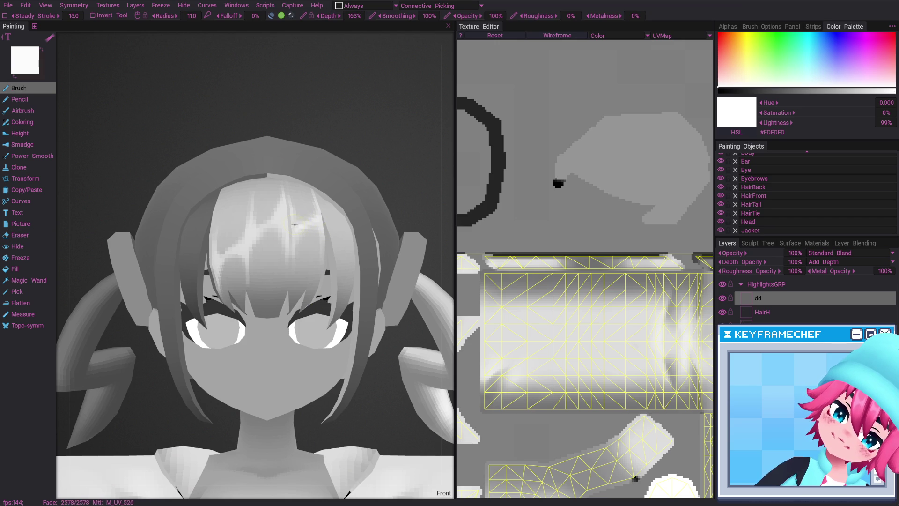
{"action": "middle_click_drag", "start_coordinate": [319, 240], "coordinate": [323, 289]}
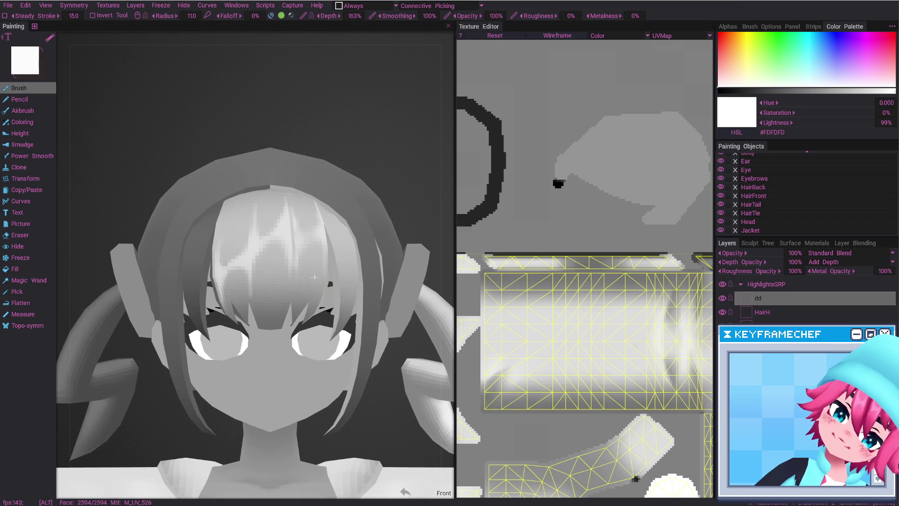
{"action": "scroll", "coordinate": [320, 295], "scroll_direction": "down", "scroll_amount": 5}
{"action": "key", "text": "alt+Tab"}
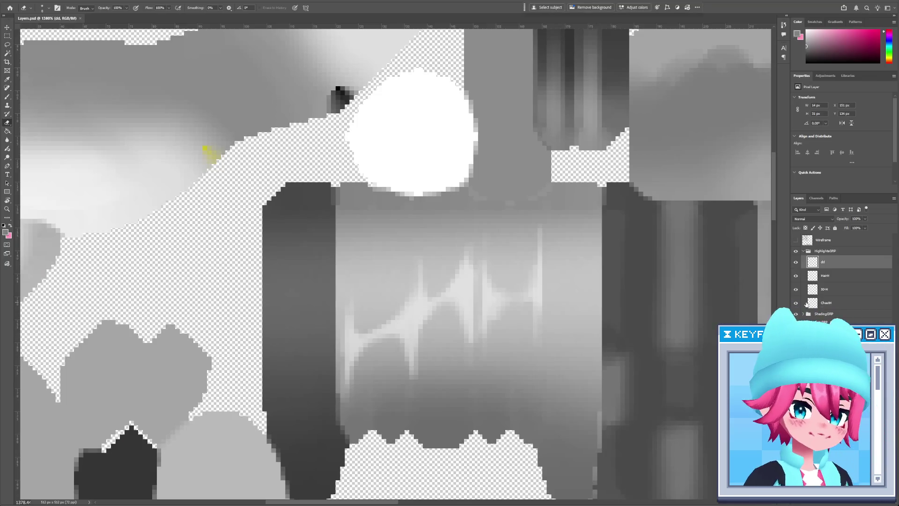
{"action": "key", "text": "alt+Tab"}
Set the paint colour's Lightness to 50% for a mid-gray.
{"action": "left_click", "coordinate": [885, 123]}
{"action": "type", "text": "50"}
{"action": "key", "text": "Return"}
{"action": "scroll", "coordinate": [291, 228], "scroll_direction": "up", "scroll_amount": 5}
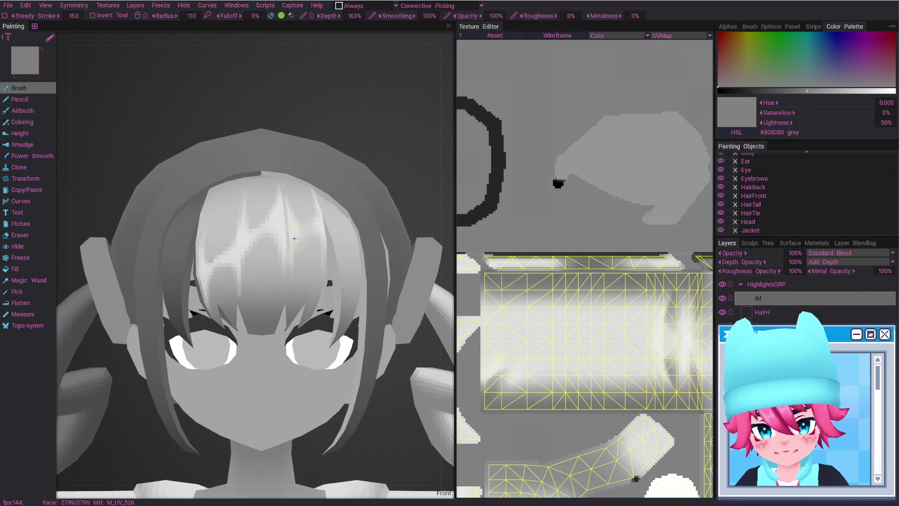
Keep alternating brush and eraser on the hair highlights, checking the dd layer in Photoshop.
{"action": "key", "text": "e"}
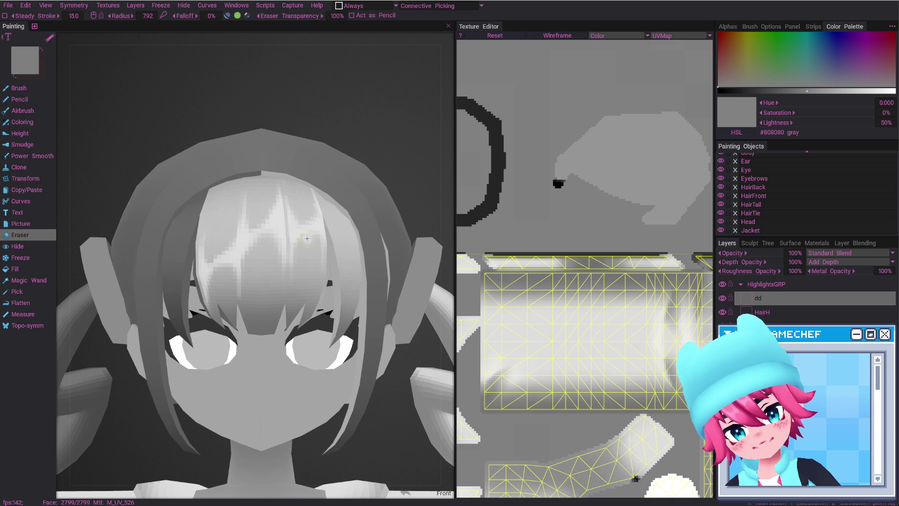
{"action": "key", "text": "b"}
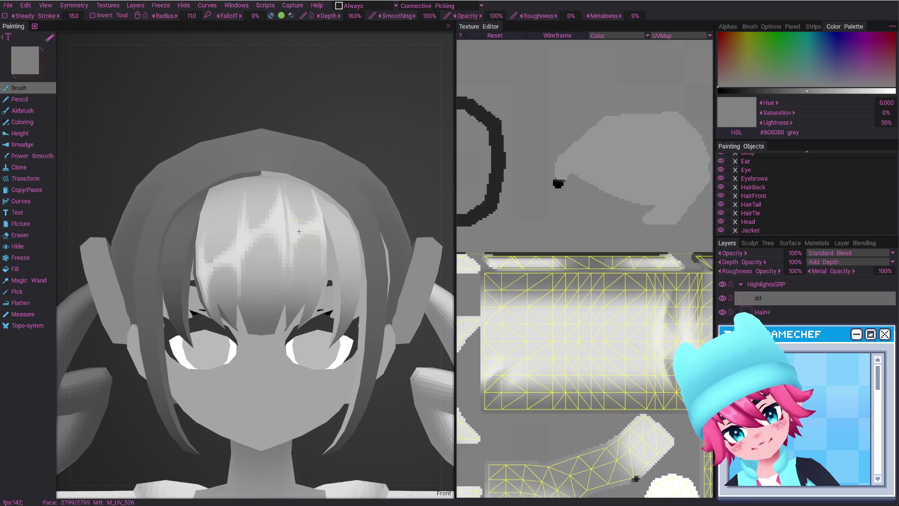
{"action": "scroll", "coordinate": [344, 344], "scroll_direction": "down", "scroll_amount": 4}
{"action": "scroll", "coordinate": [344, 345], "scroll_direction": "down", "scroll_amount": 3}
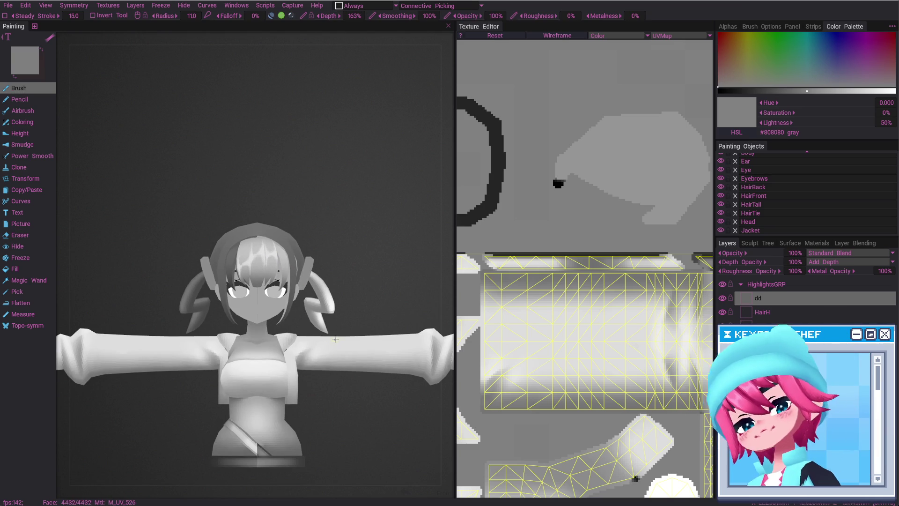
{"action": "key", "text": "e"}
{"action": "scroll", "coordinate": [321, 288], "scroll_direction": "up", "scroll_amount": 6}
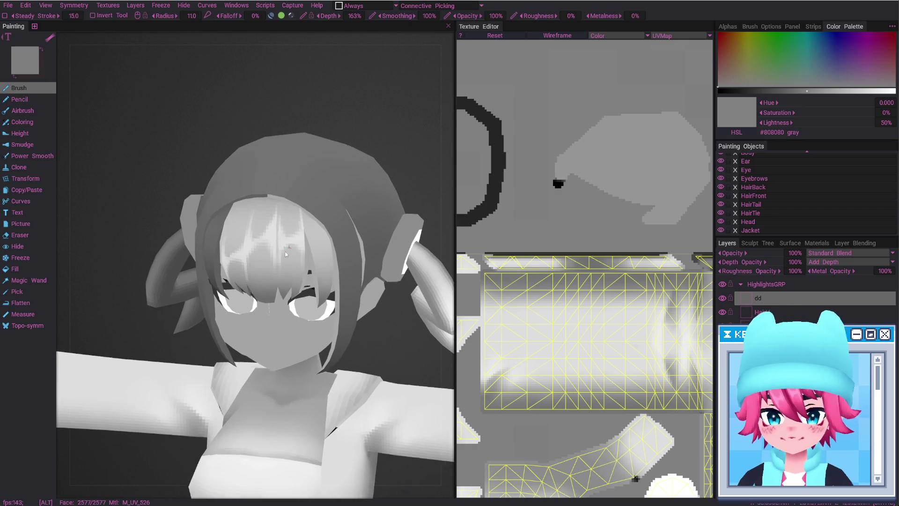
{"action": "key", "text": "b"}
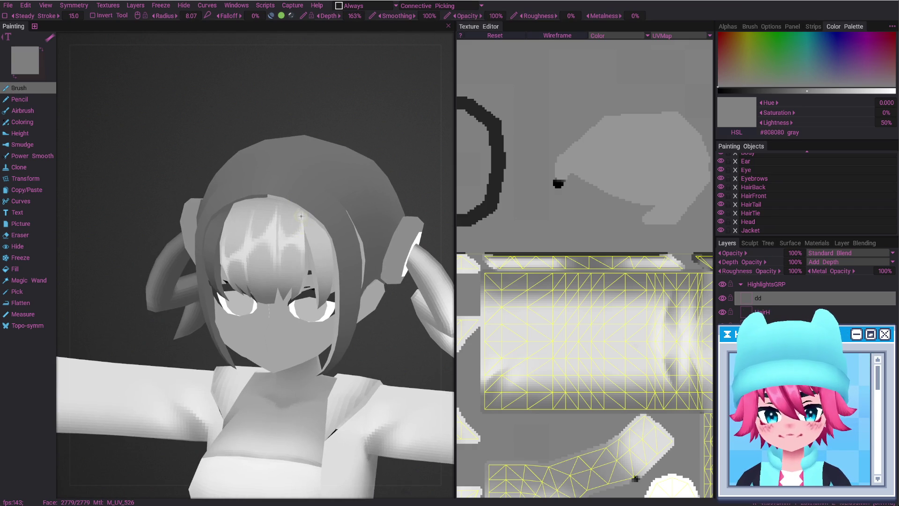
{"action": "key", "text": "e"}
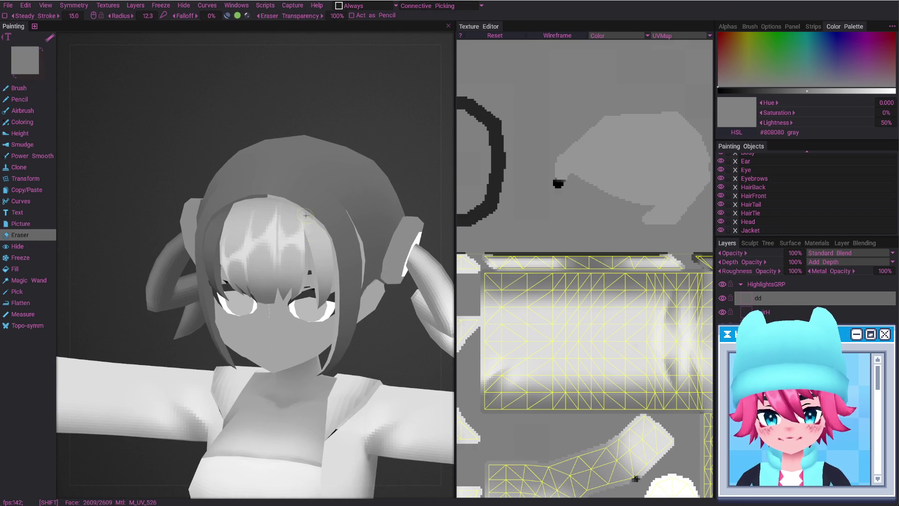
{"action": "key", "text": "alt+Tab"}
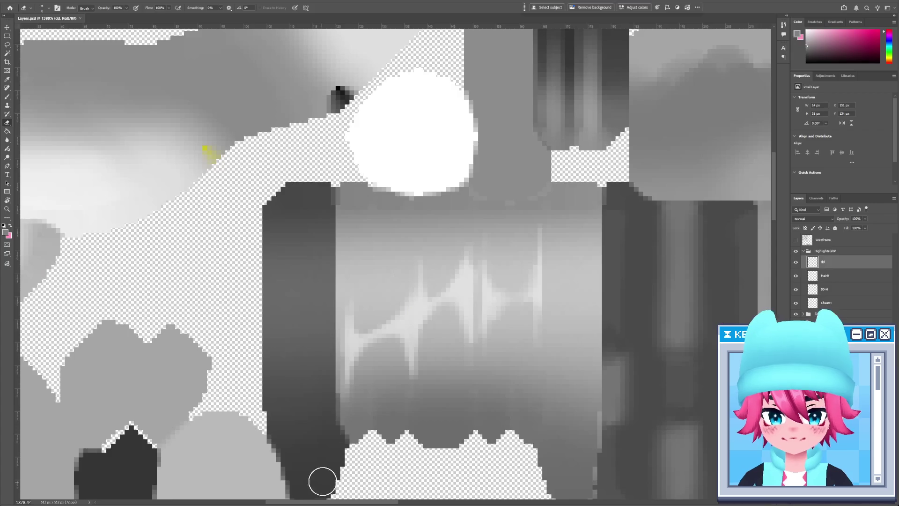
{"action": "mouse_move", "coordinate": [614, 429]}
{"action": "left_mouse_down"}
{"action": "mouse_move", "coordinate": [582, 403]}
{"action": "mouse_move", "coordinate": [579, 386]}
{"action": "mouse_move", "coordinate": [565, 386]}
{"action": "left_mouse_up"}
{"action": "key", "text": "alt+Tab"}
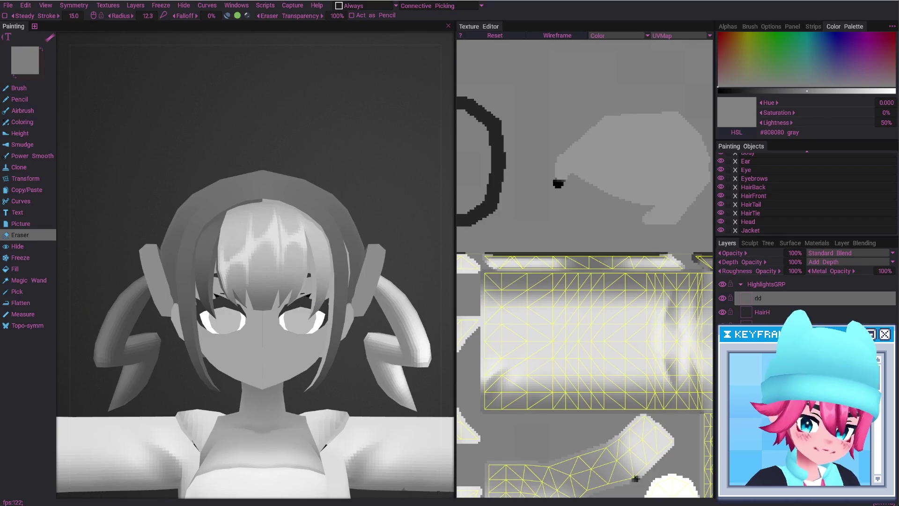
{"action": "middle_click_drag", "start_coordinate": [339, 265], "coordinate": [389, 274]}
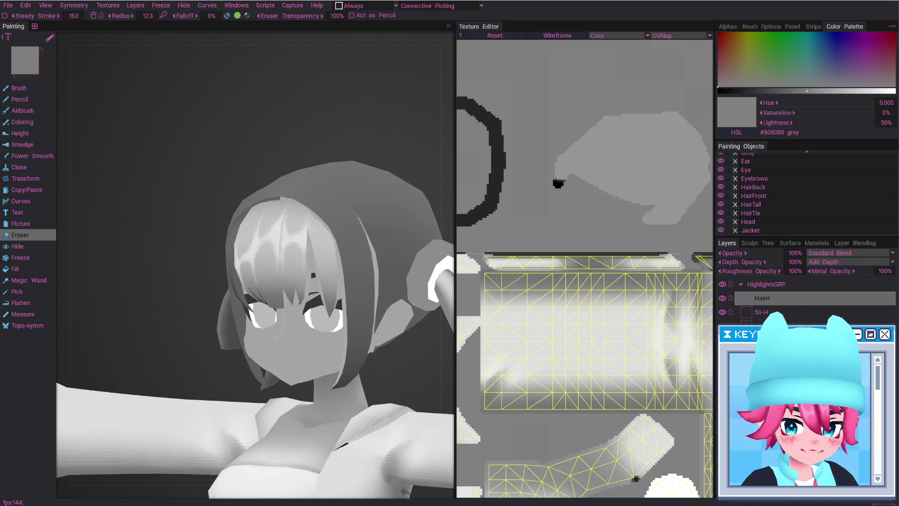
Add Layer 290 above HairH in the highlights group and select the Magic Wand.
{"action": "key", "text": "w"}
{"action": "right_click_drag", "start_coordinate": [658, 453], "coordinate": [632, 205]}
{"action": "mouse_move", "coordinate": [628, 407]}
{"action": "right_mouse_down"}
{"action": "mouse_move", "coordinate": [584, 217]}
{"action": "mouse_move", "coordinate": [588, 191]}
{"action": "right_mouse_up"}
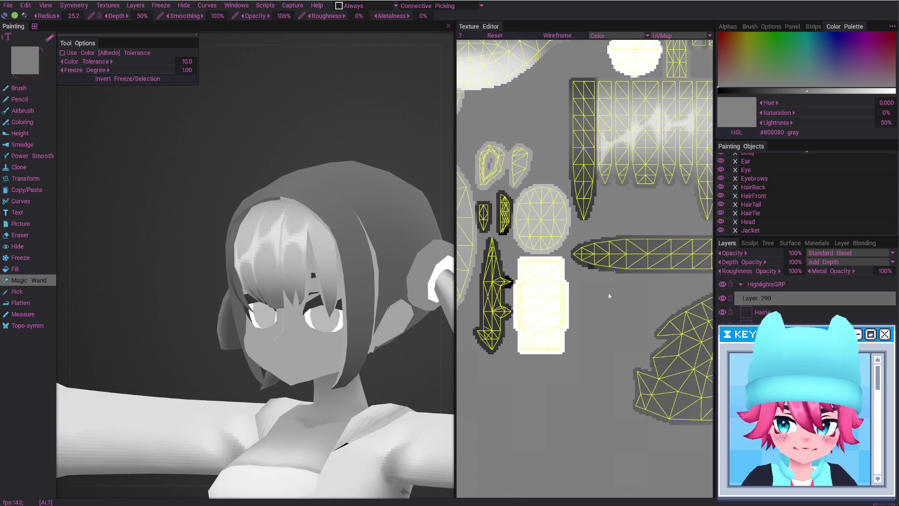
Magic Wand-select the left hair strip, clear its freeze, and return to the brush in front view.
{"action": "right_click_drag", "start_coordinate": [585, 295], "coordinate": [526, 364]}
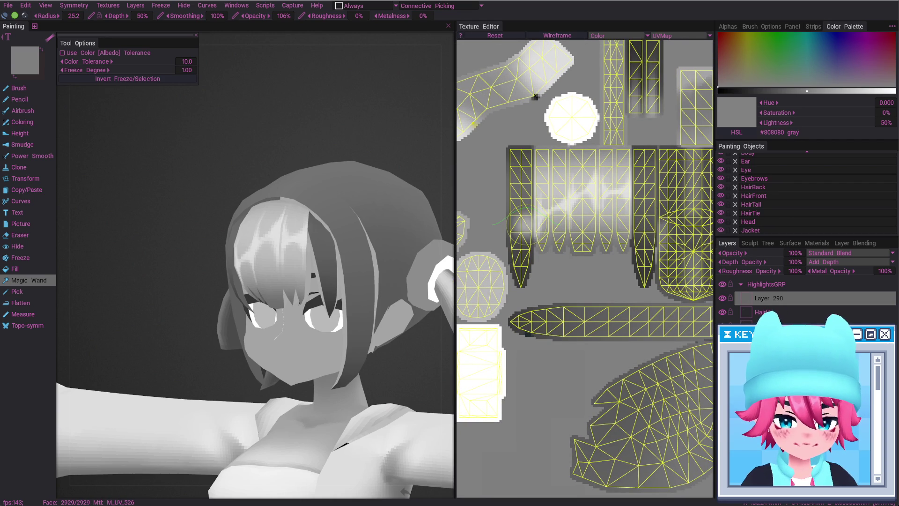
{"action": "left_click", "coordinate": [520, 220]}
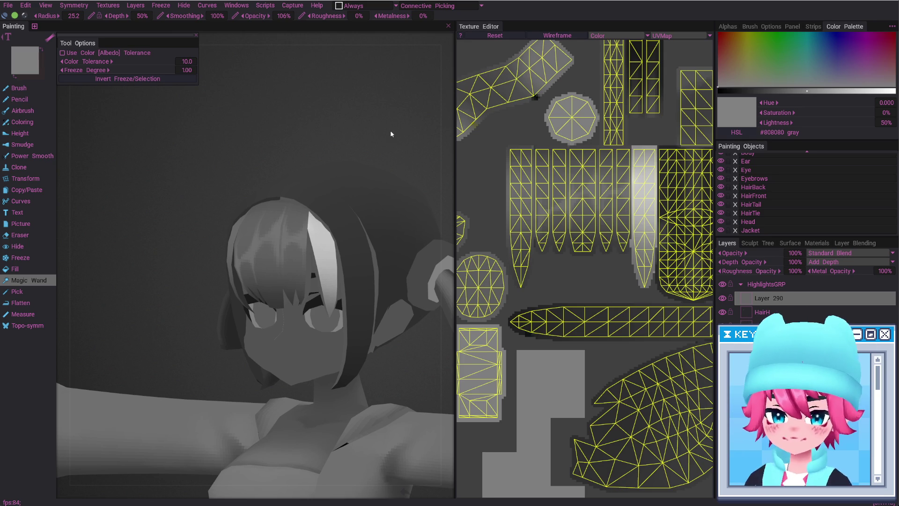
{"action": "key", "text": "ctrl+z"}
{"action": "key", "text": "ctrl+y"}
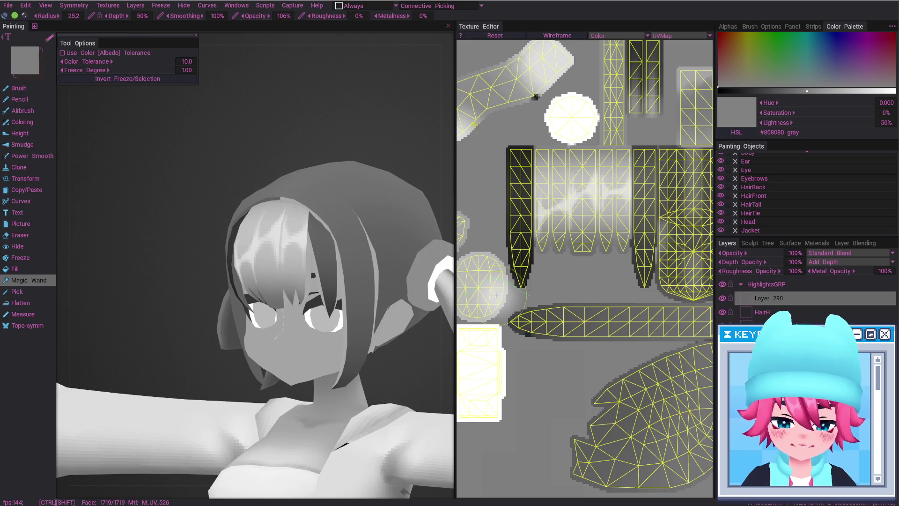
{"action": "key", "text": "ctrl+z"}
{"action": "key", "text": "b"}
{"action": "middle_click_drag", "start_coordinate": [282, 212], "coordinate": [316, 249]}
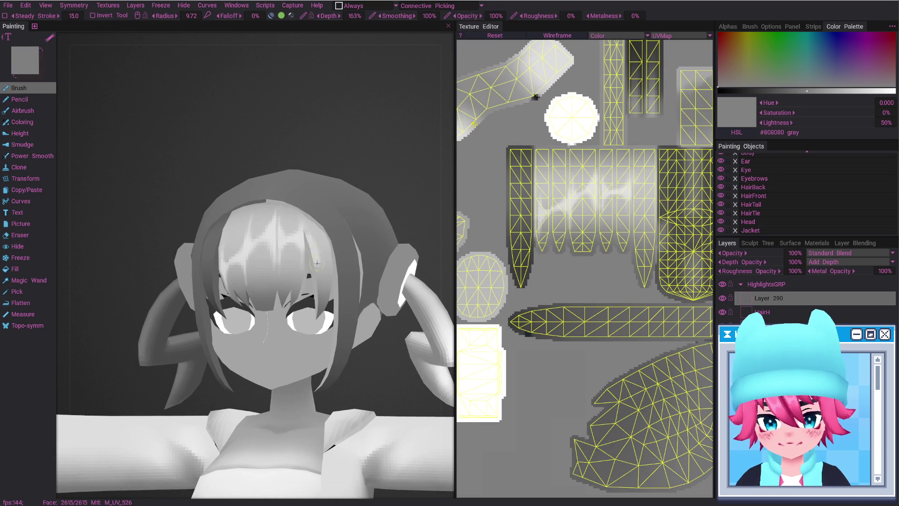
Turn on Enable Symmetry and face the head straight front.
{"action": "mouse_move", "coordinate": [321, 266]}
{"action": "left_mouse_down", "text": "alt"}
{"action": "mouse_move", "coordinate": [350, 257]}
{"action": "mouse_move", "coordinate": [328, 256]}
{"action": "left_mouse_up", "text": "alt"}
{"action": "key", "text": "s"}
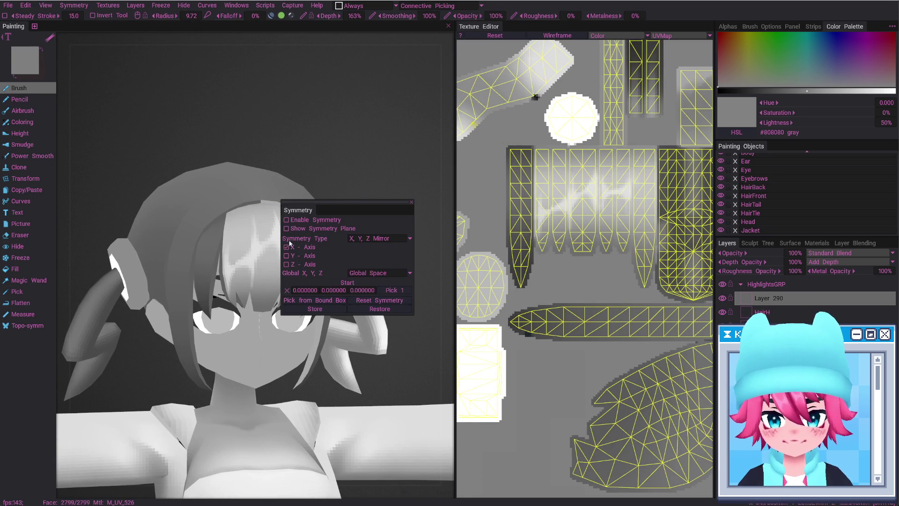
{"action": "left_click", "coordinate": [286, 220]}
{"action": "mouse_move", "coordinate": [409, 202]}
{"action": "left_mouse_down", "text": "alt"}
{"action": "mouse_move", "coordinate": [325, 242]}
{"action": "mouse_move", "coordinate": [302, 242]}
{"action": "left_mouse_up", "text": "alt"}
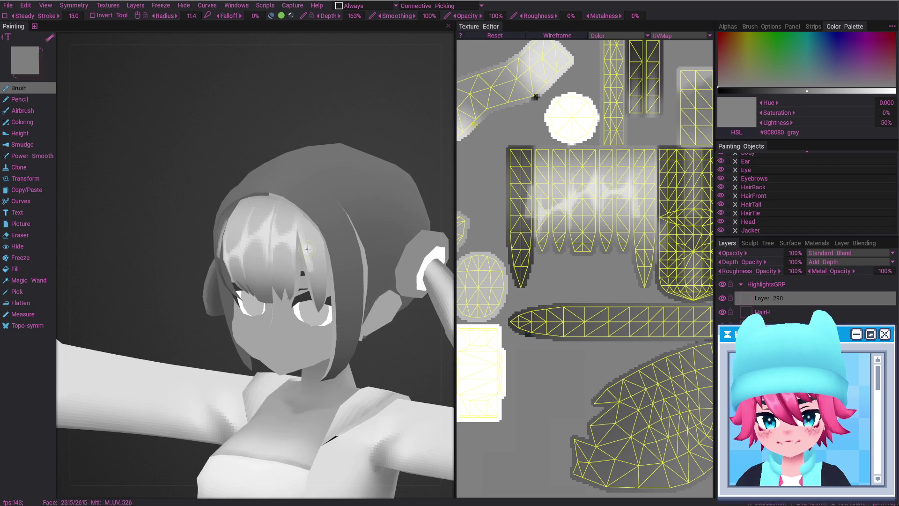
{"action": "left_click_drag", "start_coordinate": [322, 253], "coordinate": [314, 265], "text": "alt"}
Refine the hair highlights with brush and eraser, resizing the eraser from 12.3 to 7.69.
{"action": "key", "text": "e"}
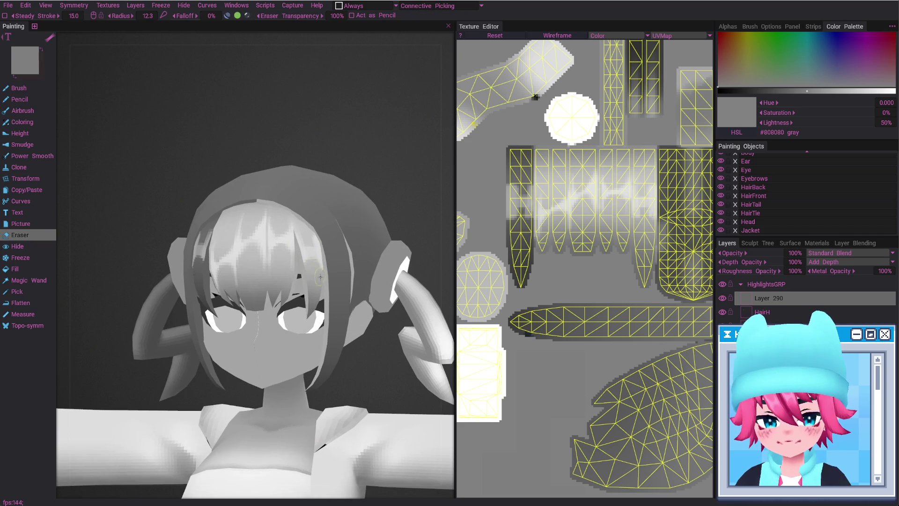
{"action": "key", "text": "b"}
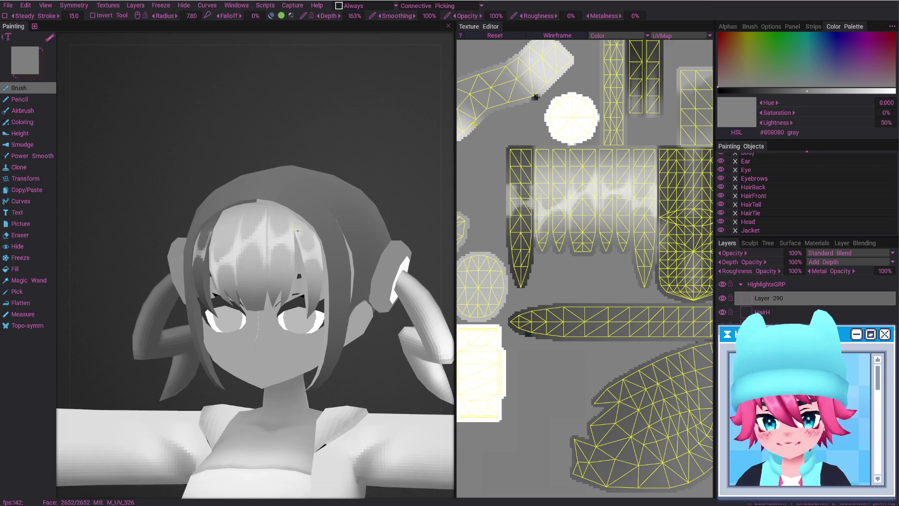
{"action": "middle_click_drag", "start_coordinate": [309, 253], "coordinate": [307, 277]}
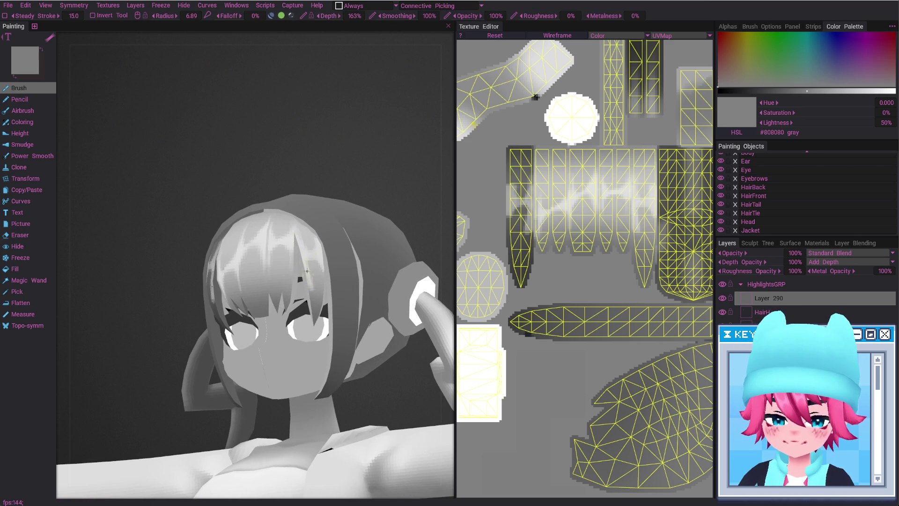
{"action": "key", "text": "e"}
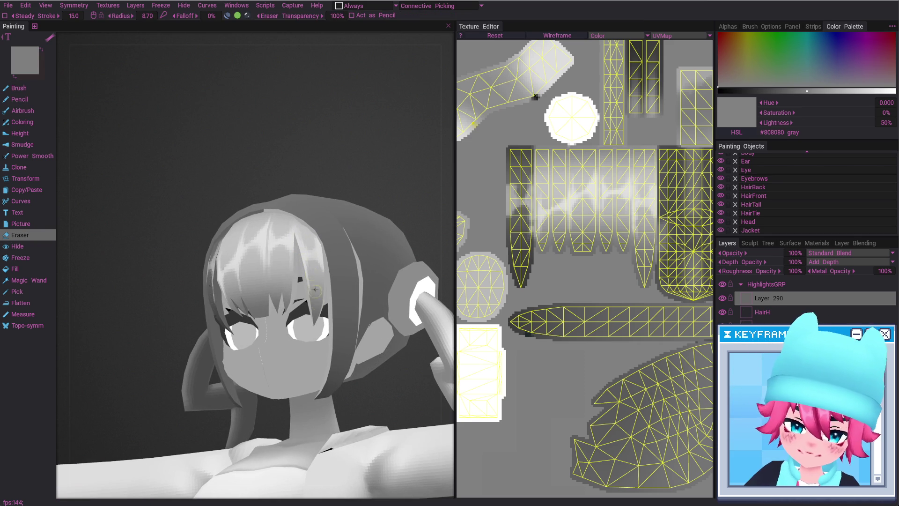
{"action": "middle_click_drag", "start_coordinate": [312, 271], "coordinate": [189, 241]}
{"action": "right_click_drag", "start_coordinate": [190, 241], "coordinate": [197, 231]}
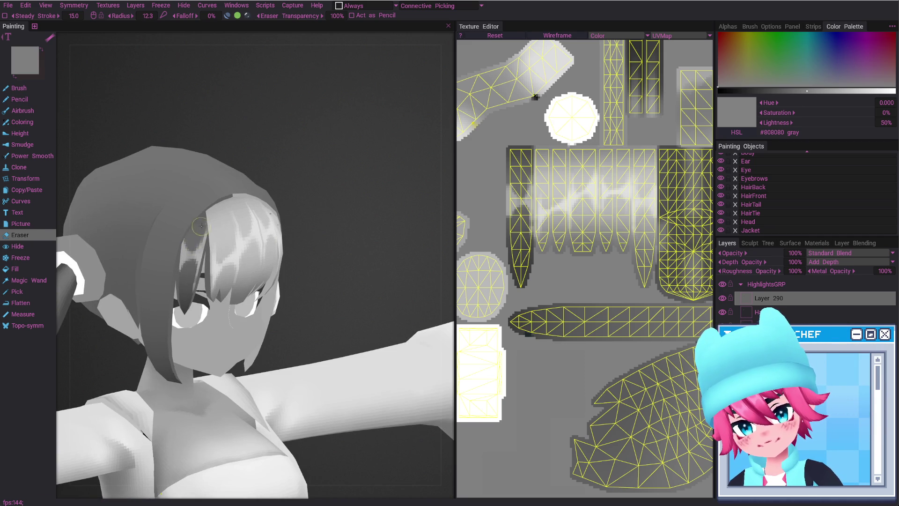
{"action": "right_click_drag", "start_coordinate": [187, 266], "coordinate": [194, 268]}
{"action": "left_click_drag", "start_coordinate": [195, 268], "coordinate": [174, 270], "text": "alt+shift"}
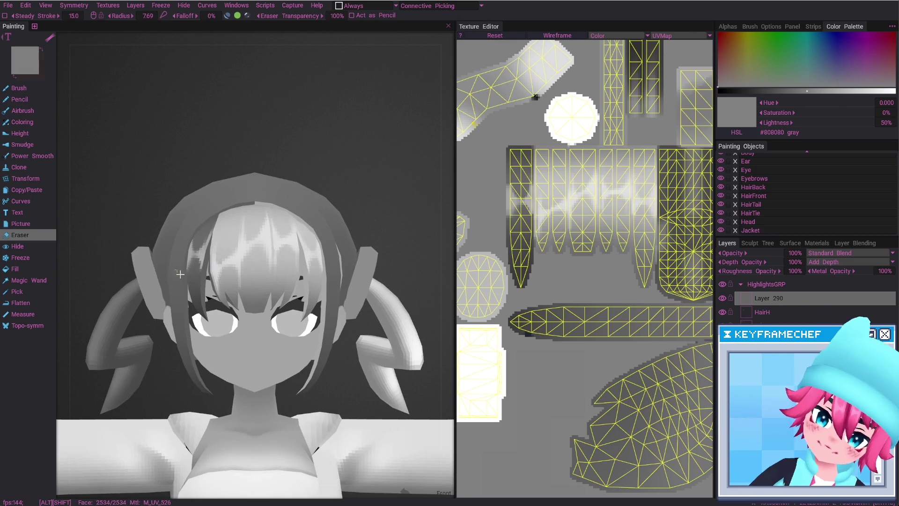
{"action": "right_click_drag", "start_coordinate": [208, 293], "coordinate": [208, 319], "text": "alt"}
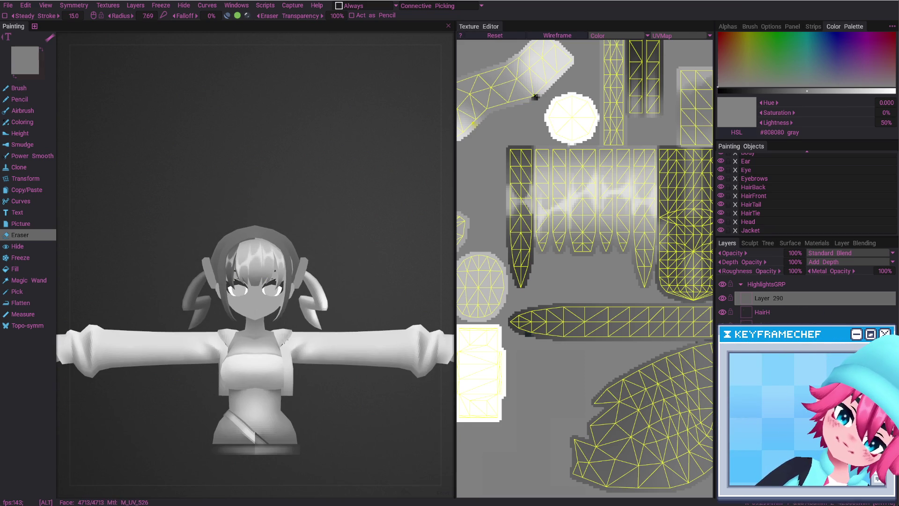
{"action": "scroll", "coordinate": [261, 223], "scroll_direction": "up", "scroll_amount": 5}
Send the layered texture to Photoshop as Layers.psd and accept the reload.
{"action": "left_click_drag", "start_coordinate": [269, 229], "coordinate": [296, 251], "text": "alt"}
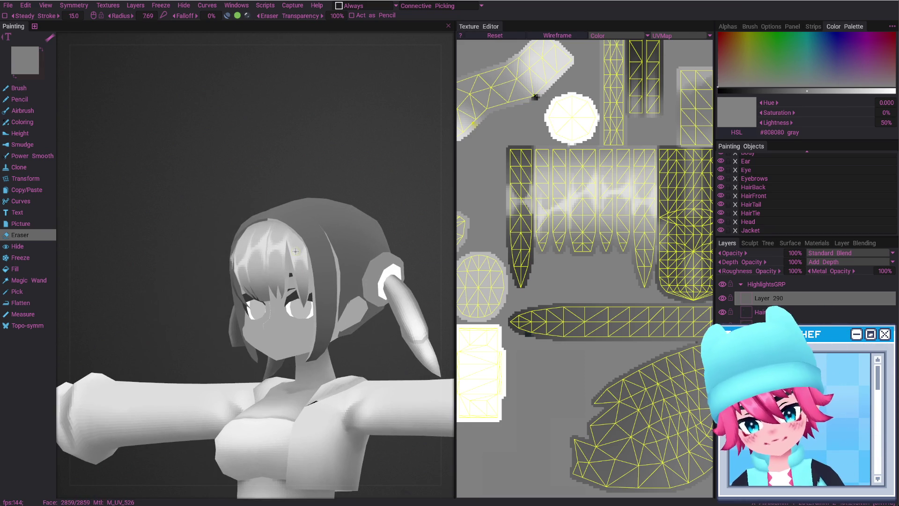
{"action": "left_click_drag", "start_coordinate": [275, 261], "coordinate": [380, 290], "text": "alt+shift"}
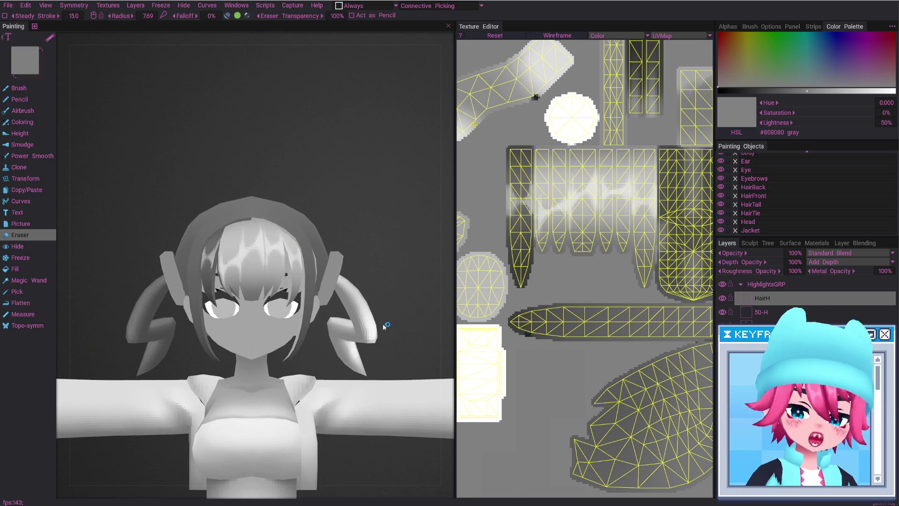
{"action": "key", "text": "ctrl+p"}
{"action": "left_click", "coordinate": [464, 184]}
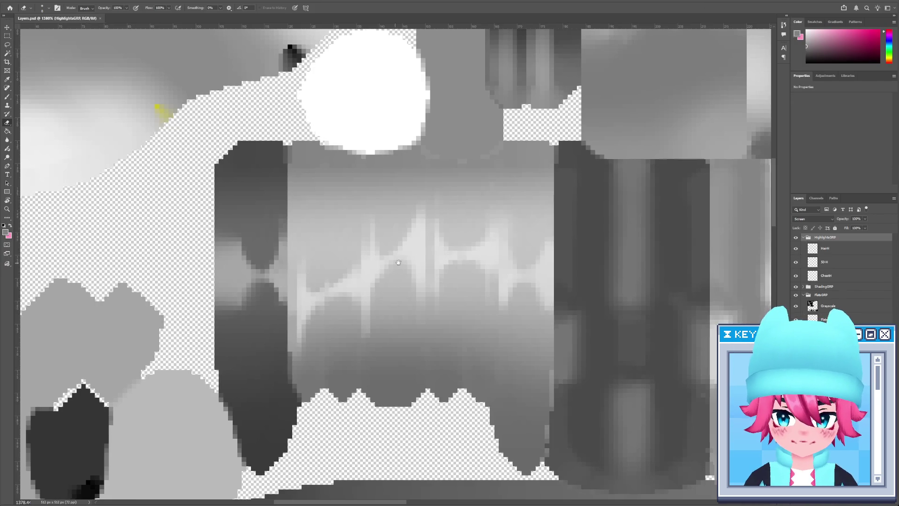
Copy a rectangle of the HairH highlights onto a new layer.
{"action": "left_click", "coordinate": [872, 248]}
{"action": "key", "text": "m"}
{"action": "left_click_drag", "start_coordinate": [335, 137], "coordinate": [405, 374]}
{"action": "key", "text": "ctrl+j"}
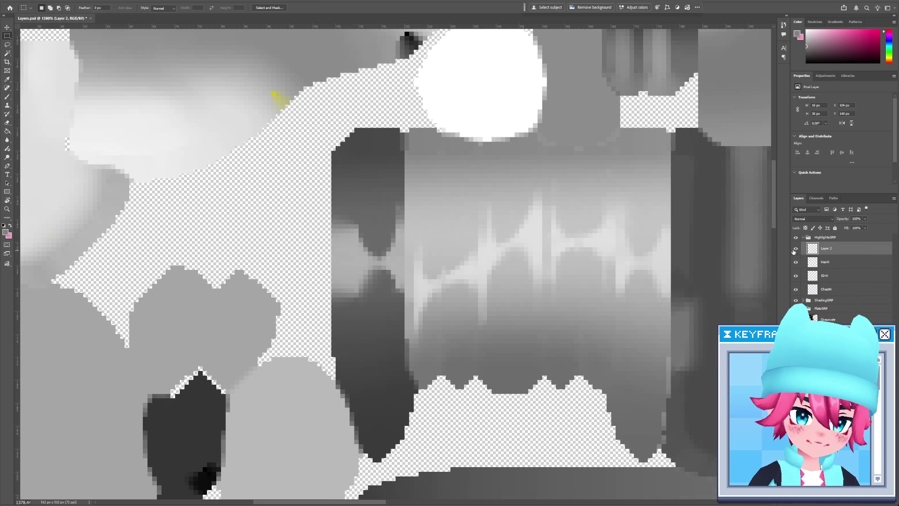
{"action": "mouse_move", "coordinate": [331, 128]}
{"action": "left_mouse_down"}
{"action": "mouse_move", "coordinate": [365, 317]}
{"action": "mouse_move", "coordinate": [398, 347]}
{"action": "mouse_move", "coordinate": [405, 384]}
{"action": "left_mouse_up"}
Rename the new layer HairBlue, set its opacity to 40%, save, and return to 3D-Coat.
{"action": "key", "text": "alt+bracketleft"}
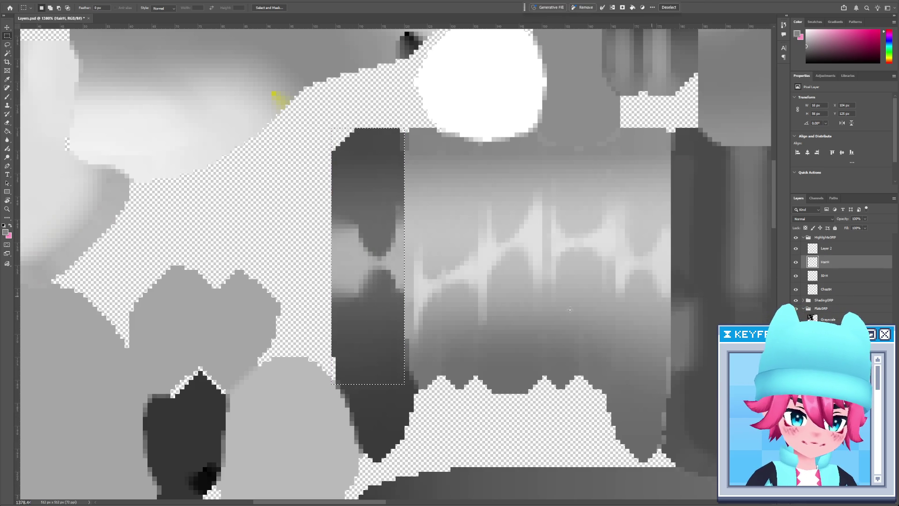
{"action": "left_click", "coordinate": [827, 245]}
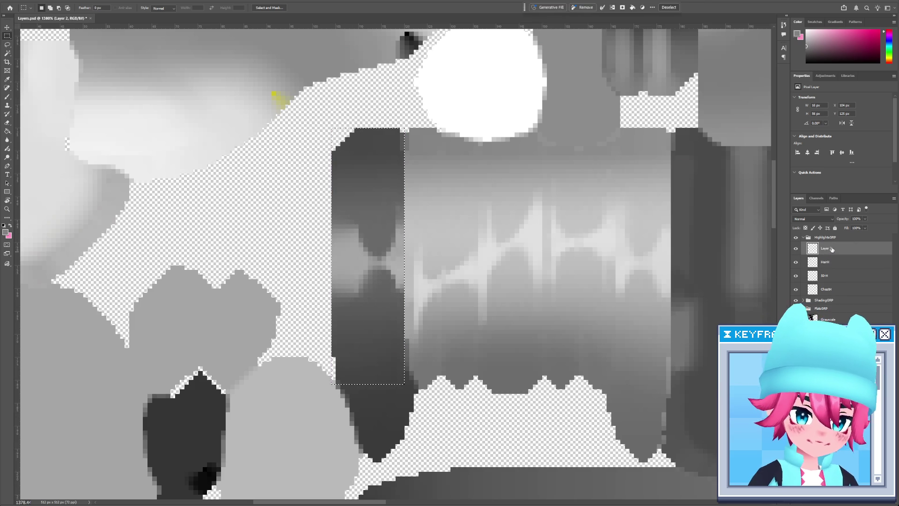
{"action": "type", "text": "HairBlue"}
{"action": "key", "text": "Return"}
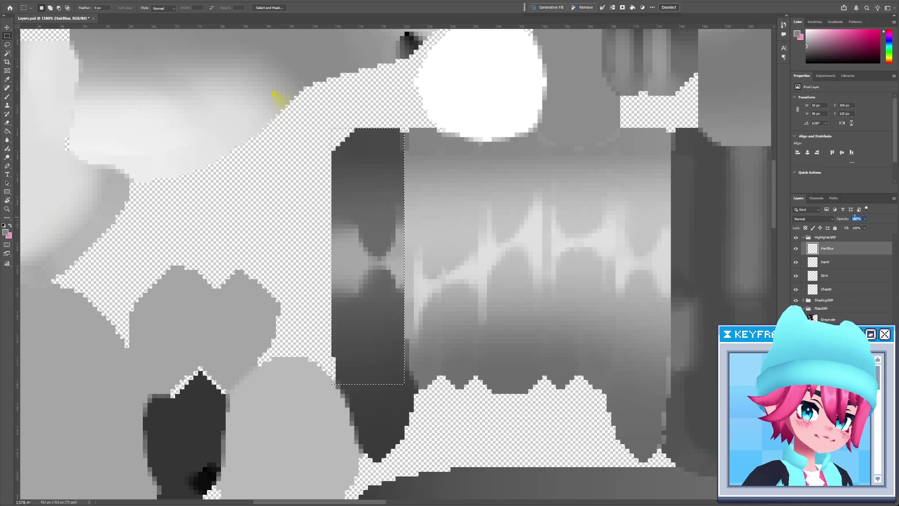
{"action": "type", "text": "4"}
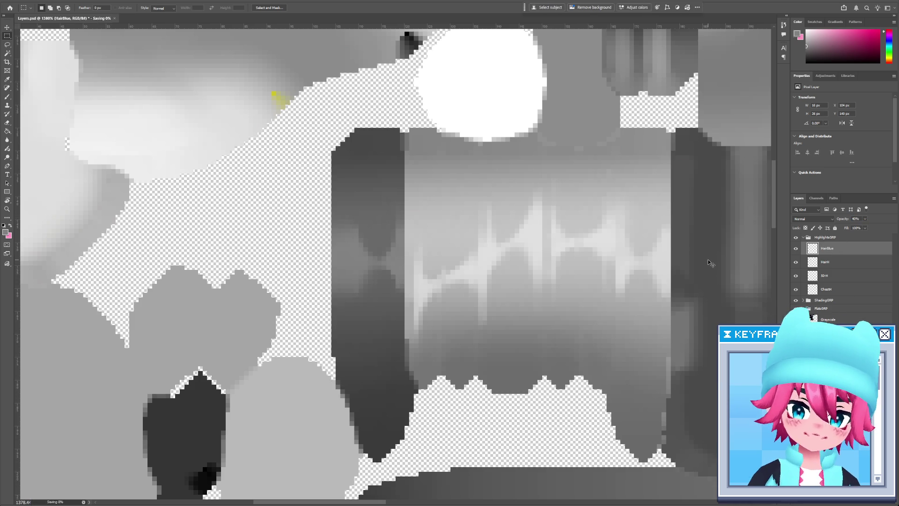
{"action": "key", "text": "alt+Tab"}
{"action": "scroll", "coordinate": [308, 395], "scroll_direction": "down", "scroll_amount": 5}
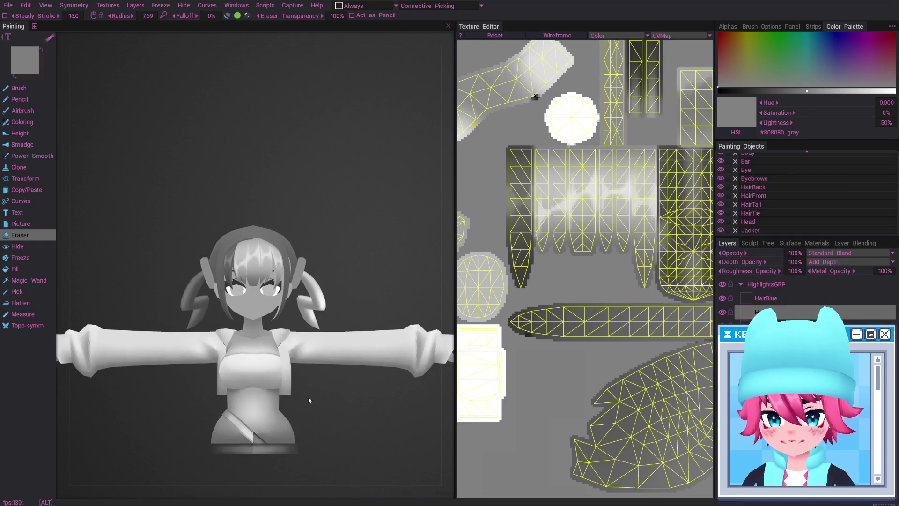
{"action": "mouse_move", "coordinate": [306, 375]}
{"action": "left_mouse_down", "text": "alt"}
{"action": "mouse_move", "coordinate": [216, 290]}
{"action": "mouse_move", "coordinate": [262, 262]}
{"action": "mouse_move", "coordinate": [276, 239]}
{"action": "left_mouse_up", "text": "alt"}
{"action": "scroll", "coordinate": [278, 235], "scroll_direction": "up", "scroll_amount": 4}
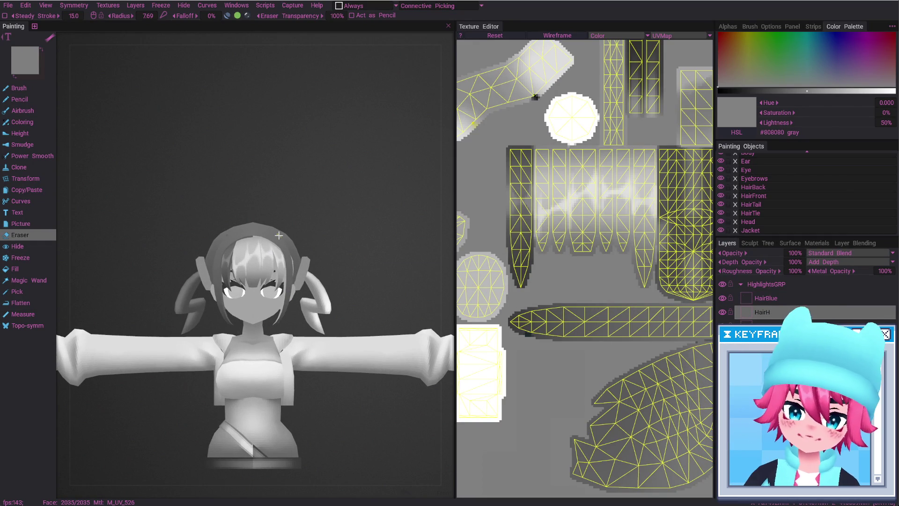
{"action": "mouse_move", "coordinate": [330, 277]}
{"action": "left_mouse_down", "text": "alt"}
{"action": "mouse_move", "coordinate": [317, 259]}
{"action": "mouse_move", "coordinate": [239, 271]}
{"action": "mouse_move", "coordinate": [263, 274]}
{"action": "left_mouse_up", "text": "alt"}
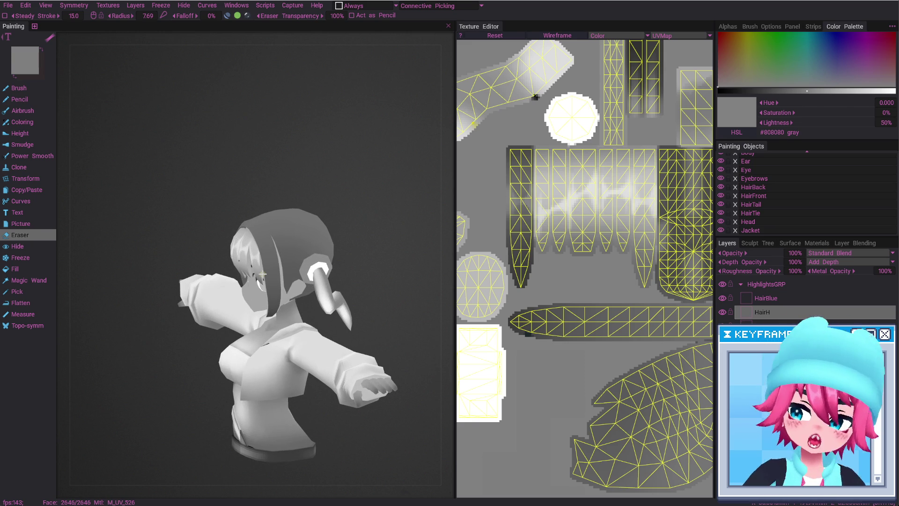
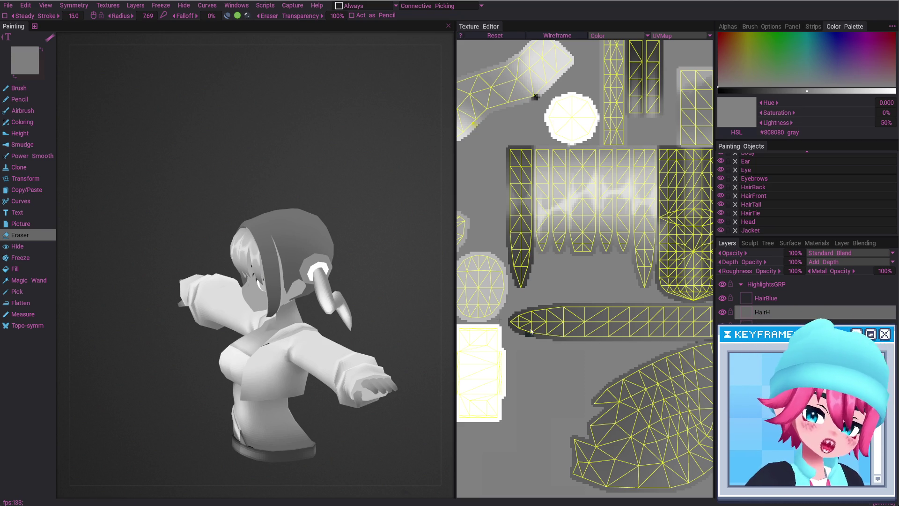
Set the Photoshop Wireframe layer to Multiply blend at 15% opacity.
{"action": "key", "text": "alt+Tab"}
{"action": "left_click", "coordinate": [814, 219]}
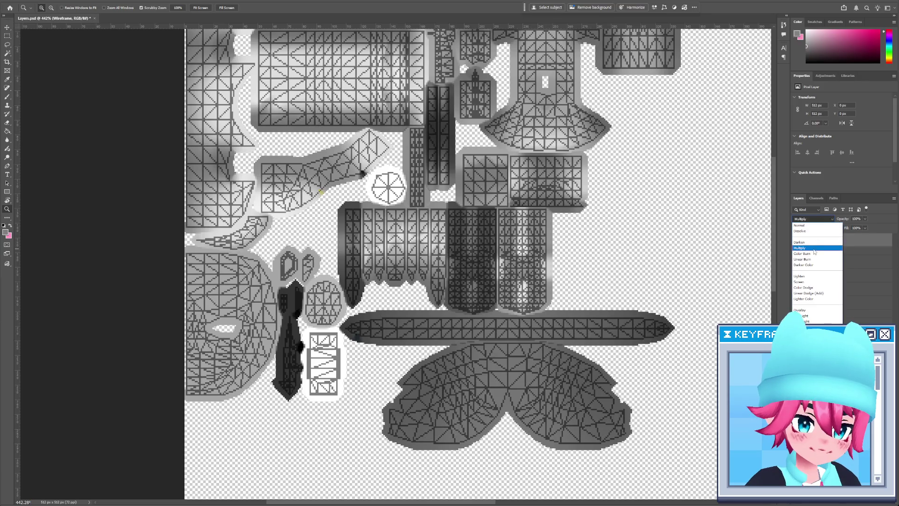
{"action": "left_click", "coordinate": [844, 226]}
{"action": "type", "text": "15"}
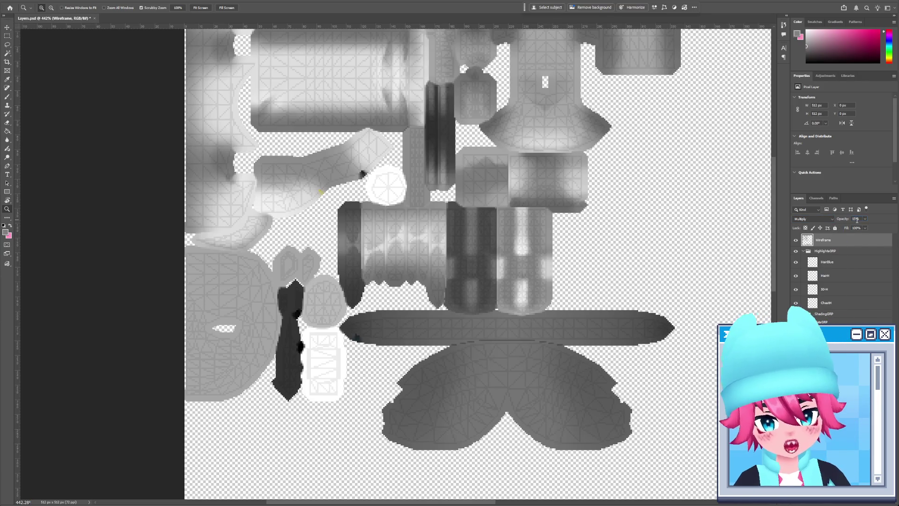
Zoom the texture to about 800% on the lower UV islands, then return to 3DCoat's UV view.
{"action": "mouse_move", "coordinate": [493, 218]}
{"action": "left_mouse_down"}
{"action": "mouse_move", "coordinate": [478, 313]}
{"action": "mouse_move", "coordinate": [514, 331]}
{"action": "mouse_move", "coordinate": [569, 273]}
{"action": "mouse_move", "coordinate": [546, 269]}
{"action": "mouse_move", "coordinate": [526, 234]}
{"action": "left_mouse_up"}
{"action": "left_click_drag", "start_coordinate": [524, 345], "coordinate": [541, 352]}
{"action": "left_click_drag", "start_coordinate": [607, 343], "coordinate": [563, 348]}
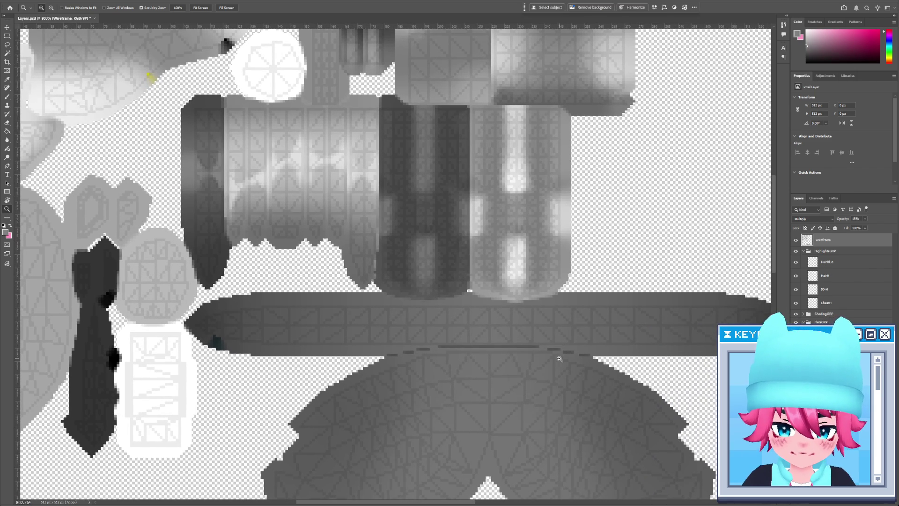
{"action": "key", "text": "alt+Tab"}
{"action": "mouse_move", "coordinate": [615, 296]}
{"action": "middle_mouse_down"}
{"action": "mouse_move", "coordinate": [586, 184]}
{"action": "mouse_move", "coordinate": [568, 214]}
{"action": "mouse_move", "coordinate": [548, 214]}
{"action": "middle_mouse_up"}
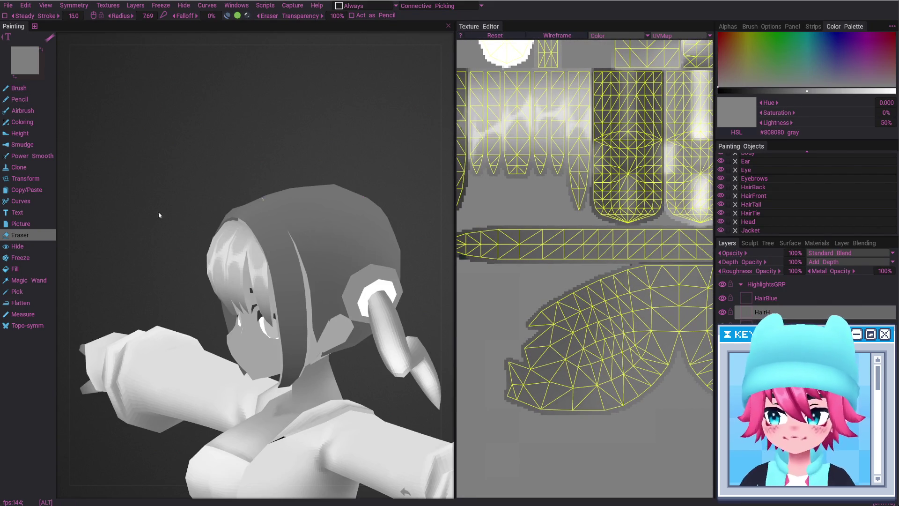
Magic-wand freeze-select the back hair piece so only it can be painted.
{"action": "left_click", "coordinate": [26, 281]}
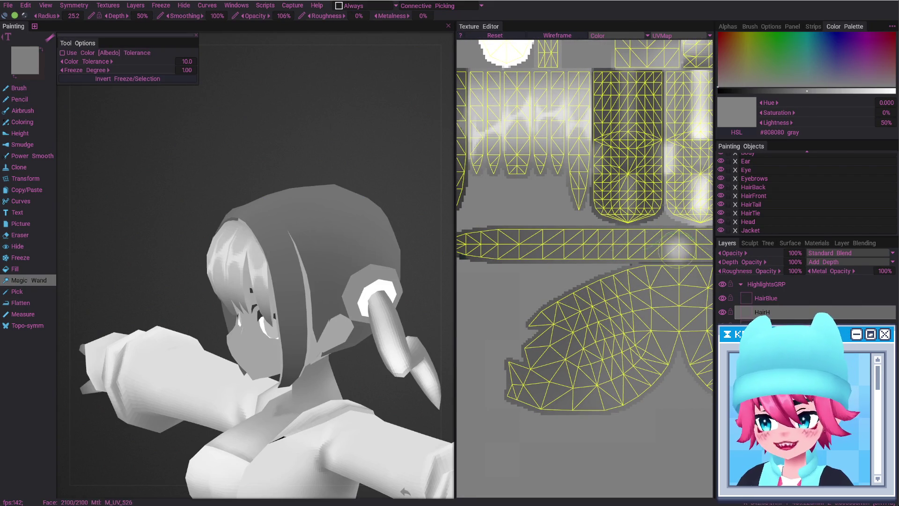
{"action": "left_click", "coordinate": [635, 243]}
{"action": "left_click", "coordinate": [364, 266], "text": "ctrl+shift"}
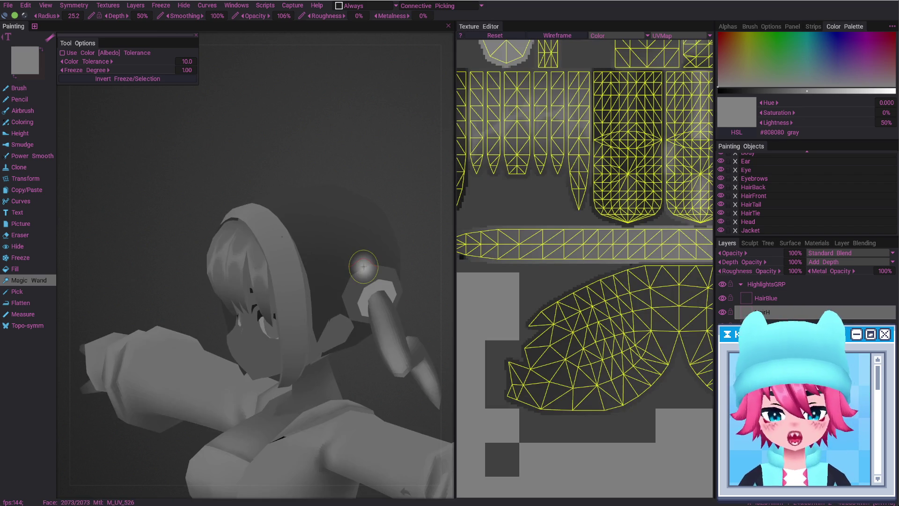
Paint two white highlight strokes across the back hair on the HairH layer.
{"action": "key", "text": "b"}
{"action": "mouse_move", "coordinate": [329, 163]}
{"action": "left_mouse_down", "text": "alt"}
{"action": "mouse_move", "coordinate": [295, 152]}
{"action": "mouse_move", "coordinate": [251, 279]}
{"action": "mouse_move", "coordinate": [235, 245]}
{"action": "mouse_move", "coordinate": [274, 280]}
{"action": "left_mouse_up", "text": "alt"}
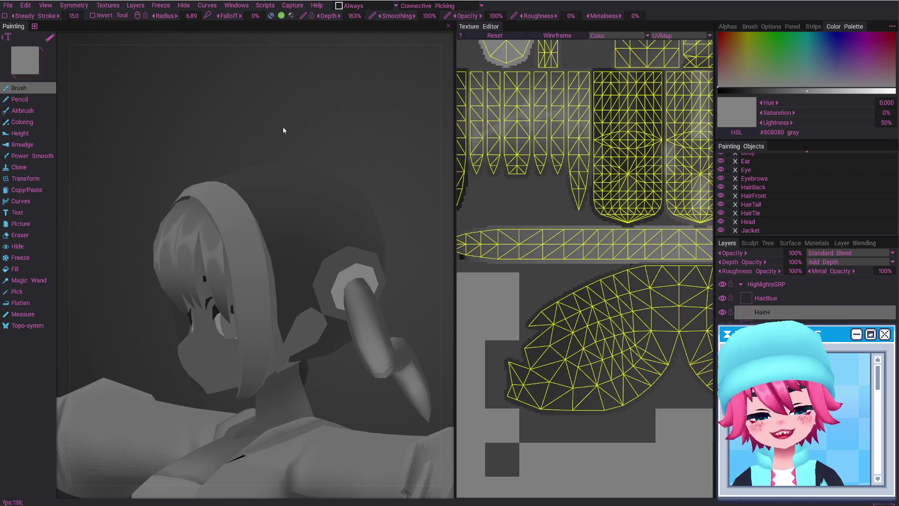
{"action": "left_click_drag", "start_coordinate": [242, 243], "coordinate": [316, 251], "text": "alt"}
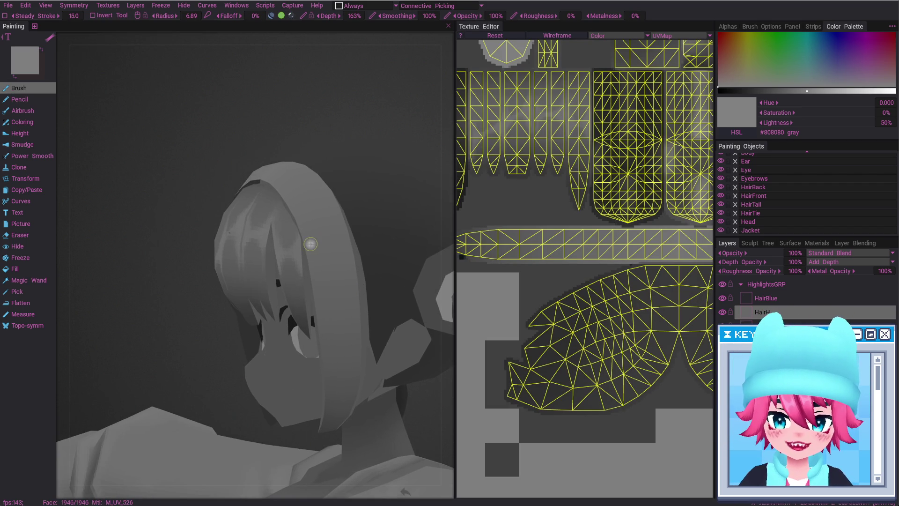
{"action": "key", "text": "]"}
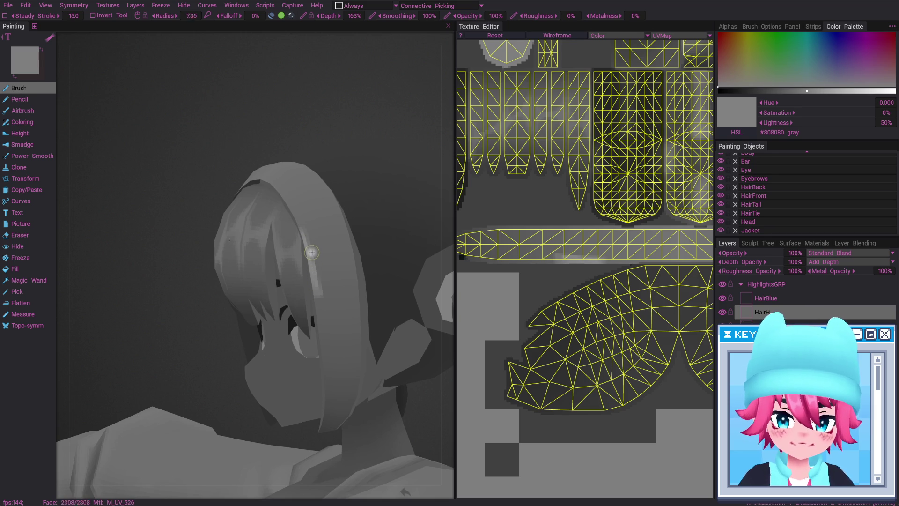
{"action": "mouse_move", "coordinate": [313, 253]}
{"action": "left_mouse_down"}
{"action": "mouse_move", "coordinate": [356, 251]}
{"action": "mouse_move", "coordinate": [343, 223]}
{"action": "left_mouse_up"}
{"action": "key", "text": "["}
{"action": "mouse_move", "coordinate": [355, 256]}
{"action": "left_mouse_down"}
{"action": "mouse_move", "coordinate": [315, 288]}
{"action": "mouse_move", "coordinate": [325, 265]}
{"action": "mouse_move", "coordinate": [300, 239]}
{"action": "mouse_move", "coordinate": [297, 216]}
{"action": "mouse_move", "coordinate": [309, 240]}
{"action": "mouse_move", "coordinate": [345, 224]}
{"action": "mouse_move", "coordinate": [356, 262]}
{"action": "mouse_move", "coordinate": [281, 276]}
{"action": "mouse_move", "coordinate": [435, 279]}
{"action": "mouse_move", "coordinate": [359, 229]}
{"action": "mouse_move", "coordinate": [311, 242]}
{"action": "left_mouse_up"}
Erase the upper overspill of the highlight, then zoom back onto the character's face.
{"action": "key", "text": "e"}
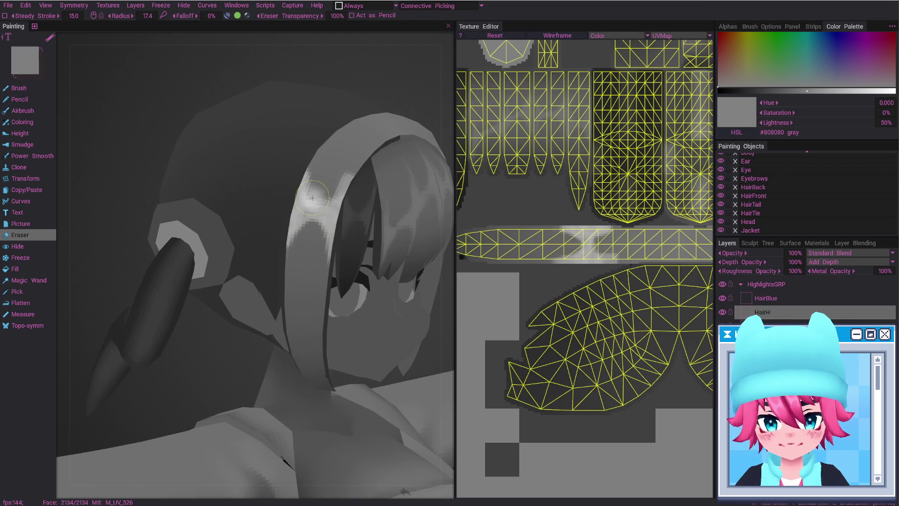
{"action": "mouse_move", "coordinate": [313, 232]}
{"action": "left_mouse_down"}
{"action": "mouse_move", "coordinate": [314, 180]}
{"action": "mouse_move", "coordinate": [314, 188]}
{"action": "left_mouse_up"}
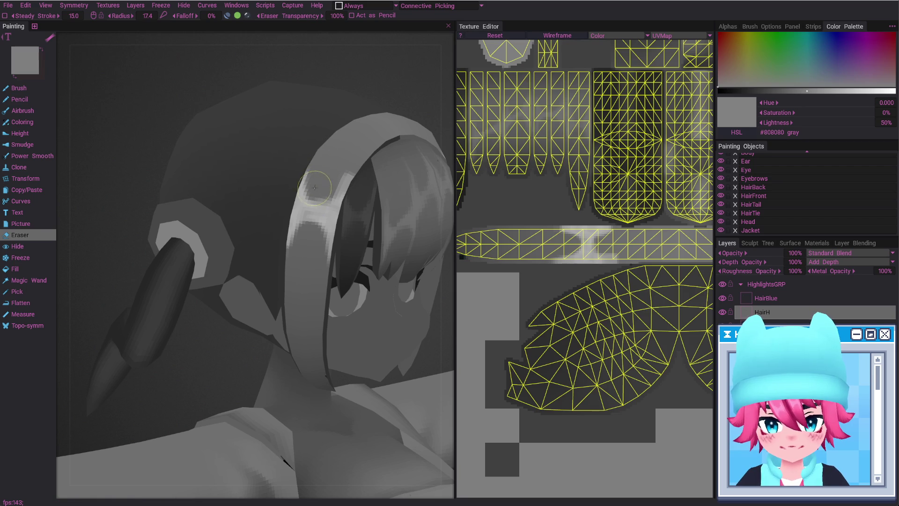
{"action": "key", "text": "b"}
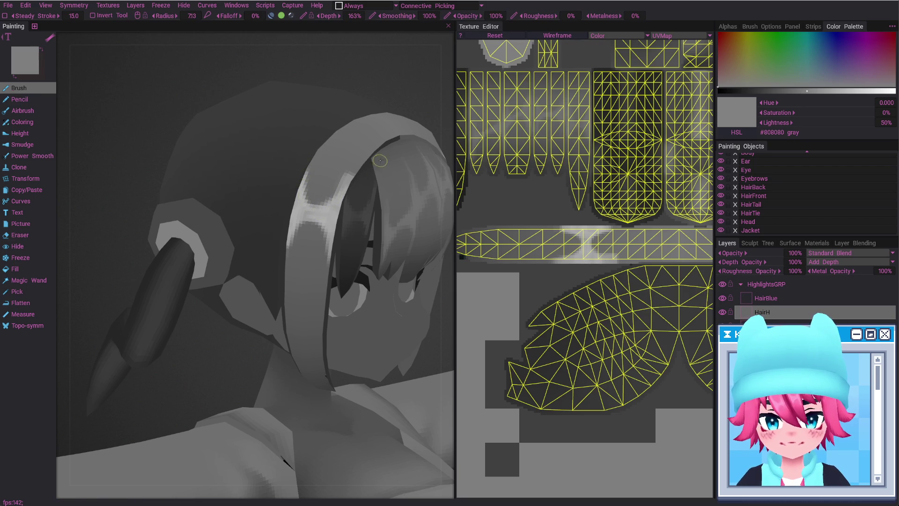
{"action": "key", "text": "e"}
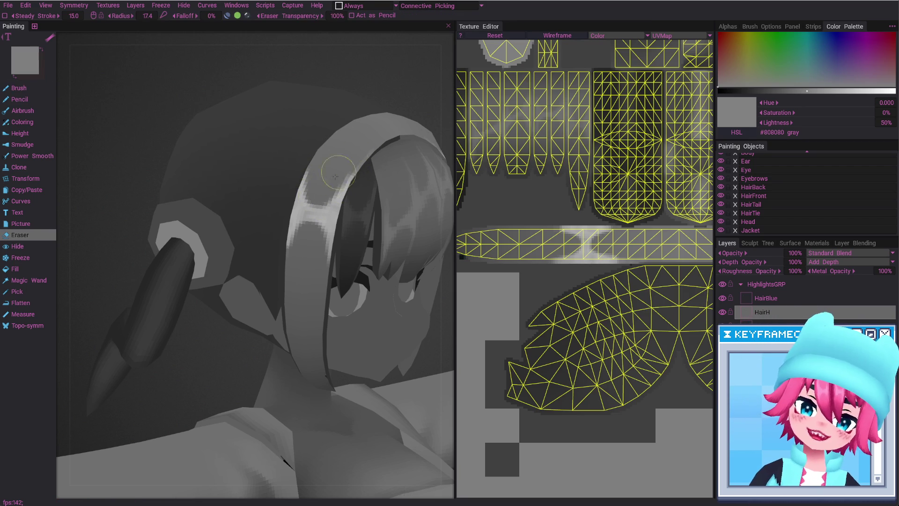
{"action": "key", "text": "b"}
{"action": "mouse_move", "coordinate": [324, 245]}
{"action": "left_mouse_down", "text": "alt"}
{"action": "mouse_move", "coordinate": [325, 280]}
{"action": "mouse_move", "coordinate": [307, 173]}
{"action": "left_mouse_up", "text": "alt"}
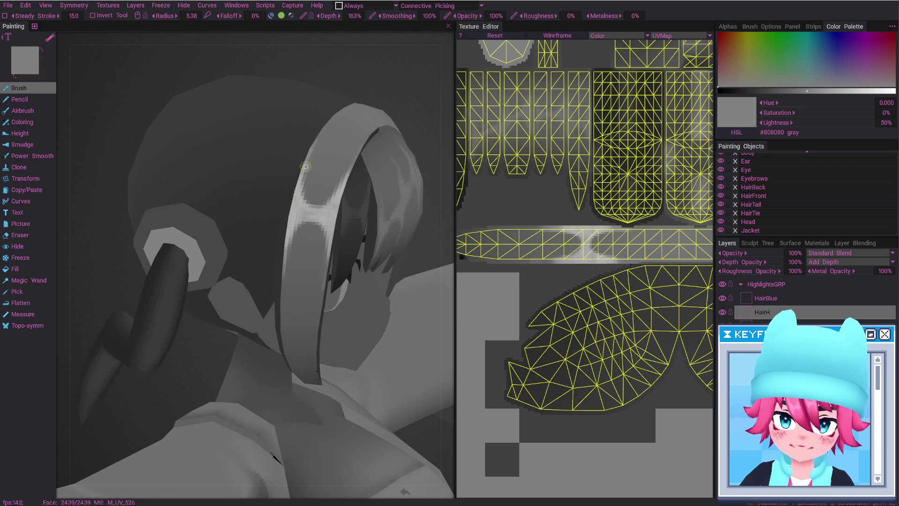
{"action": "mouse_move", "coordinate": [314, 146]}
{"action": "left_mouse_down", "text": "alt"}
{"action": "mouse_move", "coordinate": [342, 321]}
{"action": "mouse_move", "coordinate": [313, 245]}
{"action": "mouse_move", "coordinate": [204, 227]}
{"action": "mouse_move", "coordinate": [236, 218]}
{"action": "left_mouse_up", "text": "alt"}
{"action": "mouse_move", "coordinate": [236, 219]}
{"action": "right_mouse_down", "text": "alt"}
{"action": "mouse_move", "coordinate": [311, 215]}
{"action": "mouse_move", "coordinate": [303, 244]}
{"action": "mouse_move", "coordinate": [401, 313]}
{"action": "right_mouse_up", "text": "alt"}
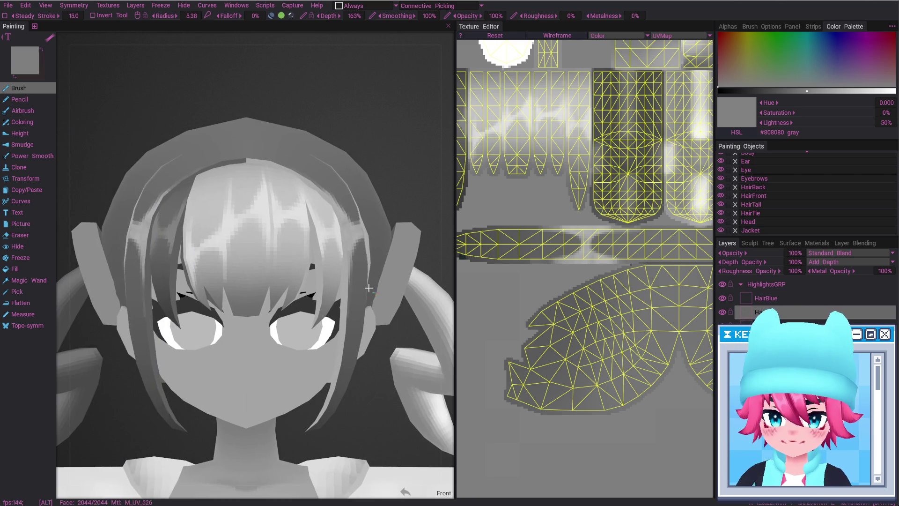
Orbit the head through three-quarter, side, rear and front views, undoing the highlights to compare.
{"action": "left_click_drag", "start_coordinate": [353, 253], "coordinate": [371, 260], "text": "alt"}
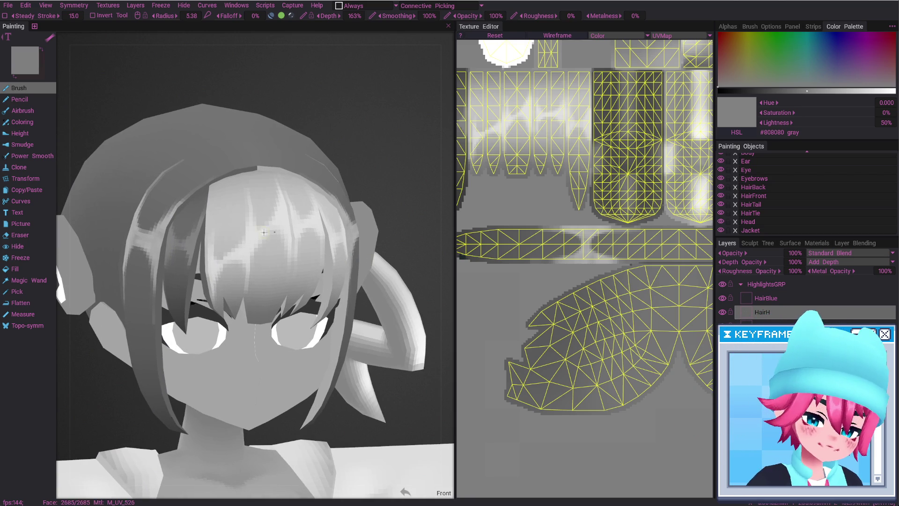
{"action": "left_click_drag", "start_coordinate": [247, 229], "coordinate": [323, 237], "text": "alt"}
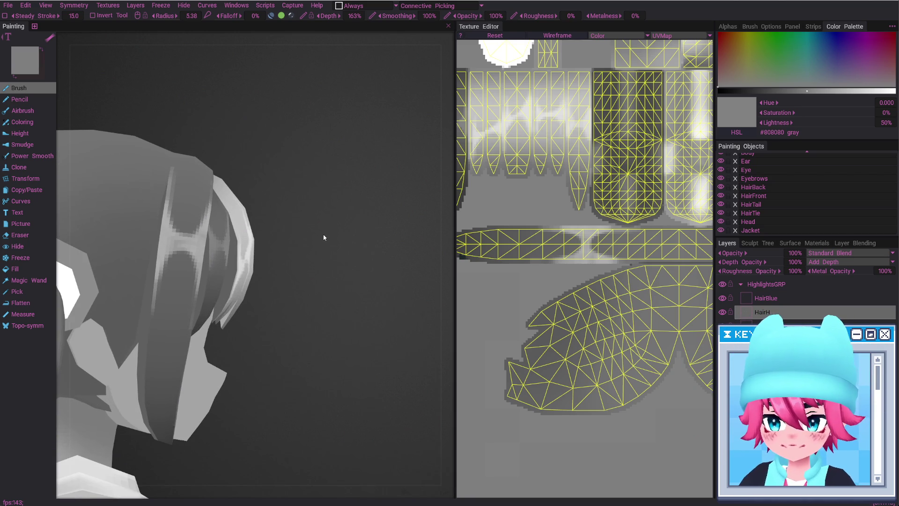
{"action": "mouse_move", "coordinate": [165, 304]}
{"action": "left_mouse_down", "text": "alt"}
{"action": "mouse_move", "coordinate": [161, 353]}
{"action": "mouse_move", "coordinate": [248, 321]}
{"action": "mouse_move", "coordinate": [234, 225]}
{"action": "left_mouse_up", "text": "alt"}
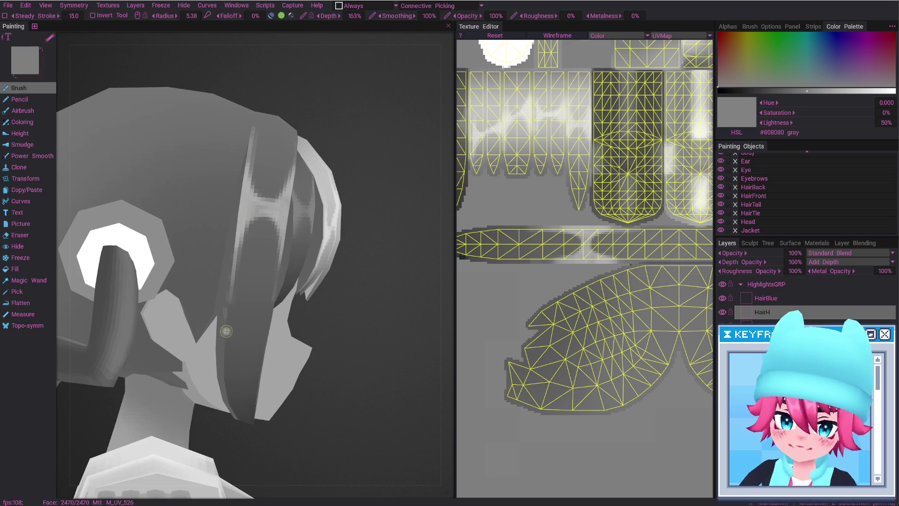
{"action": "key", "text": "ctrl+z"}
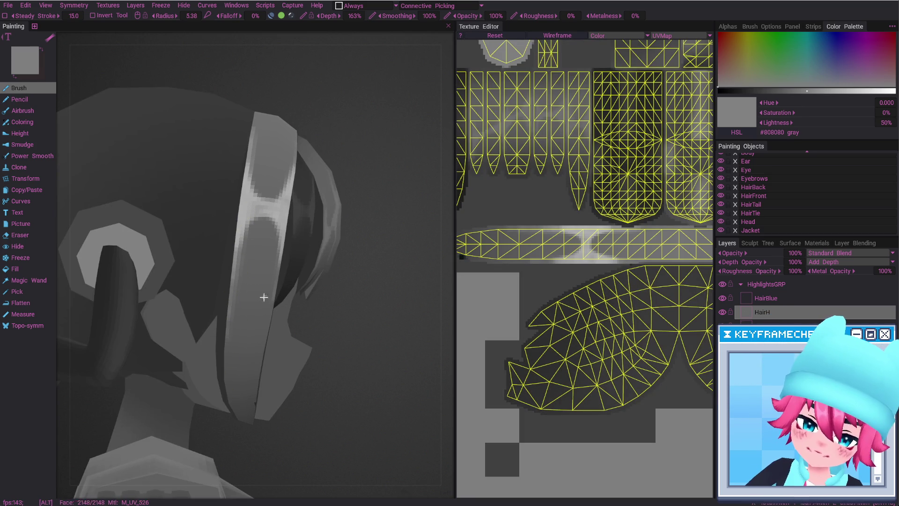
{"action": "left_click_drag", "start_coordinate": [257, 292], "coordinate": [277, 263], "text": "alt"}
{"action": "left_click_drag", "start_coordinate": [264, 332], "coordinate": [252, 262], "text": "alt"}
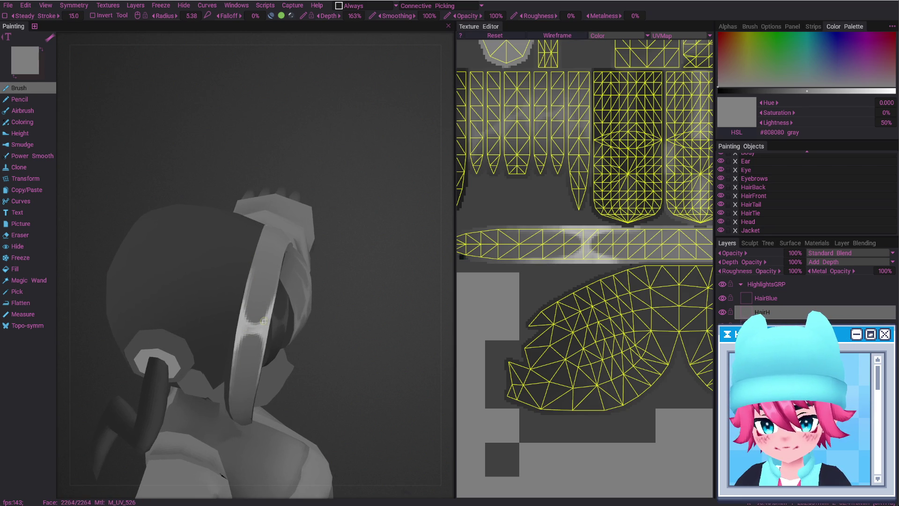
{"action": "left_click_drag", "start_coordinate": [278, 269], "coordinate": [249, 269], "text": "alt"}
{"action": "mouse_move", "coordinate": [264, 324]}
{"action": "left_mouse_down", "text": "alt"}
{"action": "mouse_move", "coordinate": [246, 327]}
{"action": "mouse_move", "coordinate": [267, 331]}
{"action": "left_mouse_up", "text": "alt"}
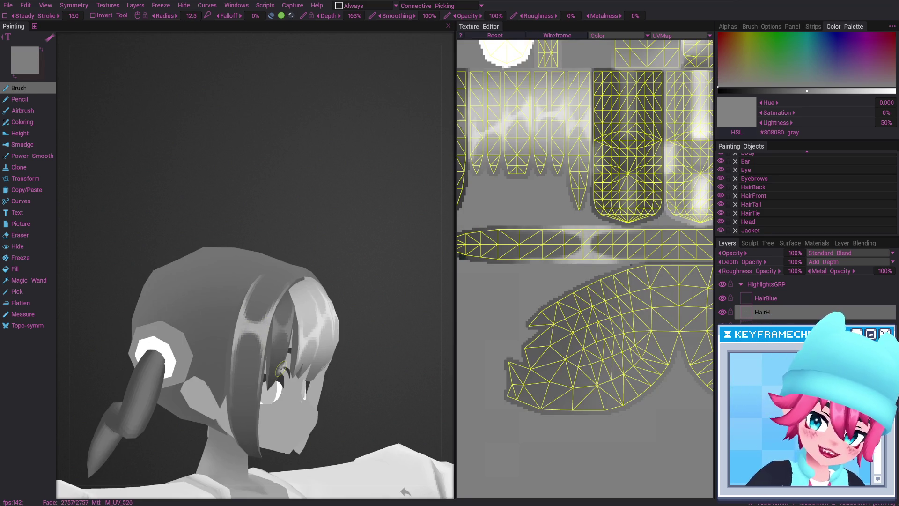
{"action": "left_click_drag", "start_coordinate": [281, 369], "coordinate": [255, 326], "text": "alt+shift"}
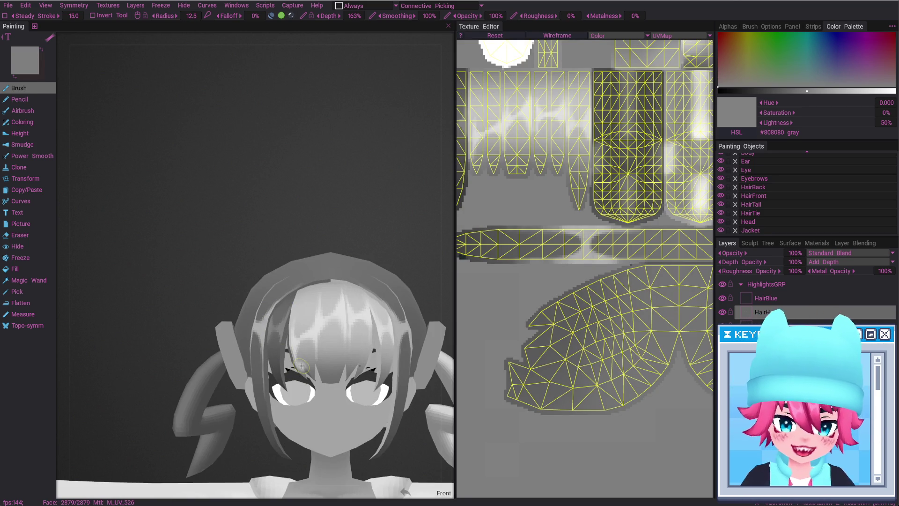
{"action": "mouse_move", "coordinate": [312, 318]}
{"action": "left_mouse_down", "text": "alt"}
{"action": "mouse_move", "coordinate": [304, 300]}
{"action": "mouse_move", "coordinate": [312, 279]}
{"action": "left_mouse_up", "text": "alt"}
Toggle the back-hair highlights off and on with Ctrl+Z/Ctrl+Y from rear and front views.
{"action": "key", "text": "e"}
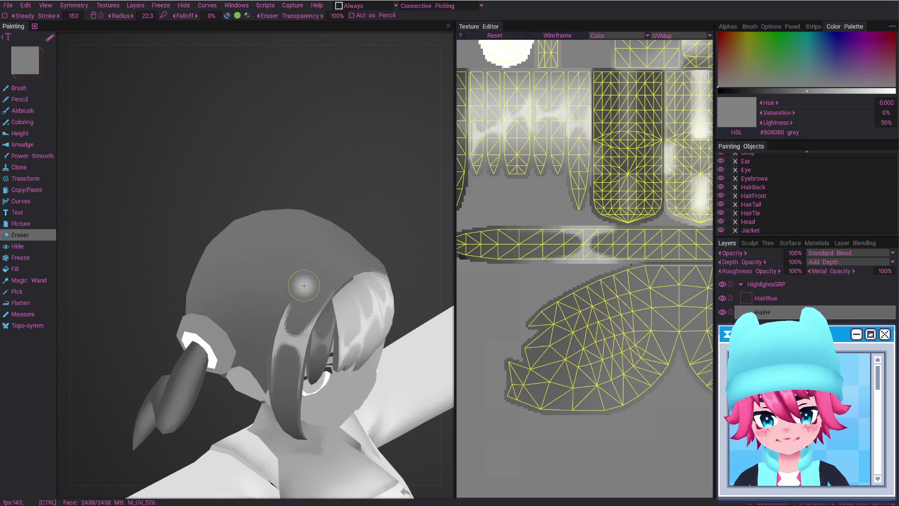
{"action": "left_click_drag", "start_coordinate": [303, 295], "coordinate": [285, 293], "text": "alt"}
{"action": "key", "text": "ctrl+z"}
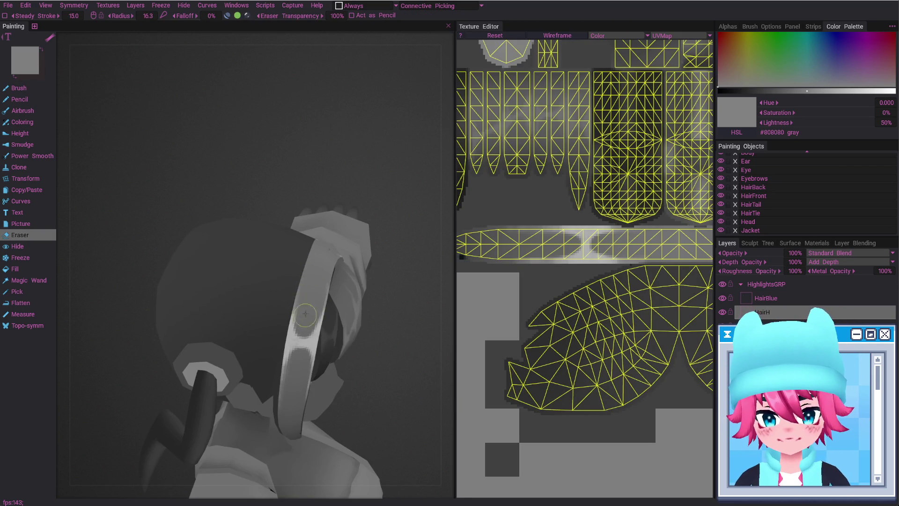
{"action": "left_click_drag", "start_coordinate": [323, 289], "coordinate": [310, 323], "text": "alt"}
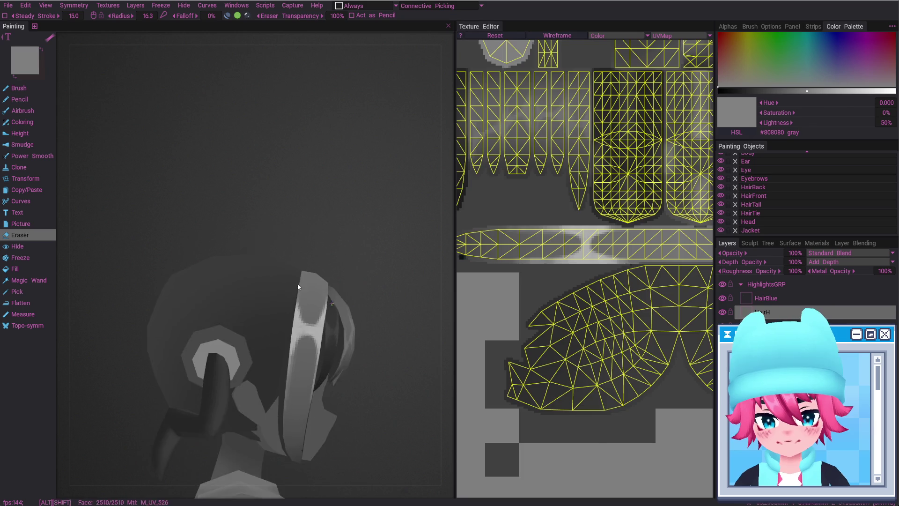
{"action": "key", "text": "ctrl+y"}
{"action": "left_click_drag", "start_coordinate": [309, 364], "coordinate": [310, 370], "text": "alt"}
{"action": "key", "text": "ctrl+z"}
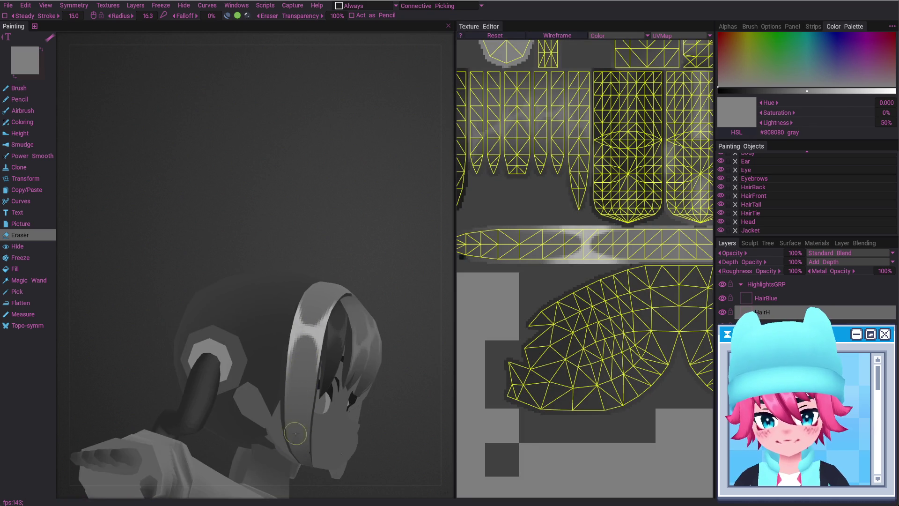
{"action": "key", "text": "ctrl+y"}
{"action": "mouse_move", "coordinate": [322, 335]}
{"action": "left_mouse_down", "text": "alt"}
{"action": "mouse_move", "coordinate": [320, 344]}
{"action": "mouse_move", "coordinate": [305, 327]}
{"action": "left_mouse_up", "text": "alt"}
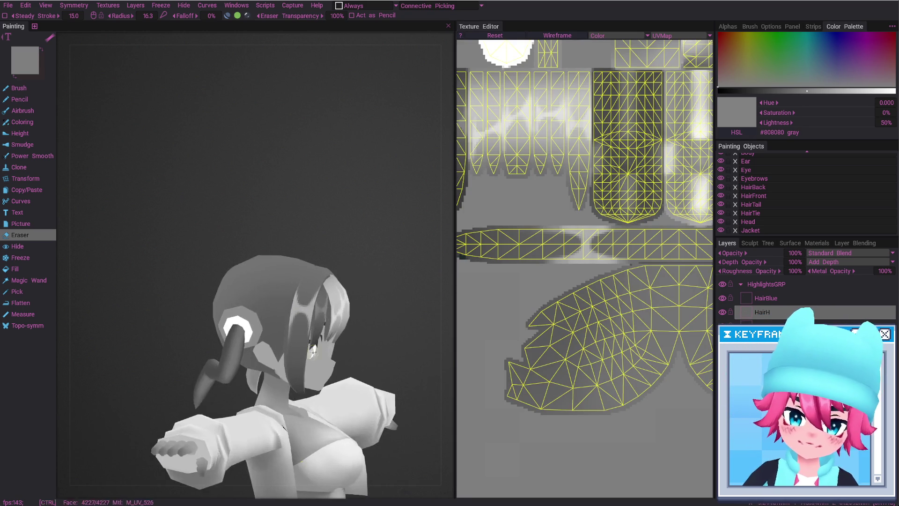
{"action": "key", "text": "ctrl+z"}
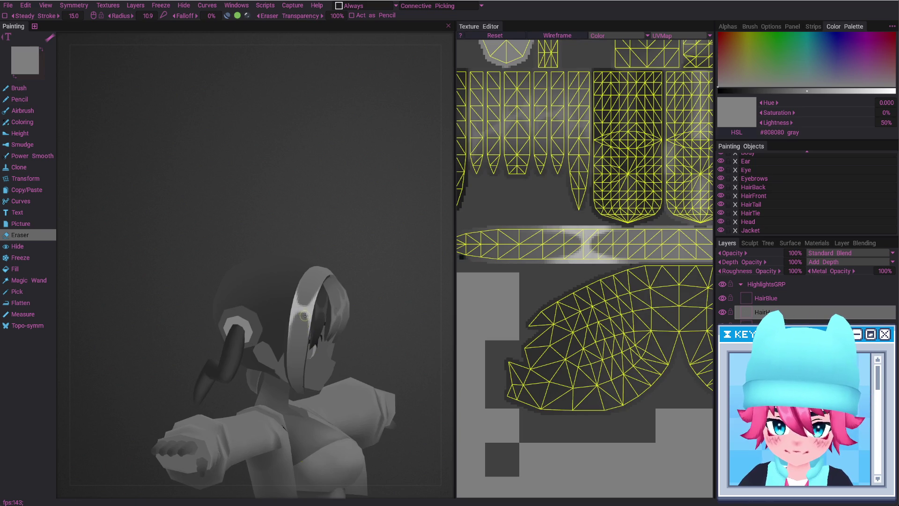
{"action": "key", "text": "ctrl+y"}
{"action": "left_click_drag", "start_coordinate": [304, 333], "coordinate": [290, 403], "text": "alt"}
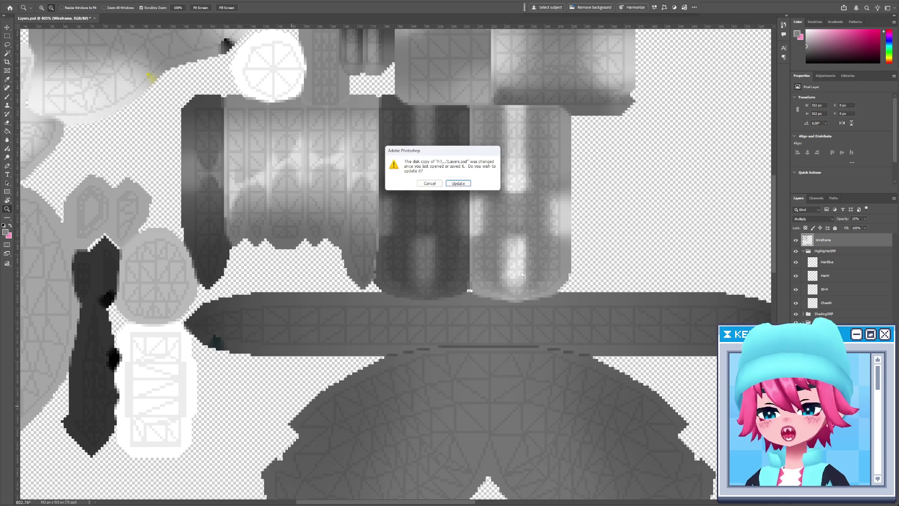
Reload the Layers.psd texture updated on disk in Photoshop.
{"action": "left_click", "coordinate": [458, 183]}
{"action": "scroll", "coordinate": [454, 257], "scroll_direction": "down", "scroll_amount": 5}
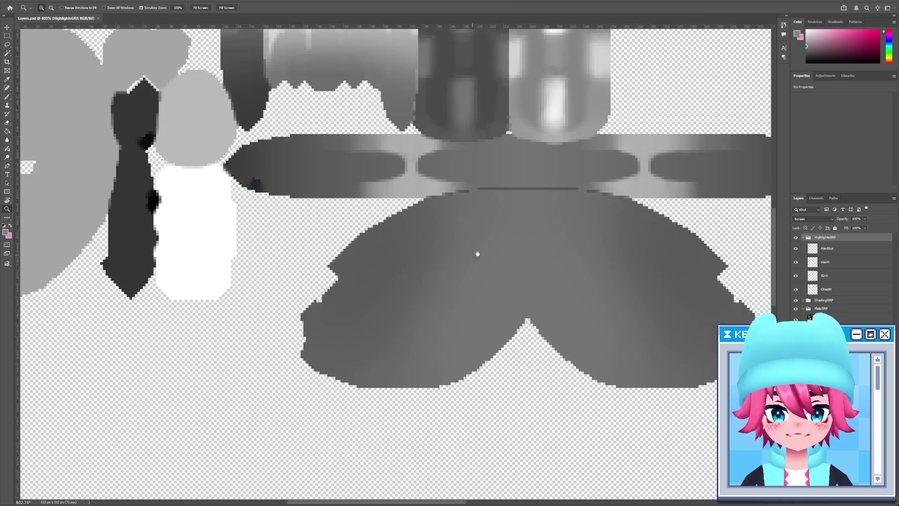
{"action": "scroll", "coordinate": [450, 285], "scroll_direction": "up", "scroll_amount": 4}
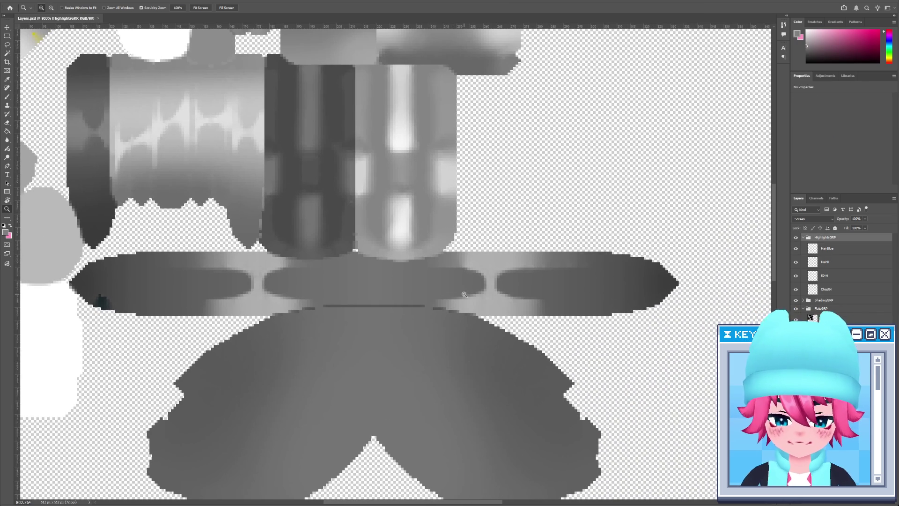
Marquee the band's highlight strip and edit it on the HairH layer, then deselect.
{"action": "key", "text": "m"}
{"action": "left_click_drag", "start_coordinate": [387, 278], "coordinate": [386, 284]}
{"action": "key", "text": "v"}
{"action": "key", "text": "Up"}
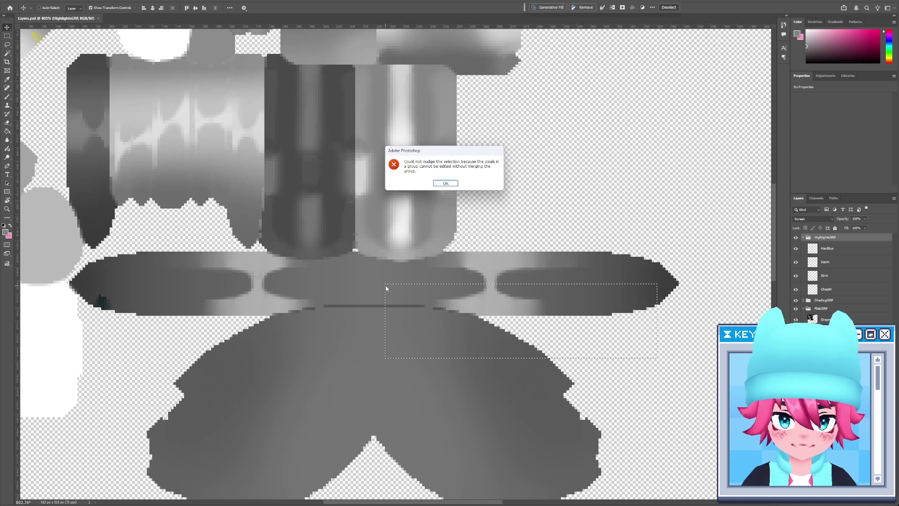
{"action": "key", "text": "Return"}
{"action": "key", "text": "alt+["}
{"action": "key", "text": "Up"}
{"action": "key", "text": "Return"}
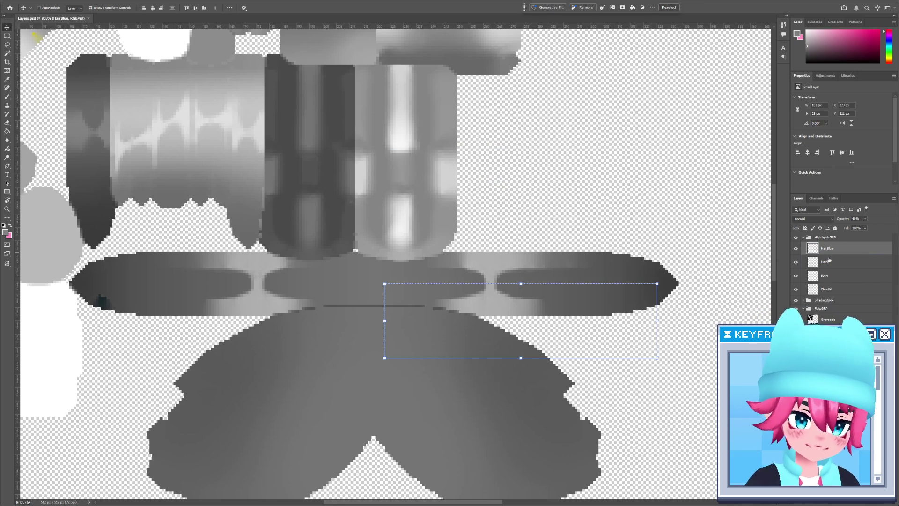
{"action": "key", "text": "alt+["}
{"action": "key", "text": "Delete"}
{"action": "key", "text": "ctrl+d"}
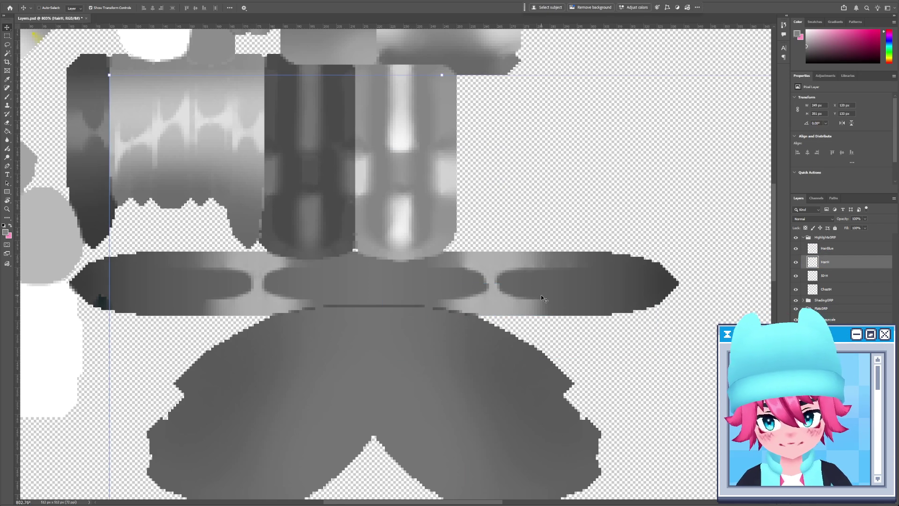
Shift the left part of the band highlight about 6 px left, deselect and save the texture.
{"action": "key", "text": "m"}
{"action": "mouse_move", "coordinate": [659, 360]}
{"action": "left_mouse_down"}
{"action": "mouse_move", "coordinate": [348, 278]}
{"action": "mouse_move", "coordinate": [326, 283]}
{"action": "left_mouse_up"}
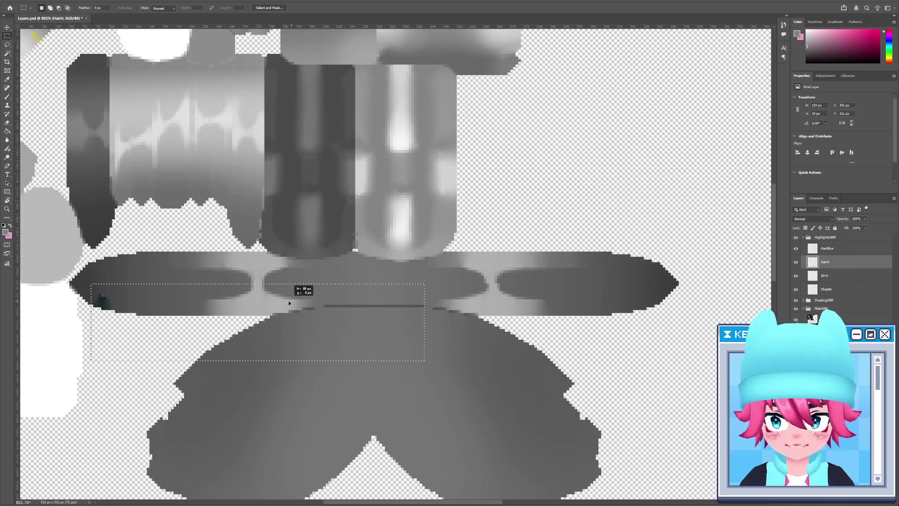
{"action": "left_click_drag", "start_coordinate": [275, 303], "coordinate": [276, 304]}
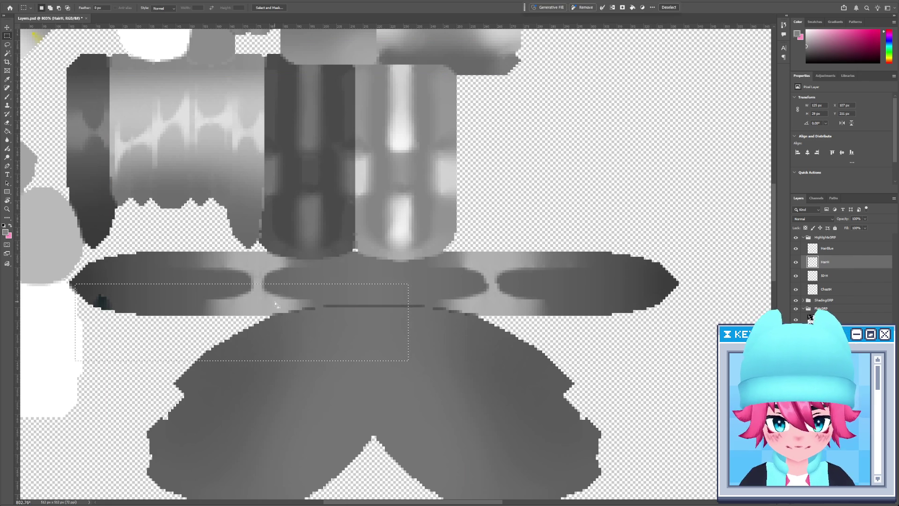
{"action": "key", "text": "v"}
{"action": "key", "text": "ctrl+d"}
{"action": "key", "text": "ctrl+s"}
Check the edited hair in 3DCoat from the right side and a close side view of the head.
{"action": "key", "text": "alt+Tab"}
{"action": "mouse_move", "coordinate": [335, 254]}
{"action": "left_mouse_down", "text": "alt"}
{"action": "mouse_move", "coordinate": [215, 201]}
{"action": "mouse_move", "coordinate": [422, 195]}
{"action": "mouse_move", "coordinate": [326, 218]}
{"action": "left_mouse_up", "text": "alt"}
{"action": "scroll", "coordinate": [326, 218], "scroll_direction": "up", "scroll_amount": 3}
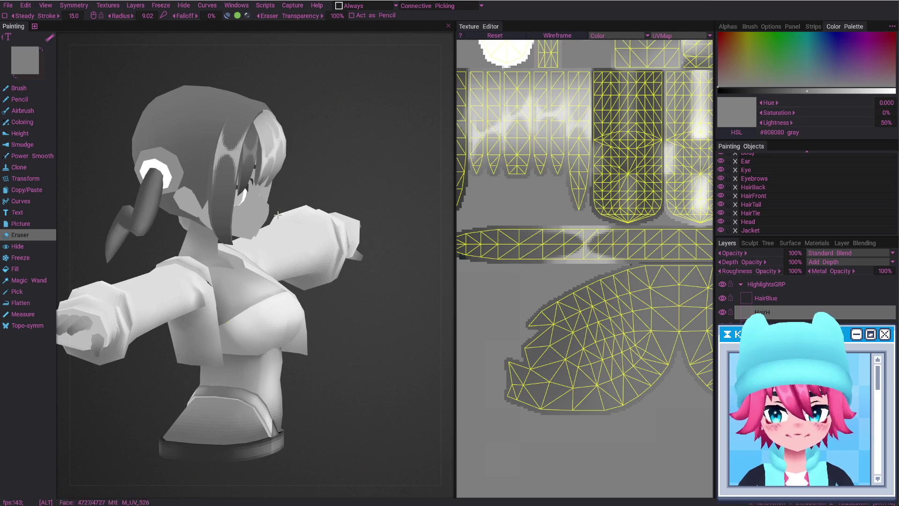
{"action": "key", "text": "Home"}
{"action": "mouse_move", "coordinate": [242, 275]}
{"action": "right_mouse_down", "text": "alt"}
{"action": "mouse_move", "coordinate": [294, 305]}
{"action": "mouse_move", "coordinate": [318, 335]}
{"action": "mouse_move", "coordinate": [346, 323]}
{"action": "right_mouse_up", "text": "alt"}
{"action": "left_click_drag", "start_coordinate": [345, 323], "coordinate": [262, 340], "text": "alt"}
In Photoshop, marquee the band highlight's left then right parts for moving, then return to 3DCoat.
{"action": "key", "text": "alt+Tab"}
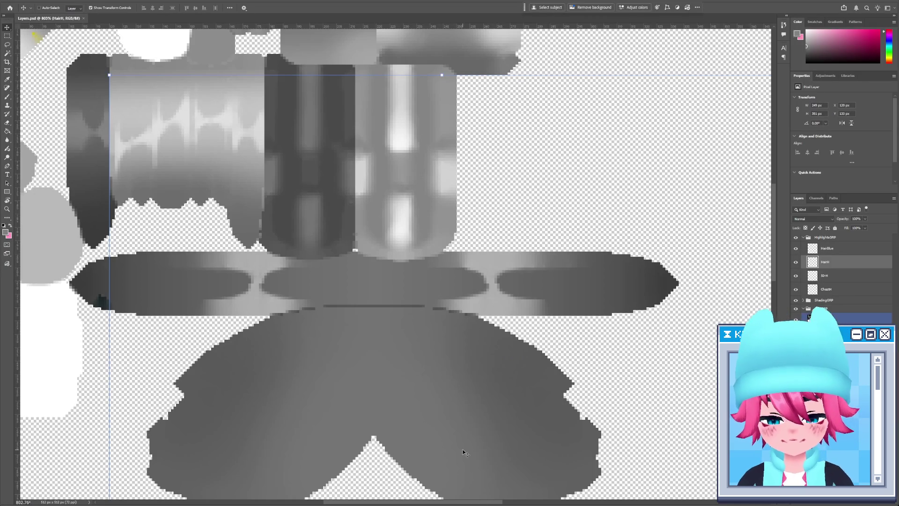
{"action": "key", "text": "m"}
{"action": "mouse_move", "coordinate": [400, 355]}
{"action": "left_mouse_down"}
{"action": "mouse_move", "coordinate": [155, 282]}
{"action": "mouse_move", "coordinate": [117, 281]}
{"action": "left_mouse_up"}
{"action": "key", "text": "v"}
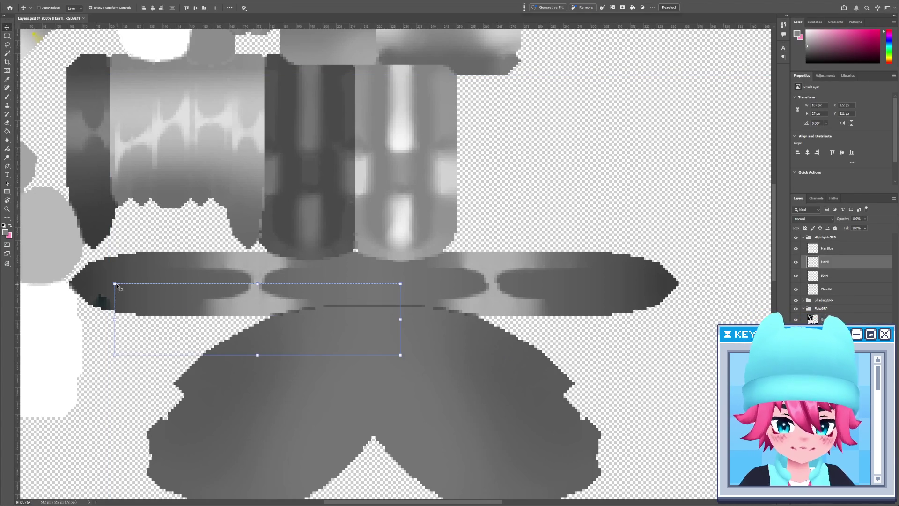
{"action": "key", "text": "ctrl+d"}
{"action": "left_click_drag", "start_coordinate": [660, 352], "coordinate": [348, 283]}
{"action": "key", "text": "v"}
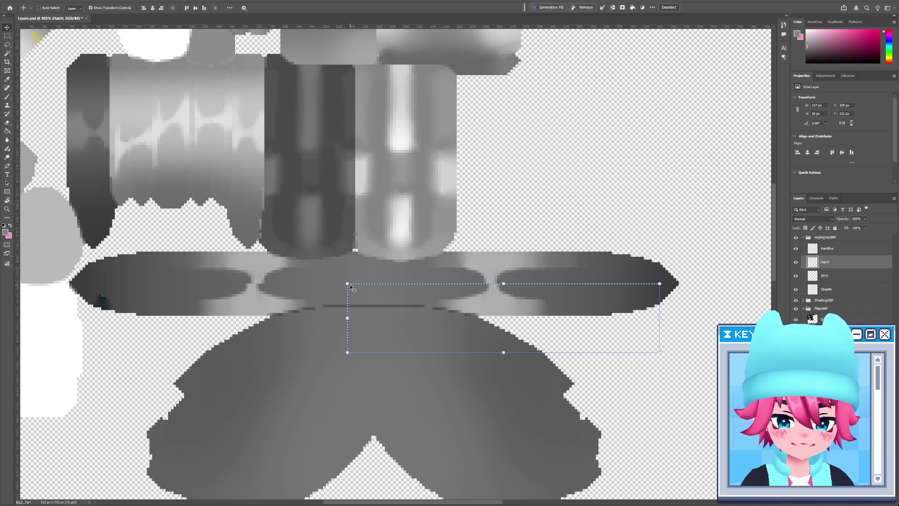
{"action": "key", "text": "alt+Tab"}
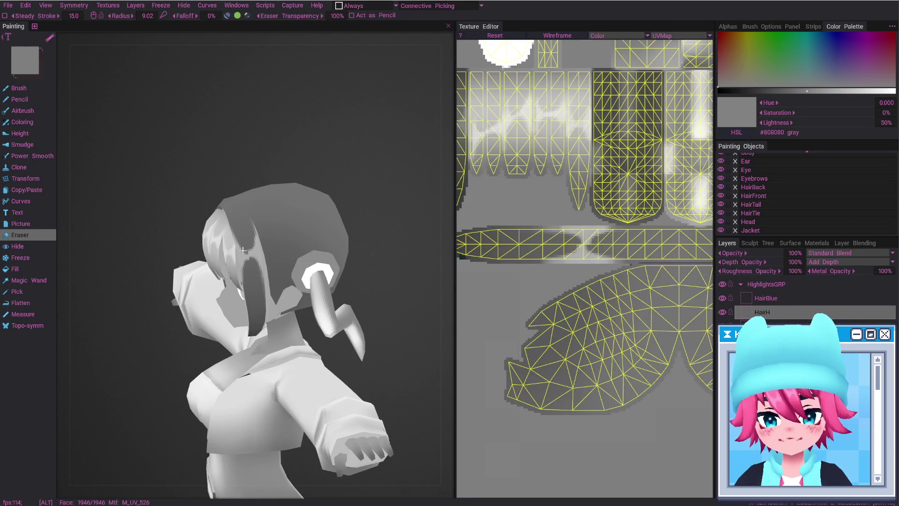
Inspect the head's hair highlights from front, side and other angles in 3DCoat.
{"action": "scroll", "coordinate": [243, 248], "scroll_direction": "up", "scroll_amount": 5}
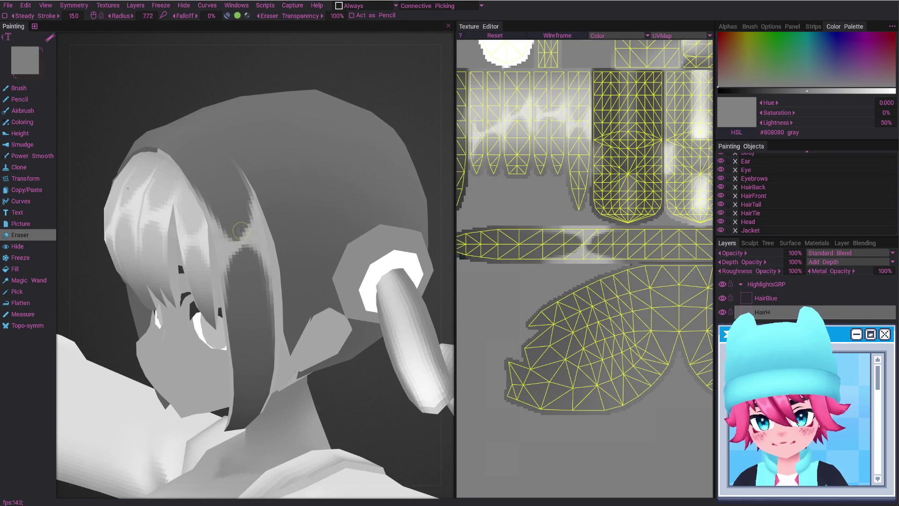
{"action": "key", "text": "b"}
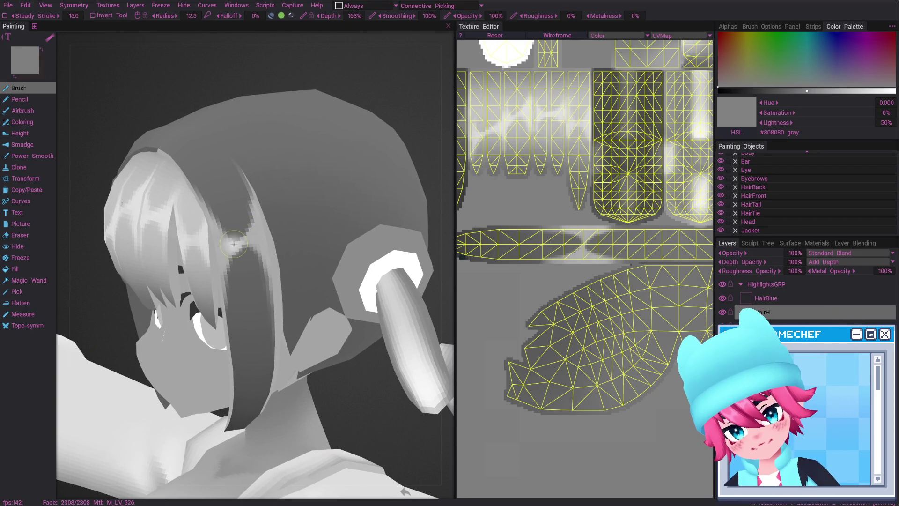
{"action": "mouse_move", "coordinate": [246, 235]}
{"action": "left_mouse_down", "text": "alt"}
{"action": "mouse_move", "coordinate": [313, 299]}
{"action": "mouse_move", "coordinate": [270, 191]}
{"action": "left_mouse_up", "text": "alt"}
{"action": "left_click_drag", "start_coordinate": [281, 257], "coordinate": [300, 245], "text": "alt+shift"}
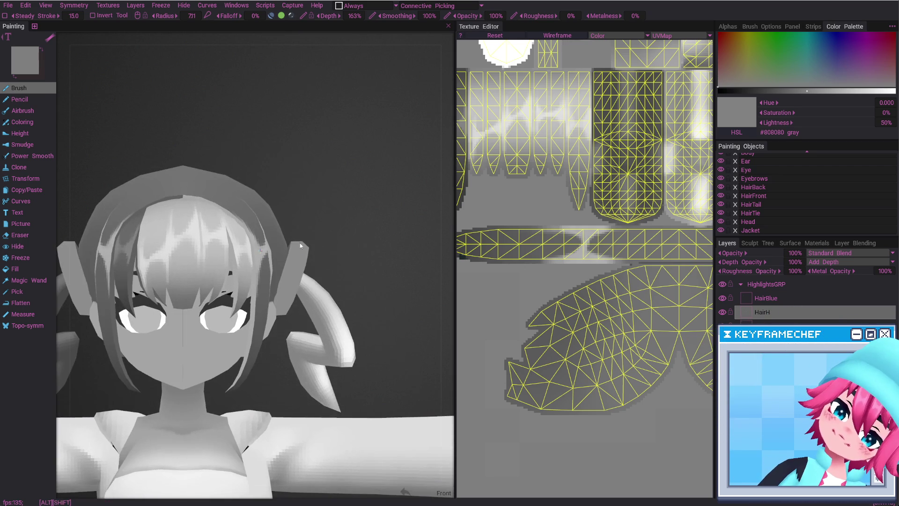
{"action": "mouse_move", "coordinate": [290, 285]}
{"action": "left_mouse_down", "text": "alt"}
{"action": "mouse_move", "coordinate": [245, 267]}
{"action": "mouse_move", "coordinate": [273, 304]}
{"action": "left_mouse_up", "text": "alt"}
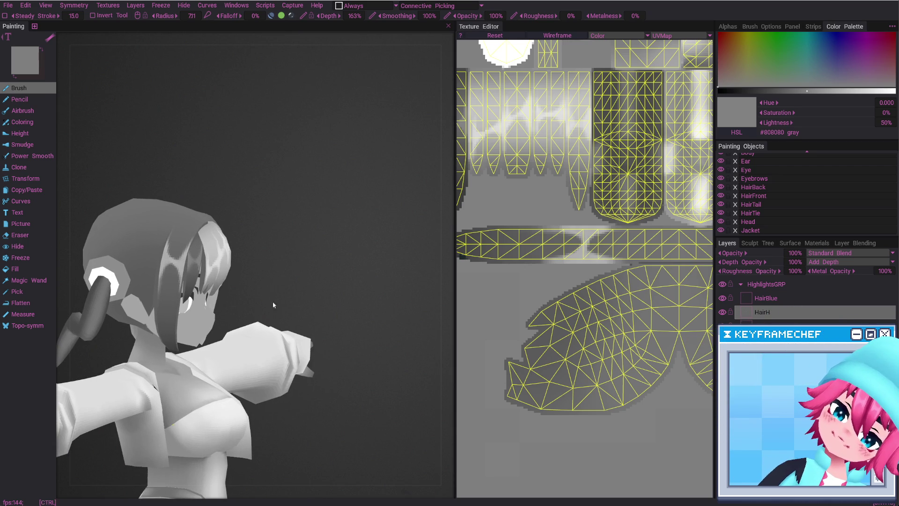
{"action": "scroll", "coordinate": [238, 285], "scroll_direction": "up", "scroll_amount": 5}
{"action": "key", "text": "e"}
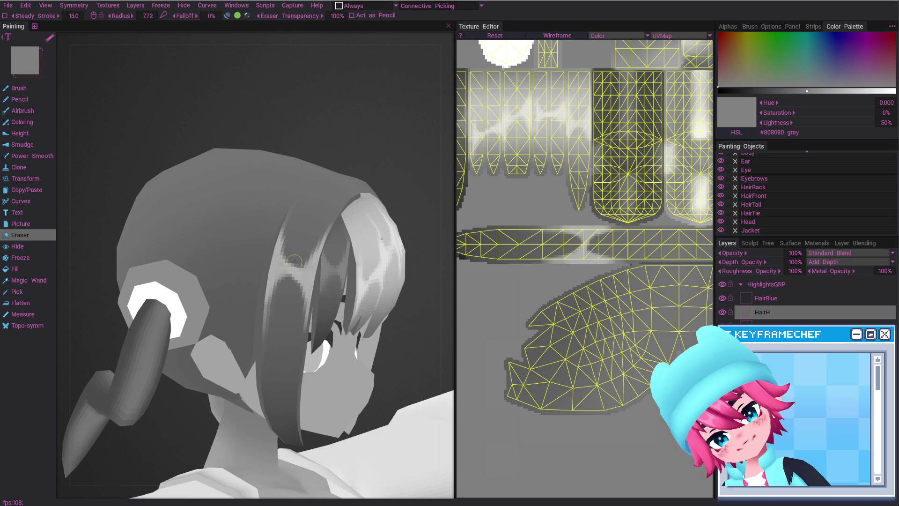
{"action": "left_click_drag", "start_coordinate": [311, 286], "coordinate": [279, 273], "text": "alt"}
{"action": "key", "text": "b"}
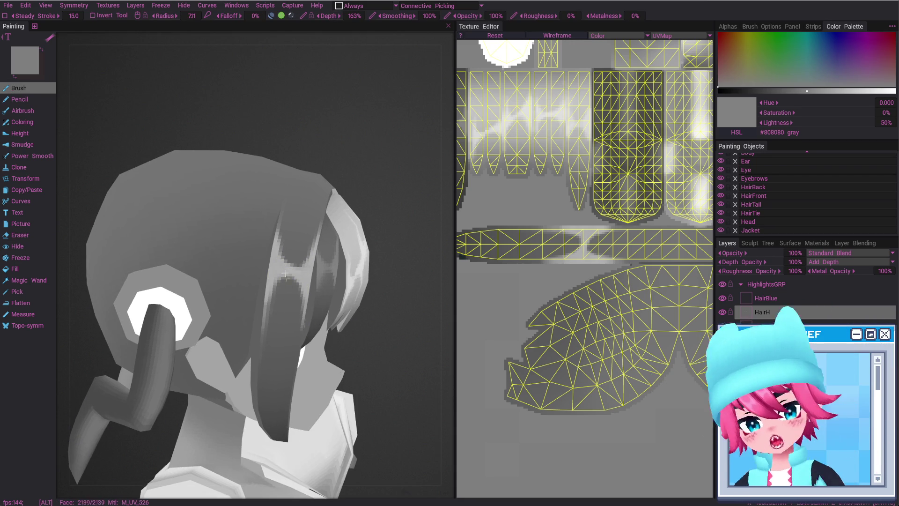
Zoom in on the hair, reset to a centred front view, then reload the changed texture in Photoshop.
{"action": "right_click_drag", "start_coordinate": [291, 281], "coordinate": [265, 224], "text": "alt"}
{"action": "key", "text": "Home"}
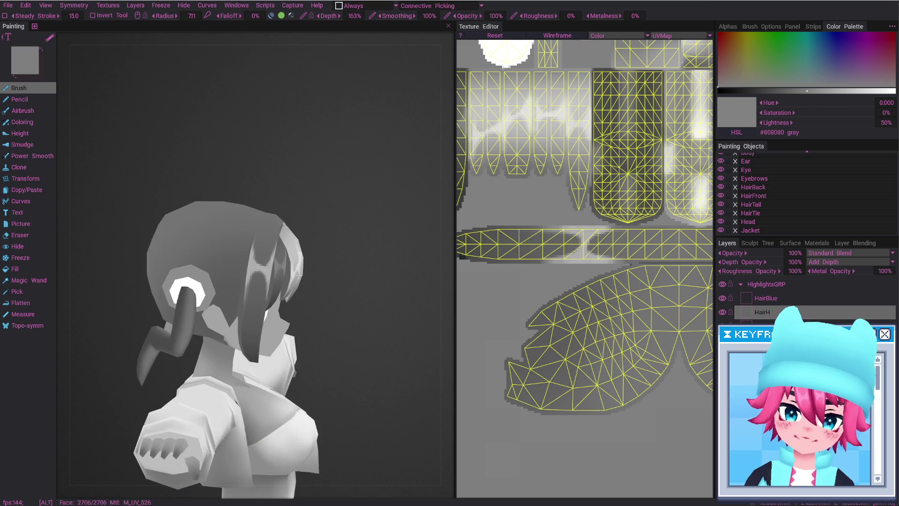
{"action": "key", "text": "alt+Tab"}
{"action": "left_click", "coordinate": [464, 183]}
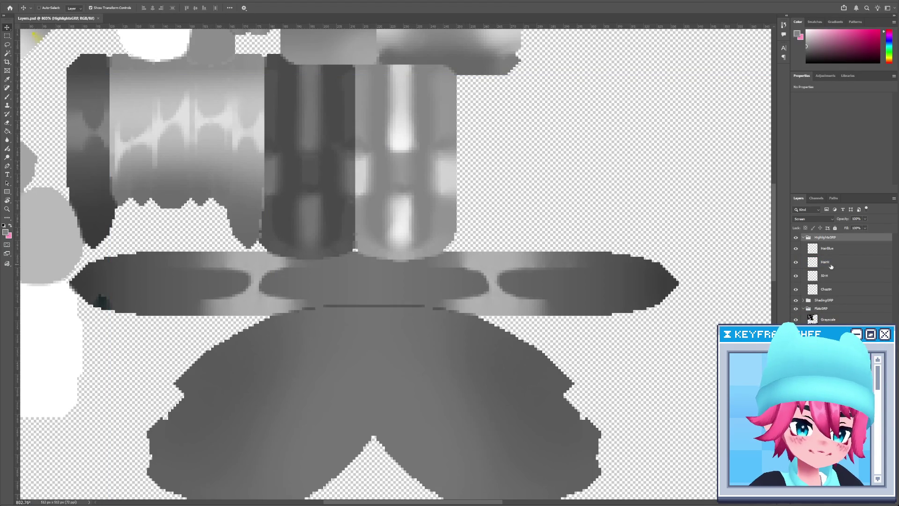
Zoom onto the middle hair band and paste in the UV wireframe overlay.
{"action": "left_click", "coordinate": [827, 248]}
{"action": "key", "text": "z"}
{"action": "left_click_drag", "start_coordinate": [577, 304], "coordinate": [558, 305]}
{"action": "left_click_drag", "start_coordinate": [614, 309], "coordinate": [637, 308]}
{"action": "key", "text": "m"}
{"action": "left_click_drag", "start_coordinate": [136, 261], "coordinate": [677, 329]}
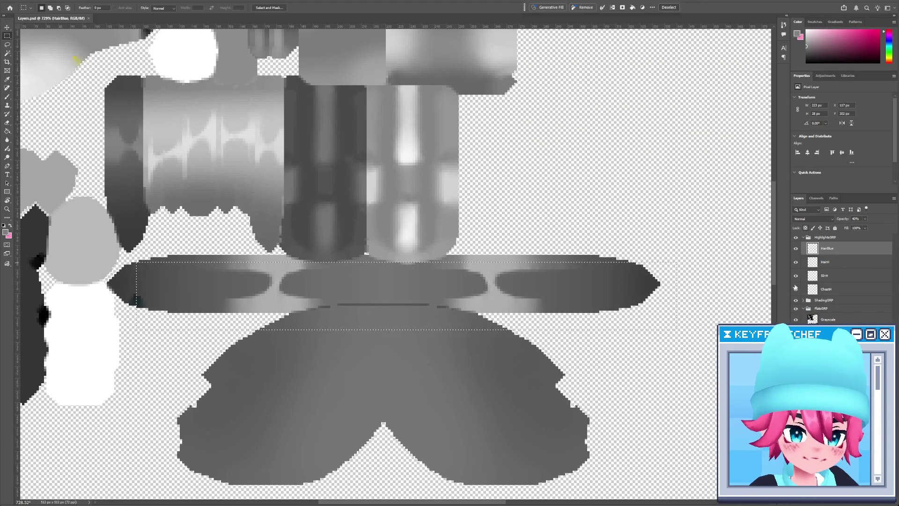
{"action": "key", "text": "ctrl+d"}
{"action": "key", "text": "ctrl+v"}
Select the band's highlight strip and copy it from HairH into a new layer.
{"action": "mouse_move", "coordinate": [660, 302]}
{"action": "left_mouse_down"}
{"action": "mouse_move", "coordinate": [570, 284]}
{"action": "mouse_move", "coordinate": [116, 265]}
{"action": "left_mouse_up"}
{"action": "key", "text": "shift"}
{"action": "mouse_move", "coordinate": [116, 302]}
{"action": "left_mouse_down", "text": "shift"}
{"action": "mouse_move", "coordinate": [262, 277]}
{"action": "mouse_move", "coordinate": [660, 283]}
{"action": "left_mouse_up", "text": "shift"}
{"action": "left_click", "coordinate": [834, 265]}
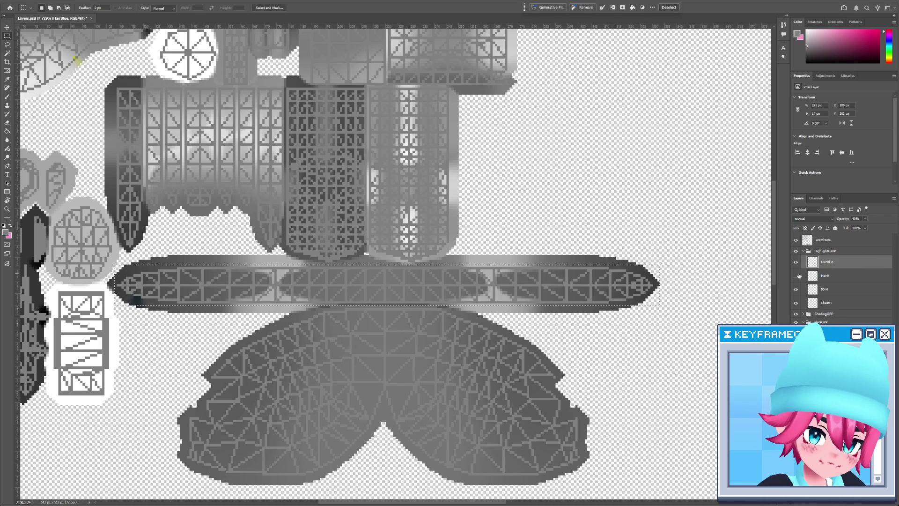
{"action": "left_click", "coordinate": [825, 276]}
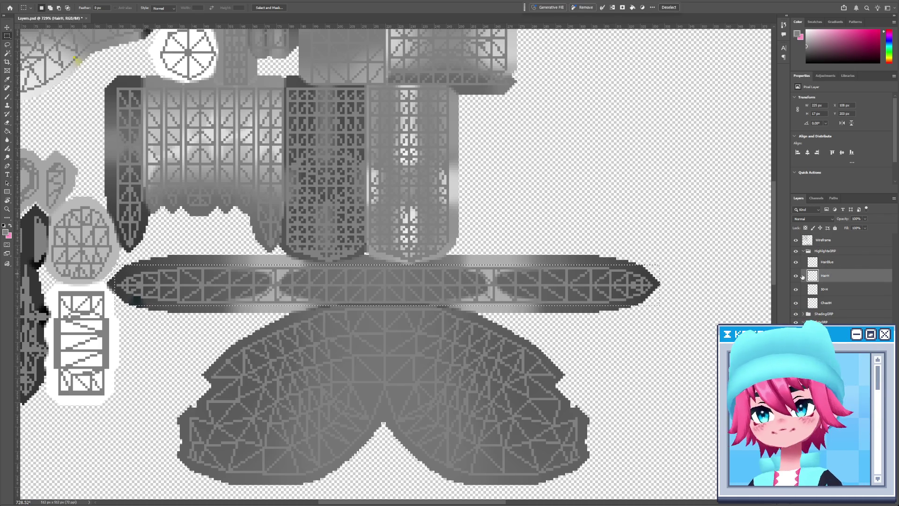
{"action": "key", "text": "ctrl+j"}
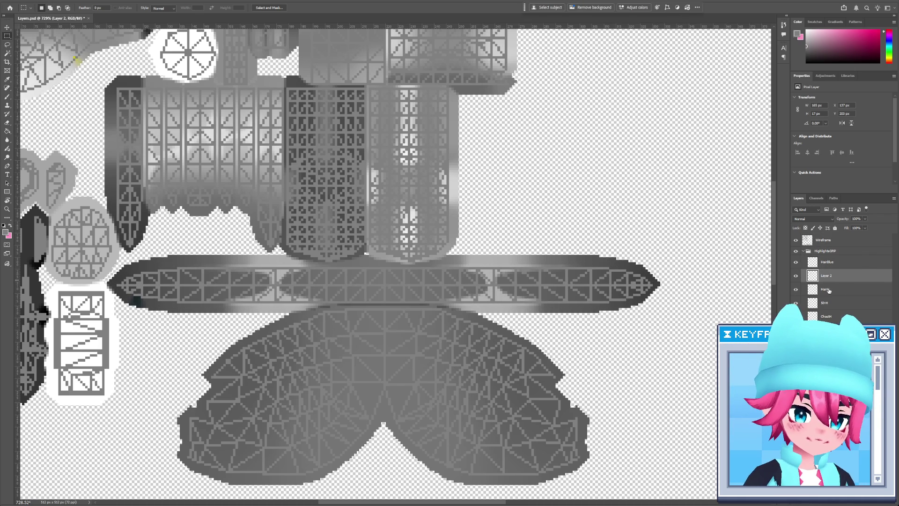
Rename the new Layer 2 to HairSideH and HairBlue to HairBlueH.
{"action": "left_click_drag", "start_coordinate": [682, 260], "coordinate": [519, 293]}
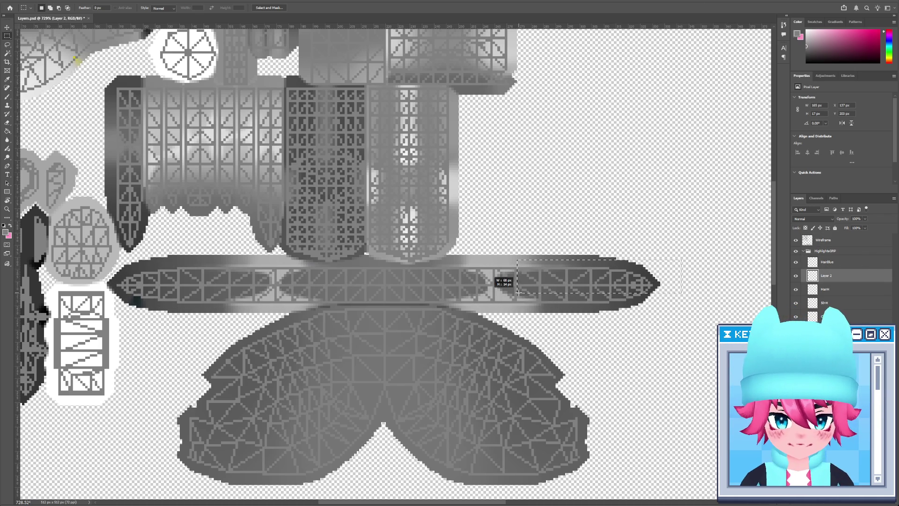
{"action": "mouse_move", "coordinate": [416, 303]}
{"action": "left_mouse_down"}
{"action": "mouse_move", "coordinate": [65, 300]}
{"action": "mouse_move", "coordinate": [115, 306]}
{"action": "left_mouse_up"}
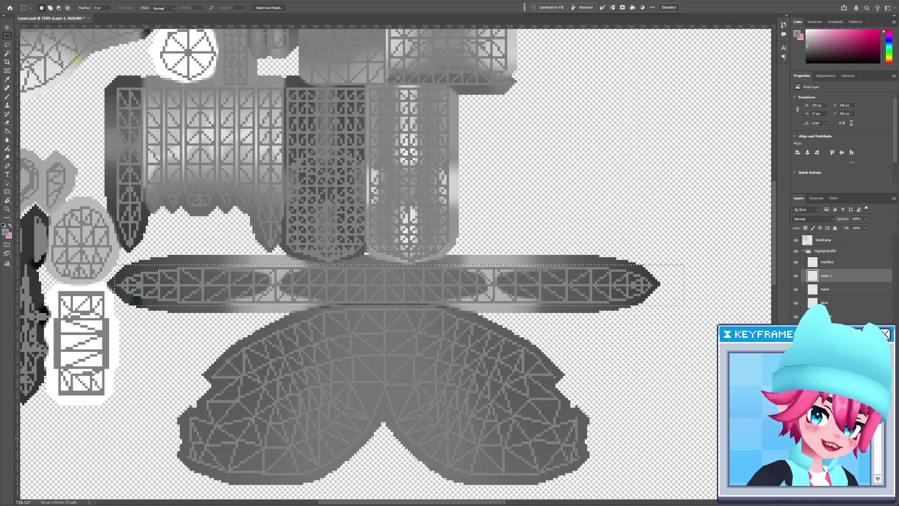
{"action": "key", "text": "alt+bracketleft"}
{"action": "key", "text": "ctrl+d"}
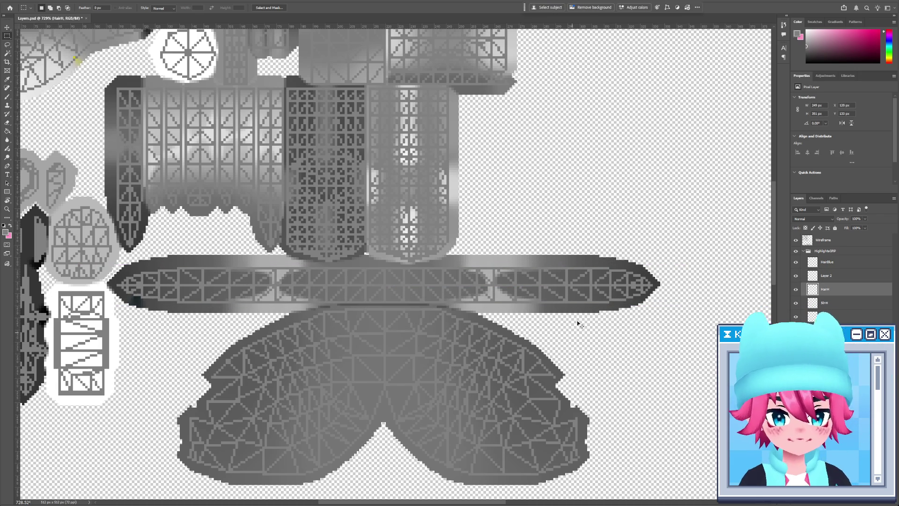
{"action": "double_click", "coordinate": [827, 275]}
{"action": "type", "text": "HairSide"}
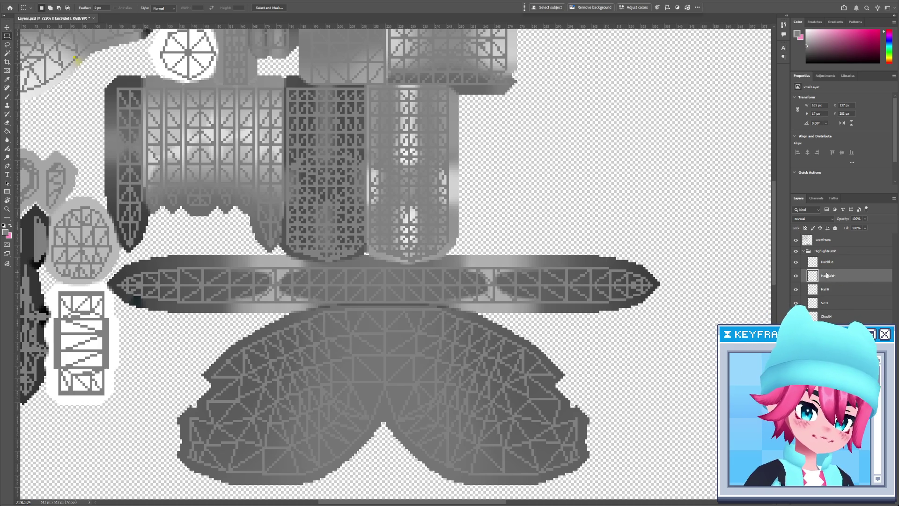
{"action": "left_click", "coordinate": [828, 263]}
{"action": "left_click", "coordinate": [855, 272]}
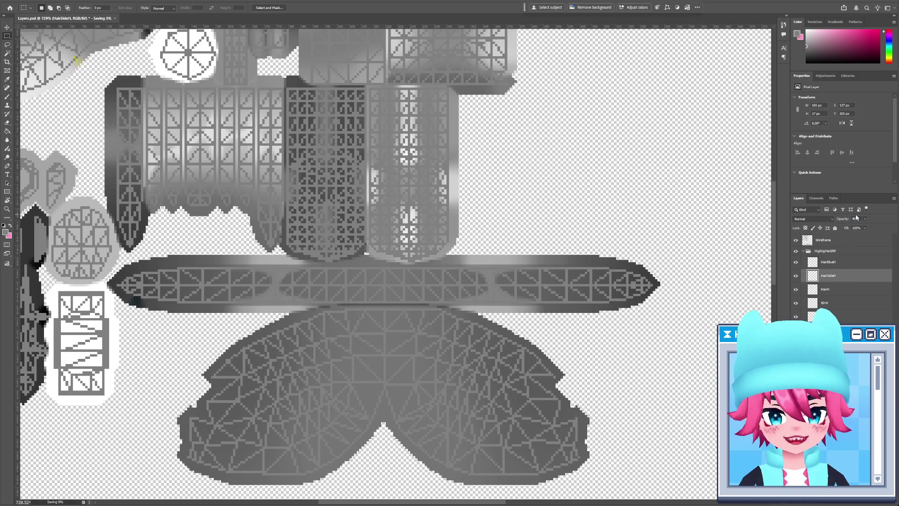
Back in 3DCoat, zoom out and orbit the model to a side view.
{"action": "key", "text": "alt+Tab"}
{"action": "right_click_drag", "start_coordinate": [306, 226], "coordinate": [323, 323], "text": "alt"}
{"action": "mouse_move", "coordinate": [323, 324]}
{"action": "left_mouse_down", "text": "alt"}
{"action": "mouse_move", "coordinate": [222, 271]}
{"action": "mouse_move", "coordinate": [232, 268]}
{"action": "mouse_move", "coordinate": [210, 273]}
{"action": "left_mouse_up", "text": "alt"}
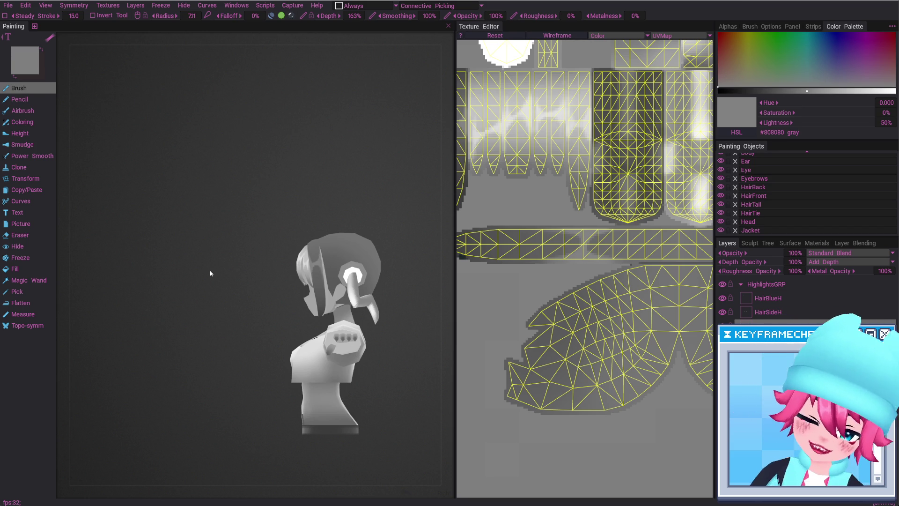
Frame the character in a level front view, centred in the viewport.
{"action": "left_click_drag", "start_coordinate": [209, 274], "coordinate": [286, 274]}
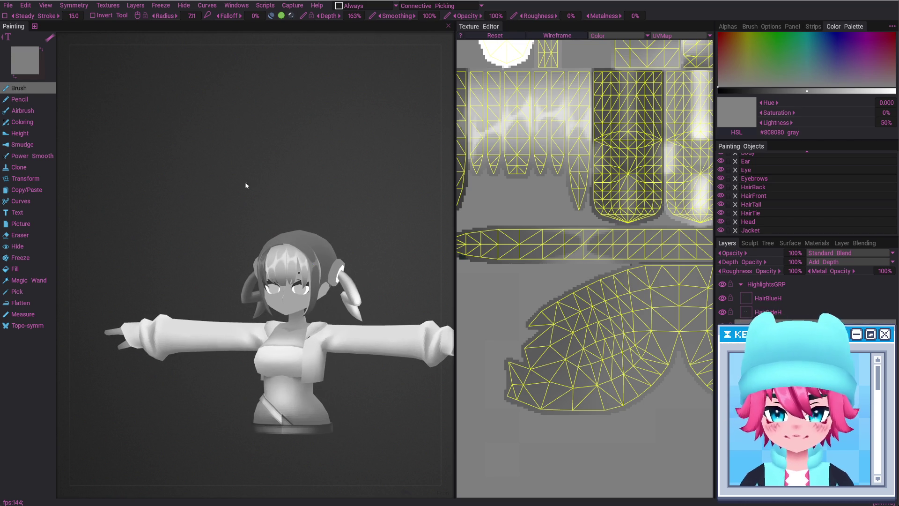
{"action": "left_click_drag", "start_coordinate": [246, 185], "coordinate": [278, 186]}
{"action": "scroll", "coordinate": [279, 187], "scroll_direction": "up", "scroll_amount": 5}
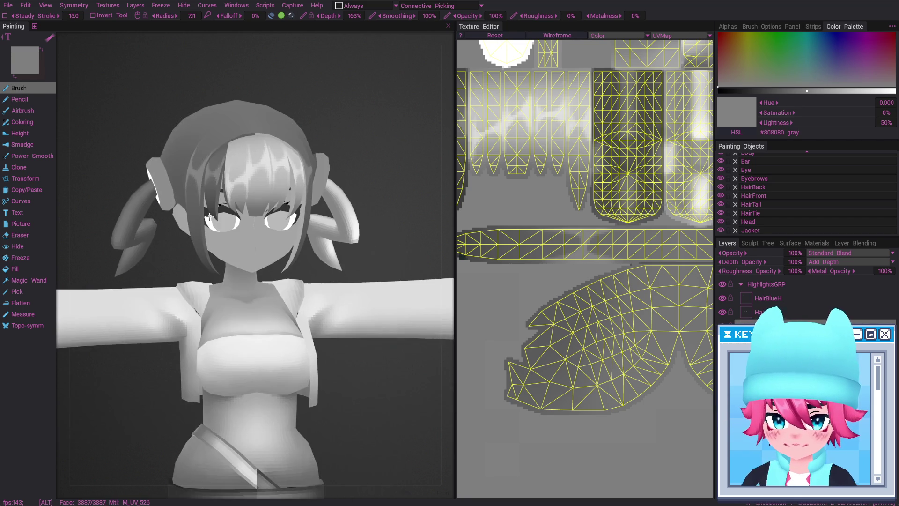
{"action": "scroll", "coordinate": [260, 290], "scroll_direction": "up", "scroll_amount": 3}
{"action": "left_click_drag", "start_coordinate": [263, 286], "coordinate": [279, 296]}
{"action": "scroll", "coordinate": [280, 296], "scroll_direction": "down", "scroll_amount": 4}
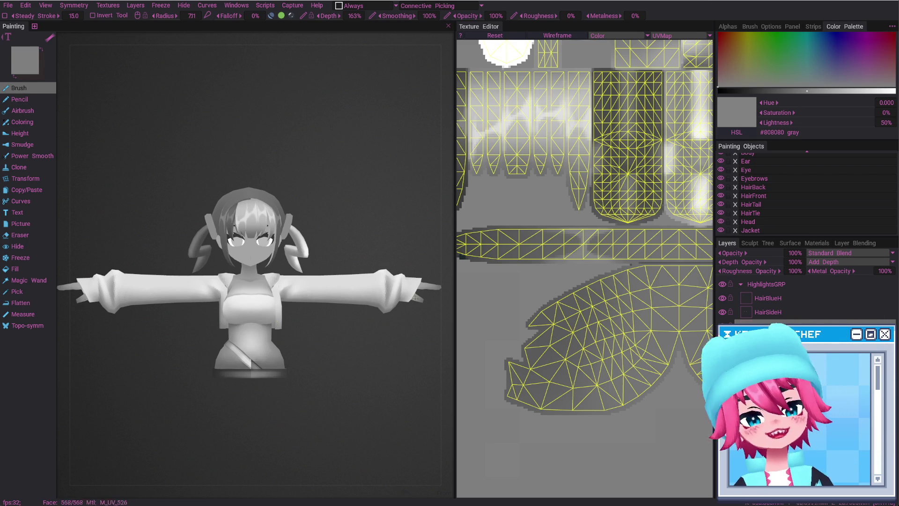
{"action": "middle_click_drag", "start_coordinate": [359, 366], "coordinate": [332, 349], "text": "alt"}
Collapse HighlightsGRP and hide the ShadingGRP, FlatsGRP and HighlightsGRP layer groups.
{"action": "left_click", "coordinate": [741, 285]}
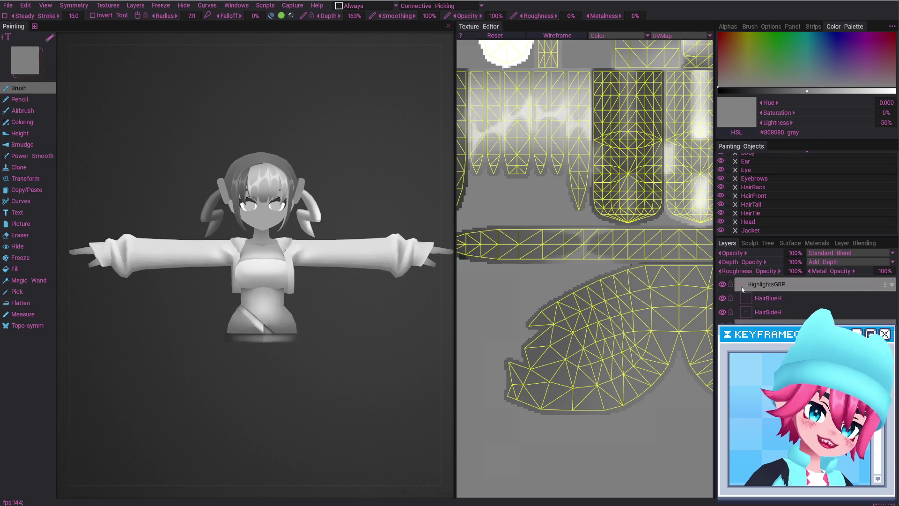
{"action": "left_click_drag", "start_coordinate": [357, 333], "coordinate": [355, 341]}
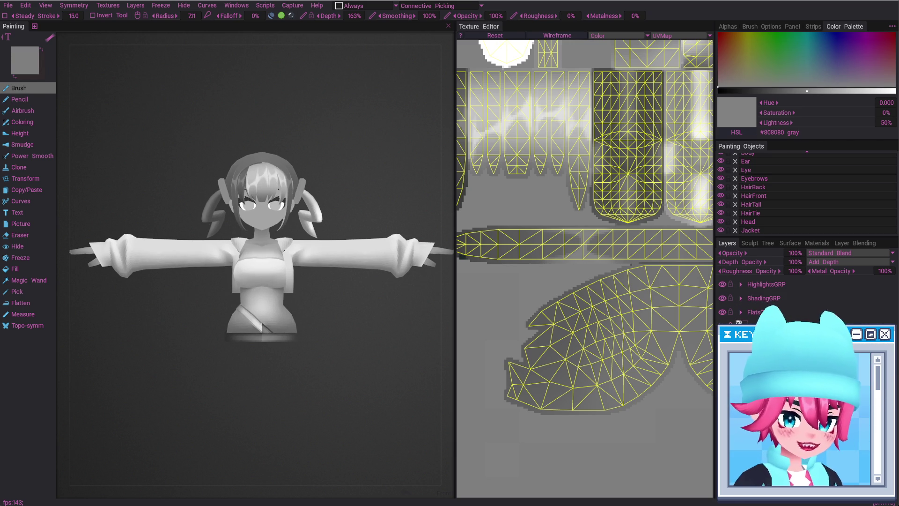
{"action": "left_click_drag", "start_coordinate": [723, 312], "coordinate": [723, 298]}
{"action": "left_click", "coordinate": [722, 285]}
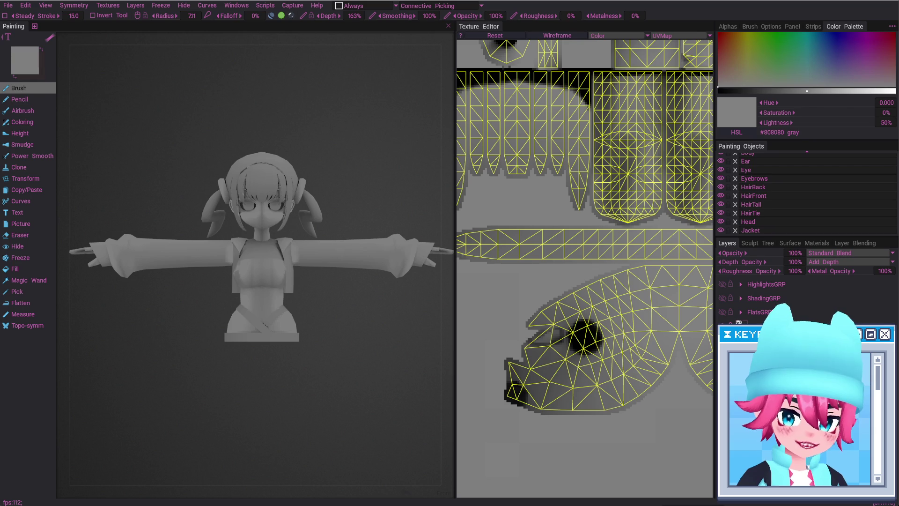
Hide the dark line layer and turn FlatsGRP, ShadingGRP and HighlightsGRP back on.
{"action": "mouse_move", "coordinate": [429, 351]}
{"action": "left_mouse_down", "text": "alt"}
{"action": "mouse_move", "coordinate": [353, 406]}
{"action": "mouse_move", "coordinate": [376, 323]}
{"action": "mouse_move", "coordinate": [368, 337]}
{"action": "mouse_move", "coordinate": [267, 295]}
{"action": "mouse_move", "coordinate": [191, 333]}
{"action": "mouse_move", "coordinate": [146, 338]}
{"action": "mouse_move", "coordinate": [367, 327]}
{"action": "mouse_move", "coordinate": [342, 375]}
{"action": "mouse_move", "coordinate": [322, 376]}
{"action": "left_mouse_up", "text": "alt"}
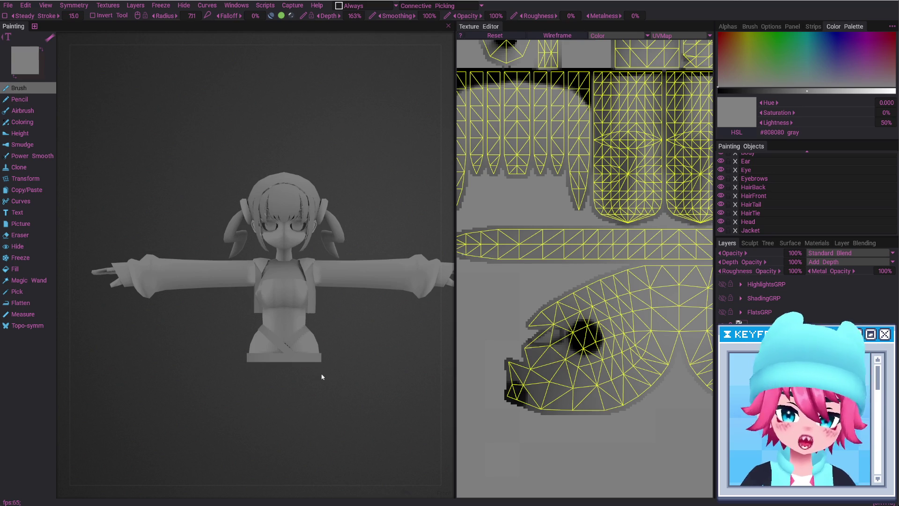
{"action": "left_click", "coordinate": [723, 323]}
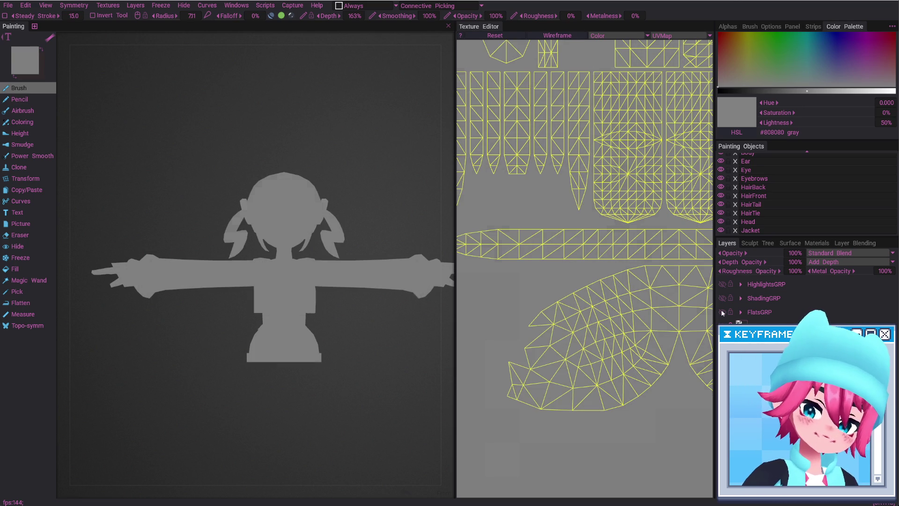
{"action": "left_click", "coordinate": [723, 312]}
{"action": "left_click", "coordinate": [722, 299]}
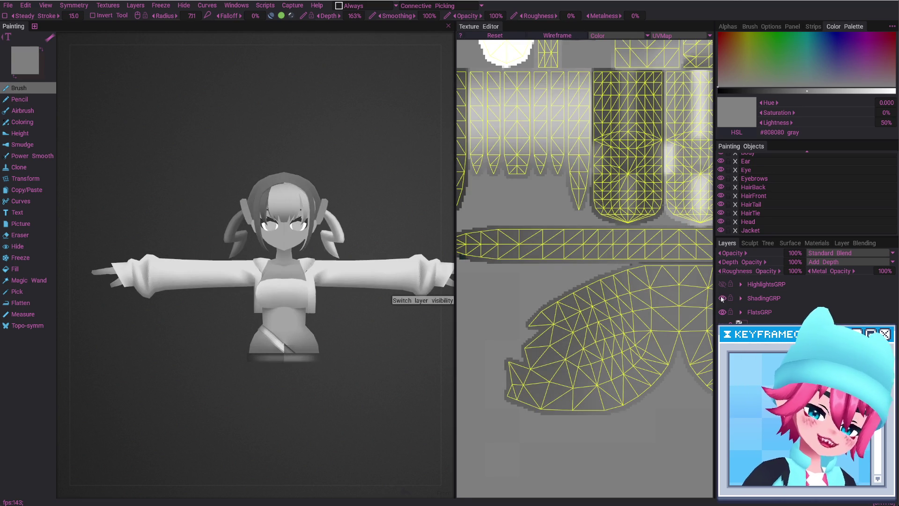
{"action": "left_click", "coordinate": [722, 285]}
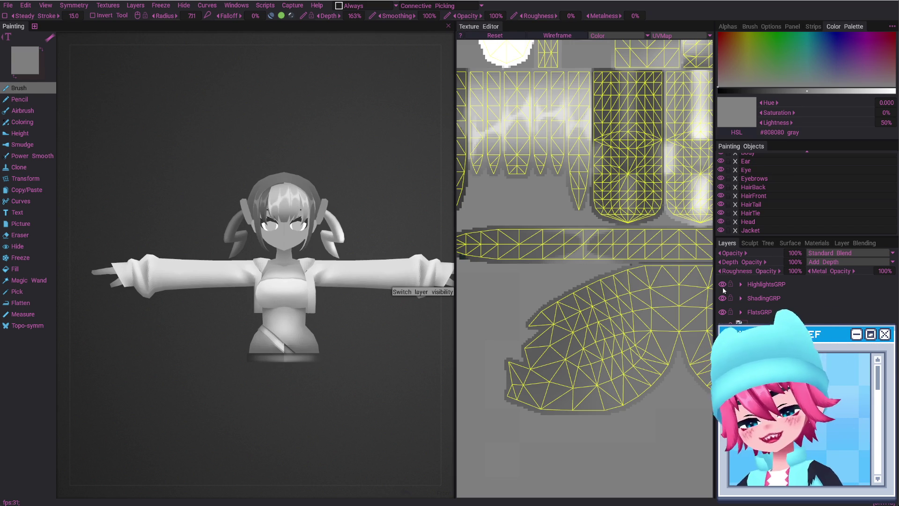
Compare with highlights and shading toggled, leave HighlightsGRP hidden, and go full-screen without panels.
{"action": "left_click", "coordinate": [723, 288]}
{"action": "left_click", "coordinate": [723, 288]}
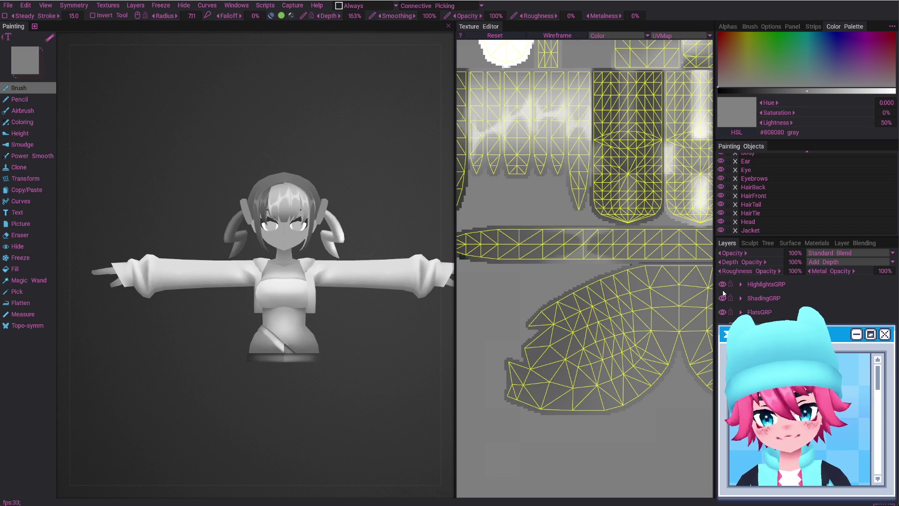
{"action": "left_click", "coordinate": [722, 288]}
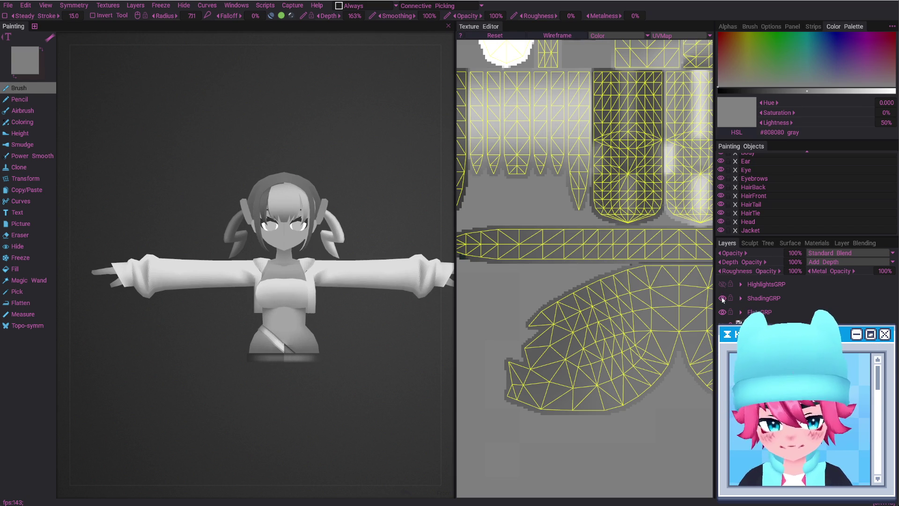
{"action": "left_click", "coordinate": [722, 298]}
{"action": "left_click", "coordinate": [723, 298]}
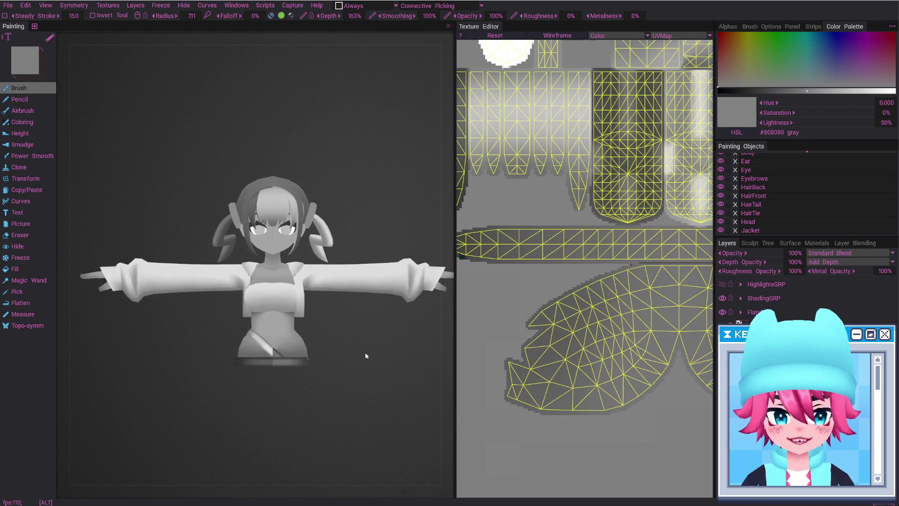
{"action": "key", "text": "Tab"}
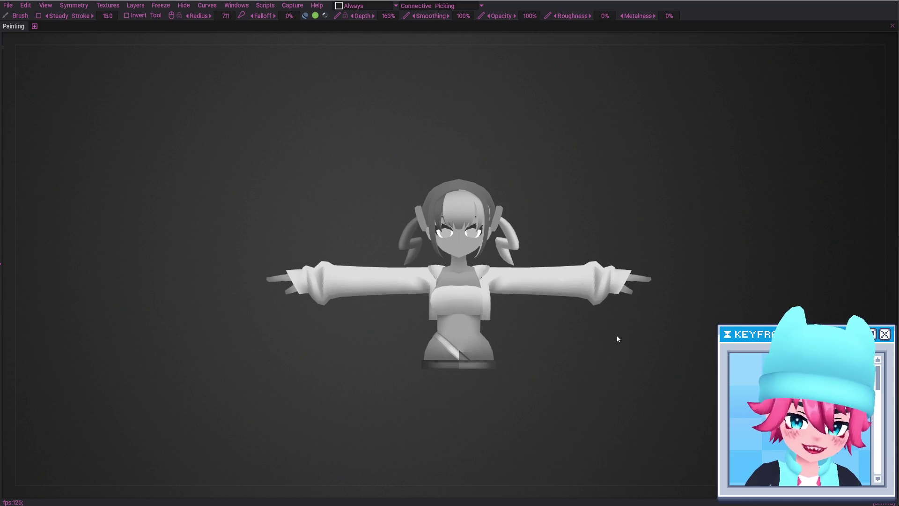
Restore the panels and widen the 3D view over the Texture Editor.
{"action": "key", "text": "Tab"}
{"action": "left_click_drag", "start_coordinate": [455, 326], "coordinate": [692, 331]}
{"action": "right_click_drag", "start_coordinate": [551, 373], "coordinate": [529, 223], "text": "alt"}
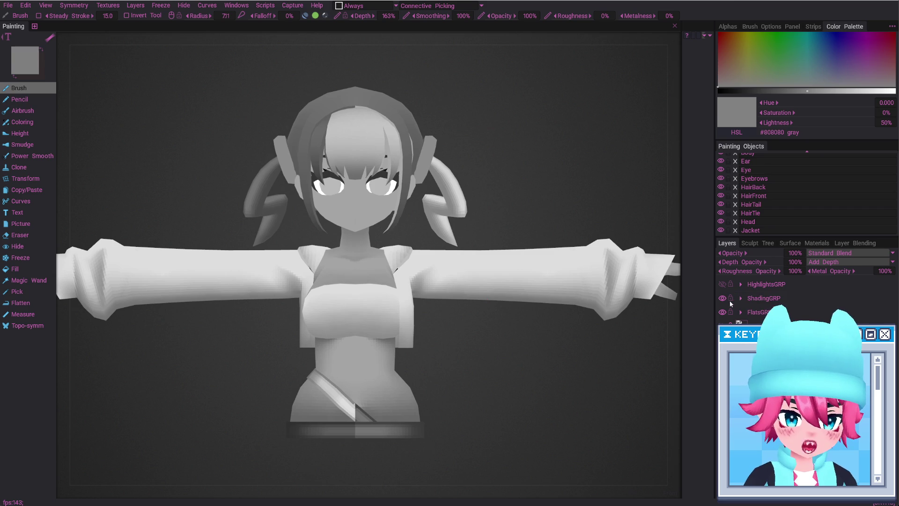
Turn off the colour layer inside FlatsGRP so the model shows grey tones, keeping ShadingGRP visible.
{"action": "left_click", "coordinate": [723, 298]}
{"action": "left_click", "coordinate": [741, 312]}
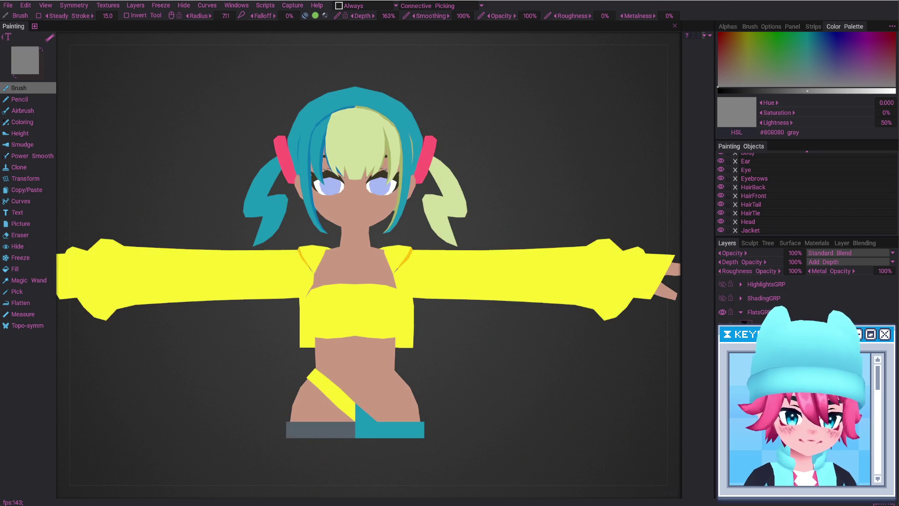
{"action": "mouse_move", "coordinate": [588, 357]}
{"action": "right_mouse_down", "text": "alt"}
{"action": "mouse_move", "coordinate": [460, 399]}
{"action": "mouse_move", "coordinate": [667, 359]}
{"action": "right_mouse_up", "text": "alt"}
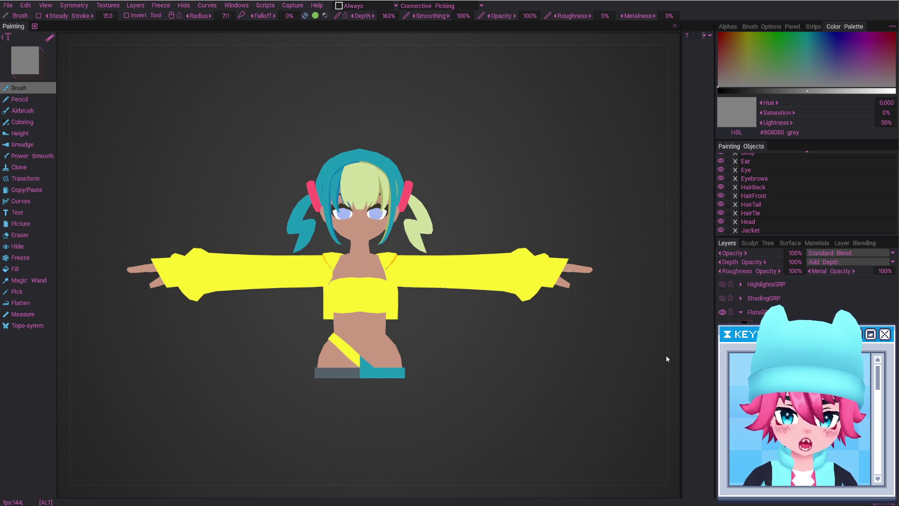
{"action": "left_click", "coordinate": [722, 323]}
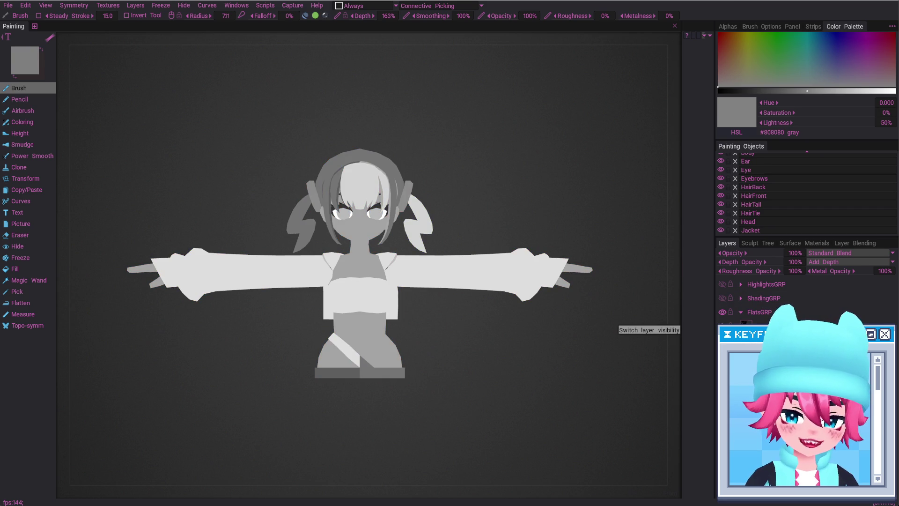
{"action": "left_click", "coordinate": [741, 312]}
{"action": "left_click", "coordinate": [723, 299]}
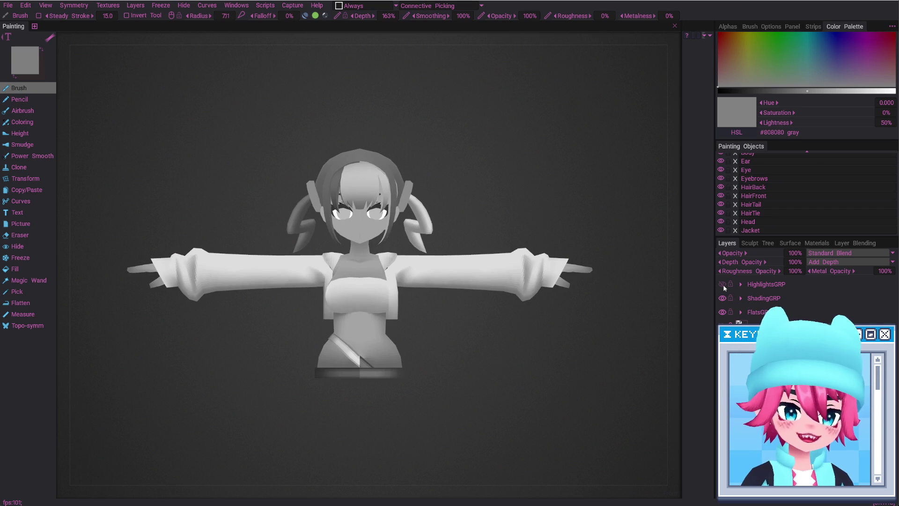
Flick HighlightsGRP on and off repeatedly to compare, ending with the hair highlights shown.
{"action": "left_click", "coordinate": [723, 285]}
{"action": "left_click", "coordinate": [724, 287]}
{"action": "left_click", "coordinate": [723, 285]}
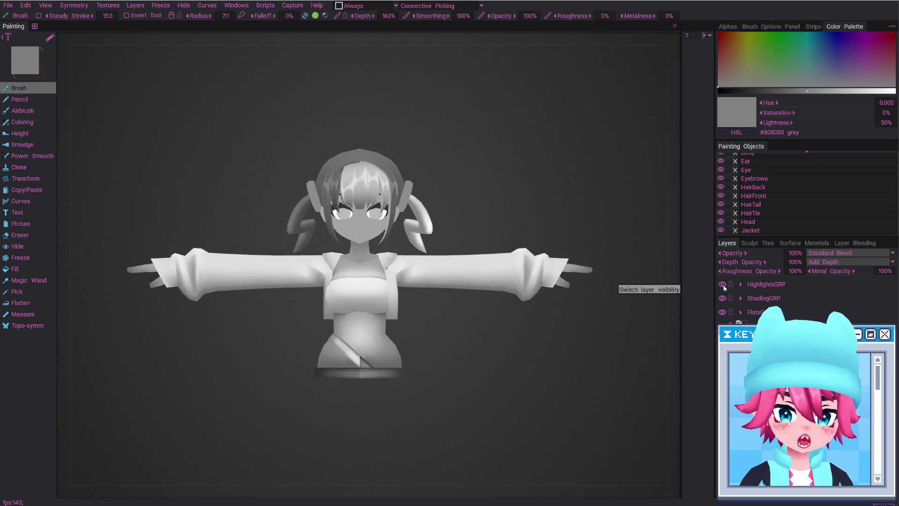
{"action": "left_click", "coordinate": [723, 284]}
{"action": "left_click", "coordinate": [722, 285]}
{"action": "left_click", "coordinate": [723, 285]}
{"action": "left_click", "coordinate": [723, 285]}
{"action": "left_click", "coordinate": [723, 286]}
{"action": "left_click", "coordinate": [724, 286]}
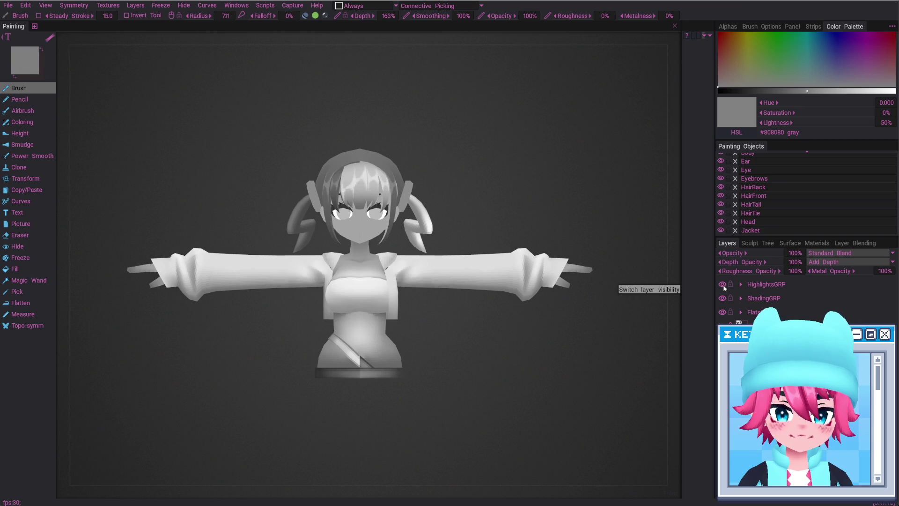
{"action": "left_click", "coordinate": [724, 286]}
{"action": "left_click", "coordinate": [724, 286]}
{"action": "left_click", "coordinate": [724, 285]}
{"action": "left_click", "coordinate": [723, 286]}
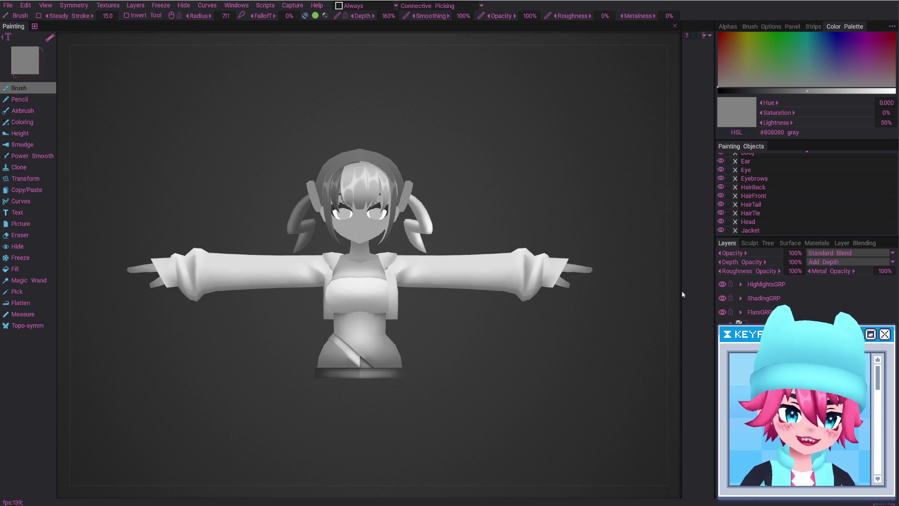
{"action": "left_click", "coordinate": [723, 284]}
{"action": "left_click", "coordinate": [723, 285]}
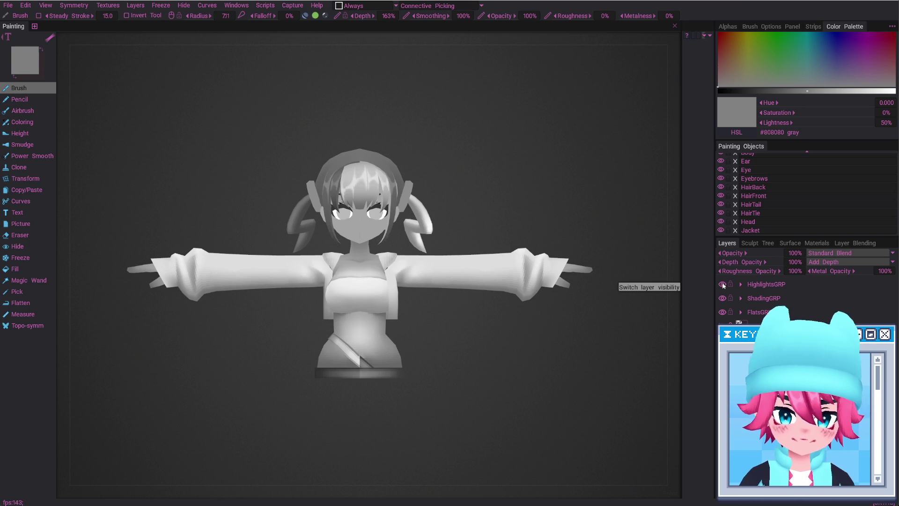
{"action": "left_click", "coordinate": [724, 286]}
{"action": "left_click", "coordinate": [723, 286]}
{"action": "left_click", "coordinate": [724, 286]}
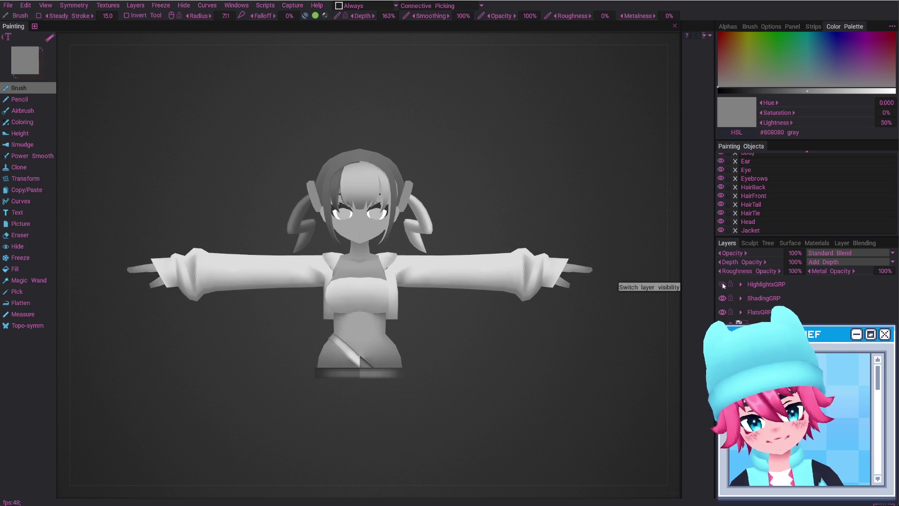
{"action": "left_click", "coordinate": [723, 285]}
Orbit to a side view of the head, then snap back to the front view.
{"action": "scroll", "coordinate": [406, 162], "scroll_direction": "up", "scroll_amount": 5}
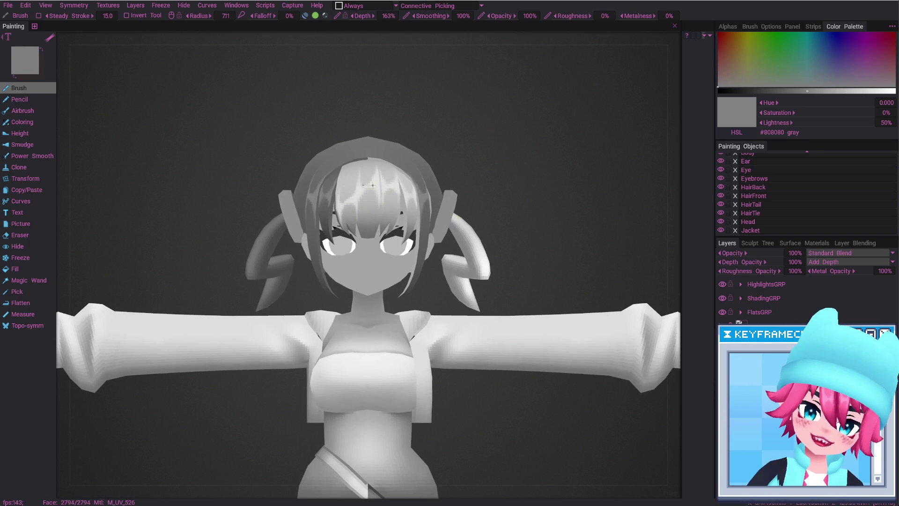
{"action": "left_click_drag", "start_coordinate": [378, 216], "coordinate": [640, 285]}
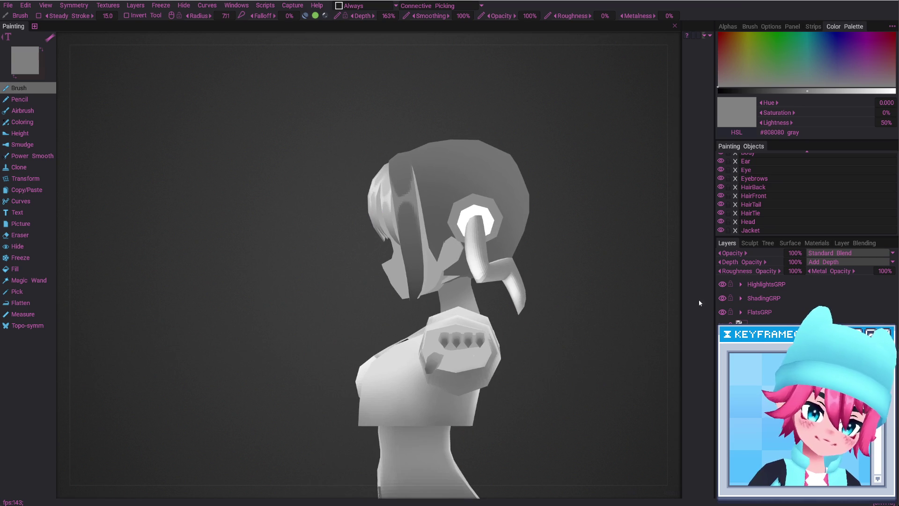
{"action": "middle_click_drag", "start_coordinate": [499, 249], "coordinate": [478, 286], "text": "alt"}
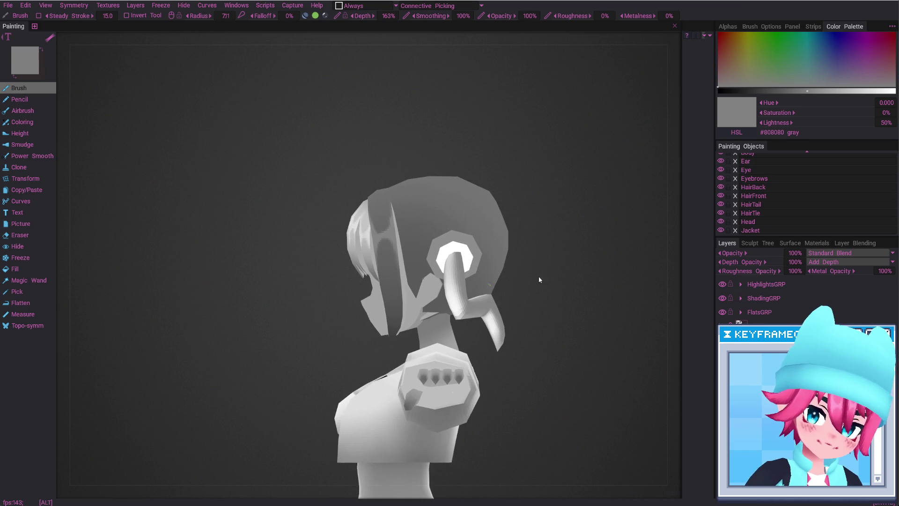
{"action": "key", "text": "KP_1"}
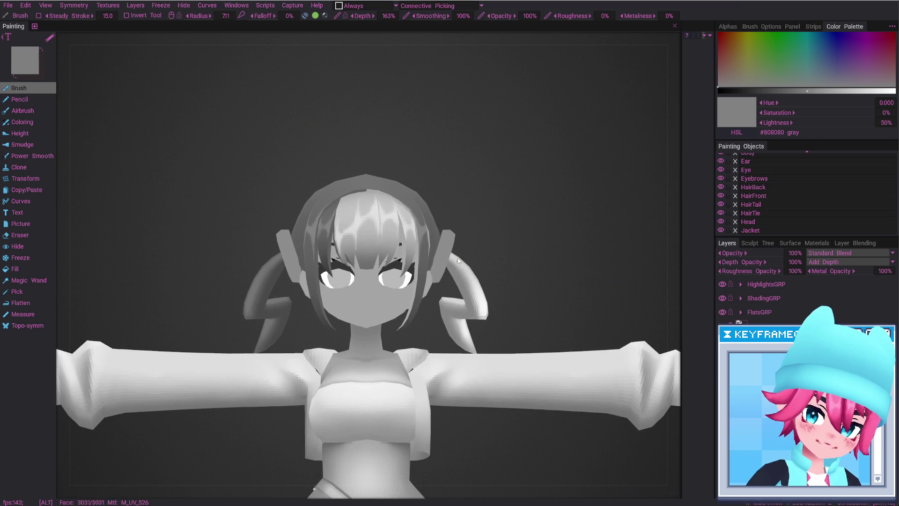
{"action": "middle_click_drag", "start_coordinate": [482, 303], "coordinate": [491, 247]}
{"action": "key", "text": "alt+Tab"}
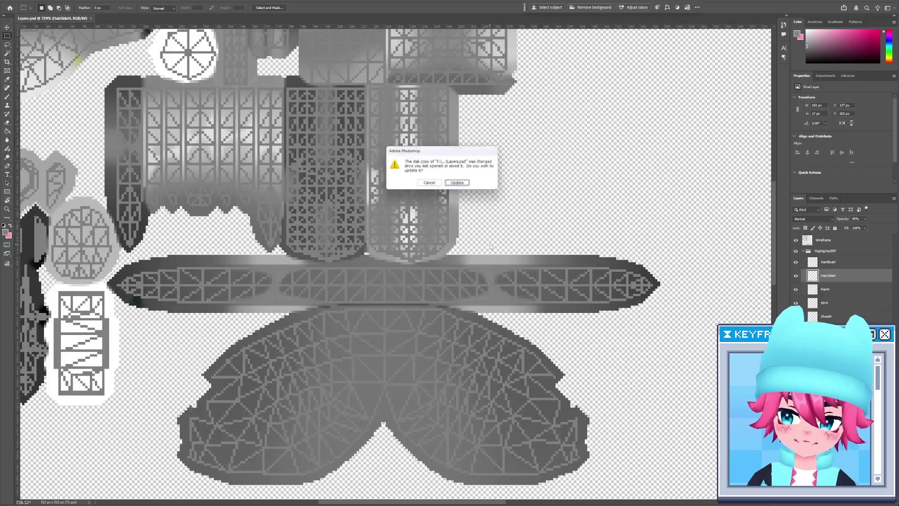
{"action": "left_click", "coordinate": [460, 187]}
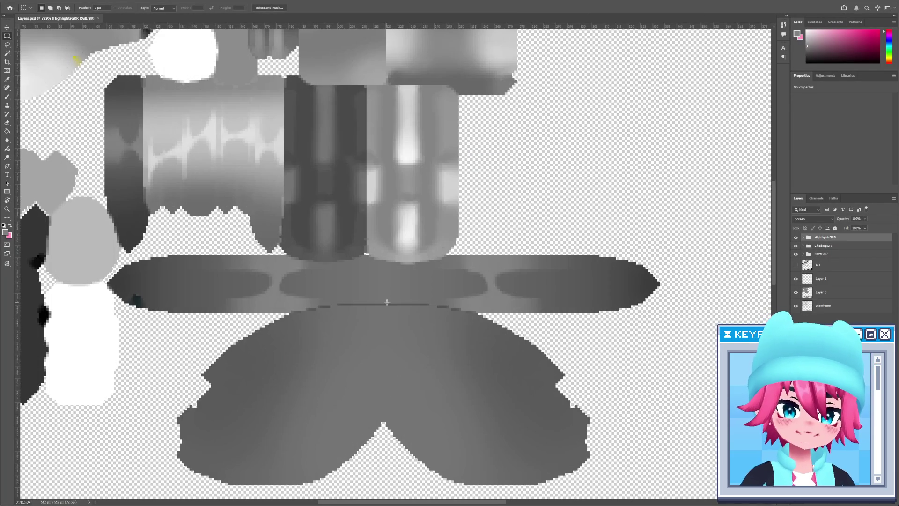
{"action": "key", "text": "alt+Tab"}
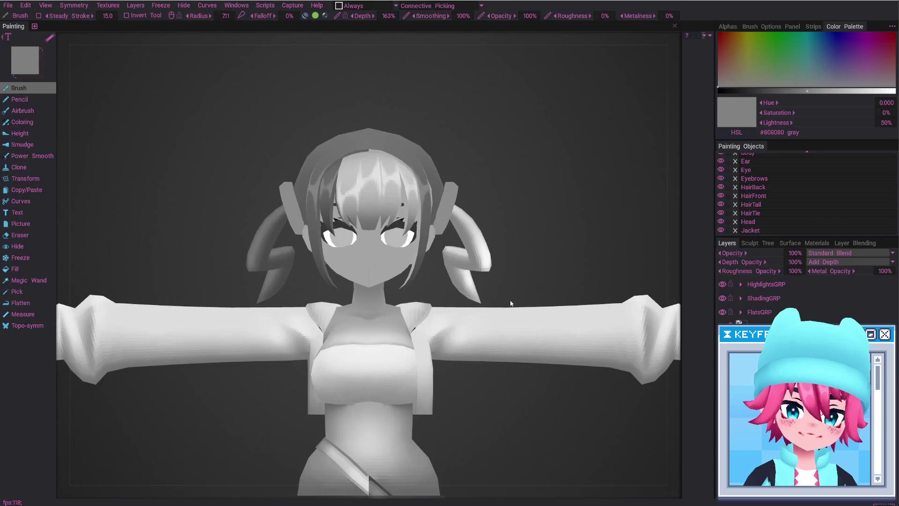
{"action": "mouse_move", "coordinate": [559, 244]}
{"action": "left_mouse_down"}
{"action": "mouse_move", "coordinate": [526, 247]}
{"action": "mouse_move", "coordinate": [585, 241]}
{"action": "mouse_move", "coordinate": [492, 235]}
{"action": "left_mouse_up"}
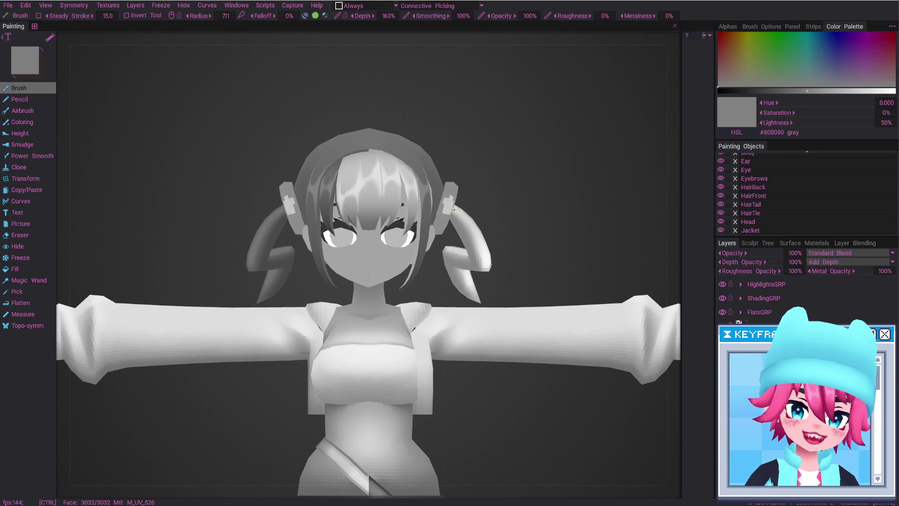
{"action": "key", "text": "alt+Tab"}
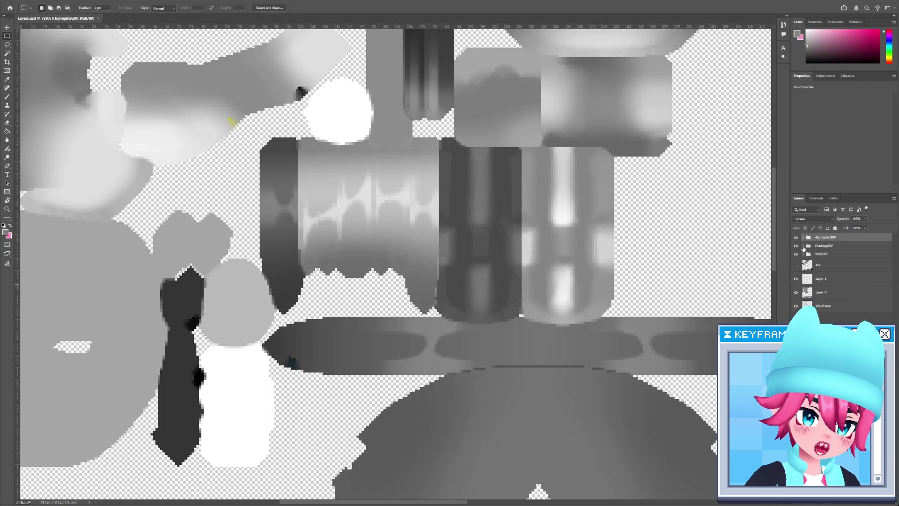
Select the HairTieAO layer in ShadingGRP and bring the Wireframe layer to the top.
{"action": "left_click", "coordinate": [803, 247]}
{"action": "left_click", "coordinate": [818, 258]}
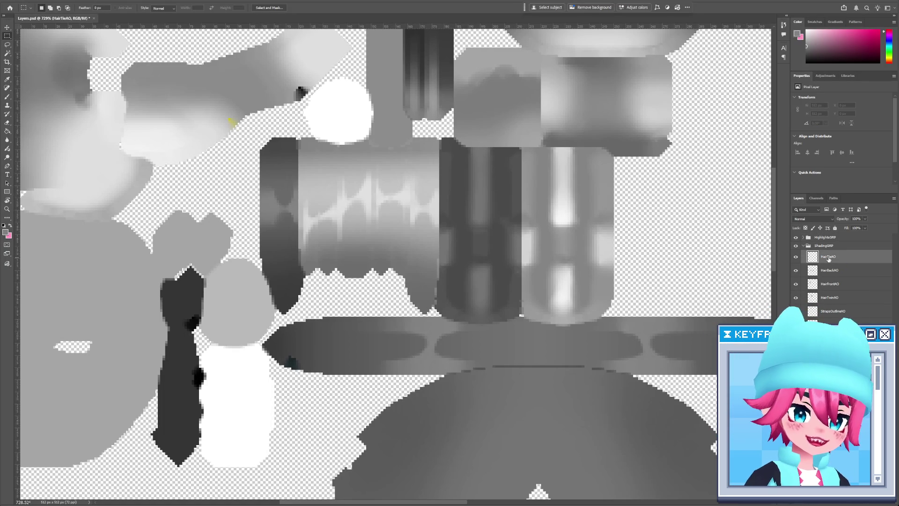
{"action": "key", "text": "z"}
{"action": "scroll", "coordinate": [558, 277], "scroll_direction": "down", "scroll_amount": 5, "text": "alt"}
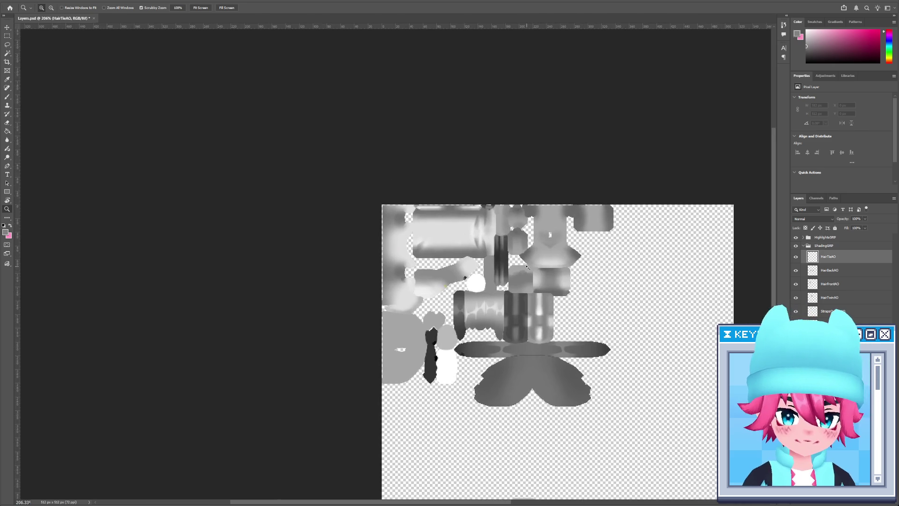
{"action": "scroll", "coordinate": [556, 275], "scroll_direction": "up", "scroll_amount": 3, "text": "alt"}
{"action": "key", "text": "ctrl+v"}
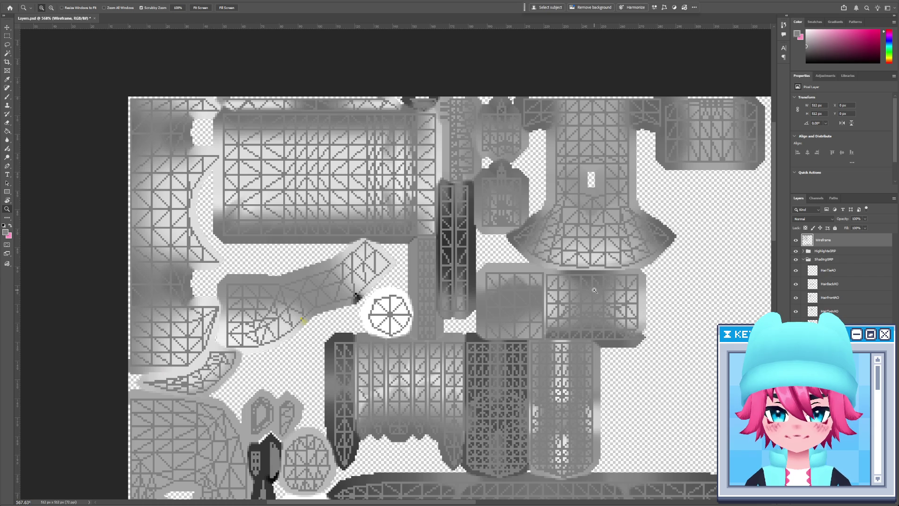
Zoom into the UV shells, then return to 3DCoat and turn the model slightly.
{"action": "mouse_move", "coordinate": [429, 372]}
{"action": "left_mouse_down"}
{"action": "mouse_move", "coordinate": [482, 316]}
{"action": "mouse_move", "coordinate": [489, 397]}
{"action": "left_mouse_up"}
{"action": "scroll", "coordinate": [405, 167], "scroll_direction": "up", "scroll_amount": 5, "text": "alt"}
{"action": "key", "text": "m"}
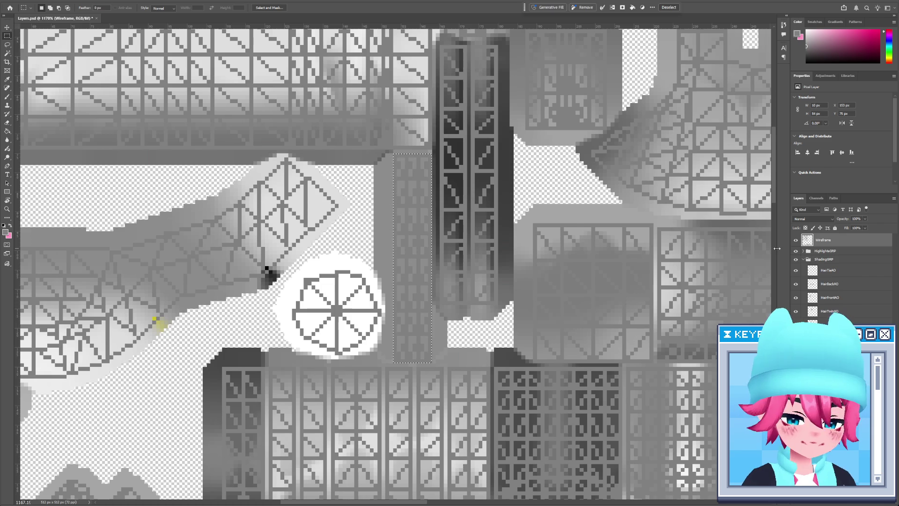
{"action": "key", "text": "alt+Tab"}
{"action": "mouse_move", "coordinate": [528, 242]}
{"action": "left_mouse_down"}
{"action": "mouse_move", "coordinate": [449, 213]}
{"action": "mouse_move", "coordinate": [448, 230]}
{"action": "left_mouse_up"}
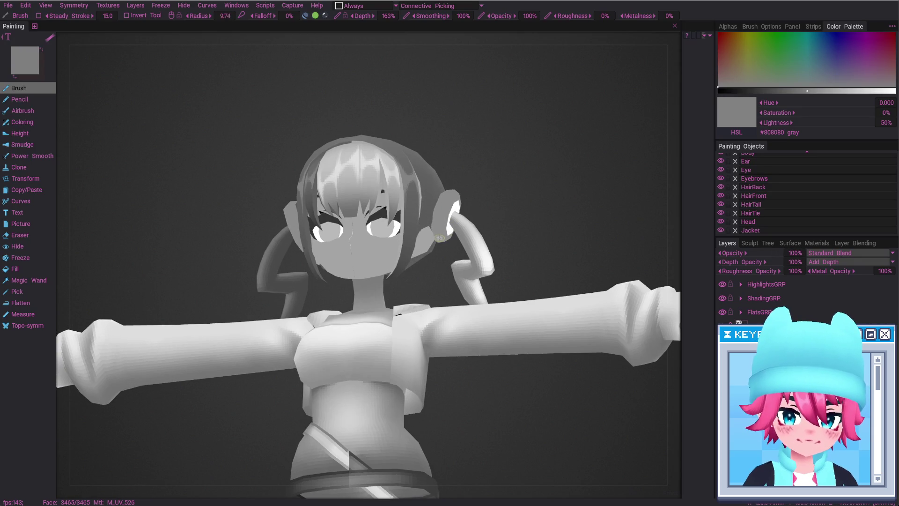
Show the mesh wireframe and open the Texture Editor beside the viewport with the UV layout reset and zoomed.
{"action": "key", "text": "bracketright"}
{"action": "key", "text": "w"}
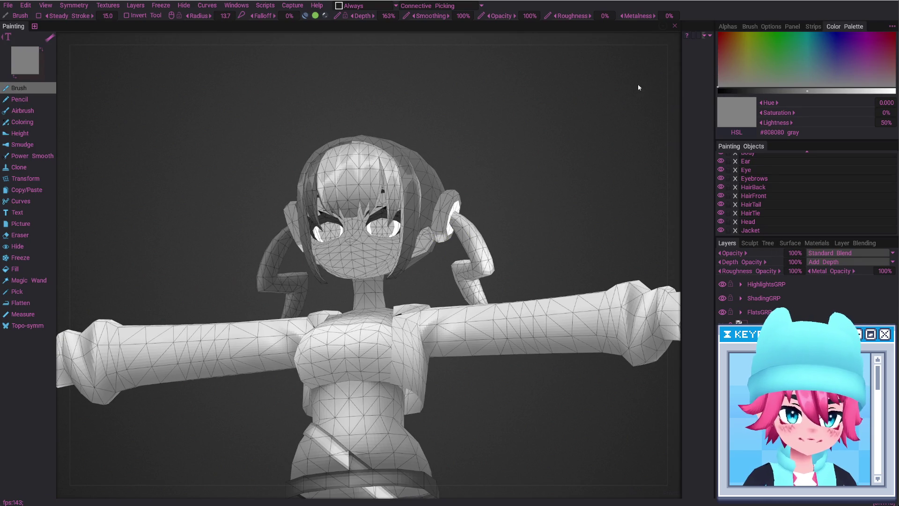
{"action": "left_click_drag", "start_coordinate": [678, 90], "coordinate": [370, 144]}
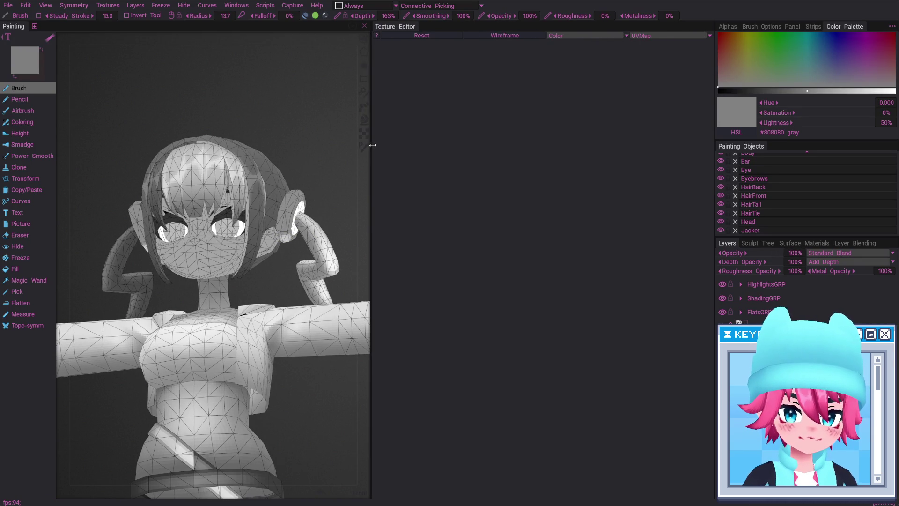
{"action": "left_click", "coordinate": [444, 38]}
{"action": "scroll", "coordinate": [538, 234], "scroll_direction": "up", "scroll_amount": 5}
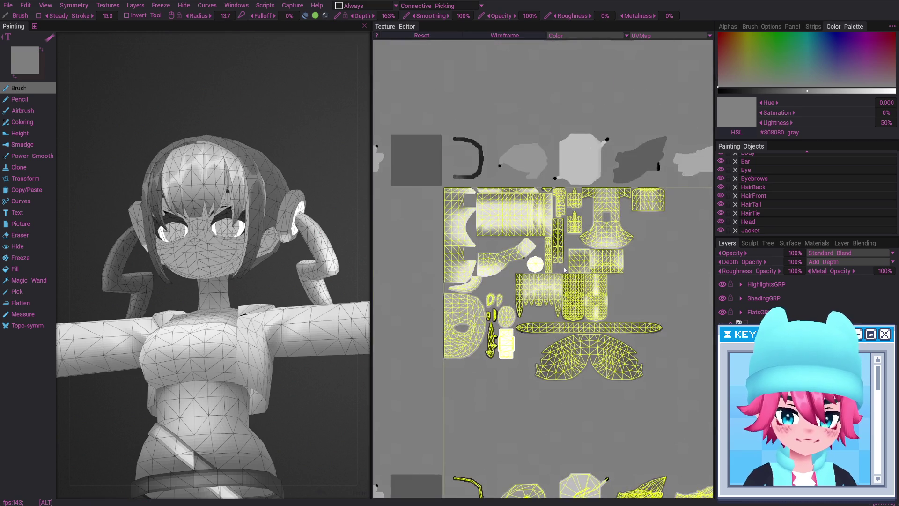
{"action": "middle_click_drag", "start_coordinate": [421, 318], "coordinate": [421, 253]}
{"action": "mouse_move", "coordinate": [355, 254]}
{"action": "left_mouse_down", "text": "alt"}
{"action": "mouse_move", "coordinate": [349, 235]}
{"action": "mouse_move", "coordinate": [316, 239]}
{"action": "left_mouse_up", "text": "alt"}
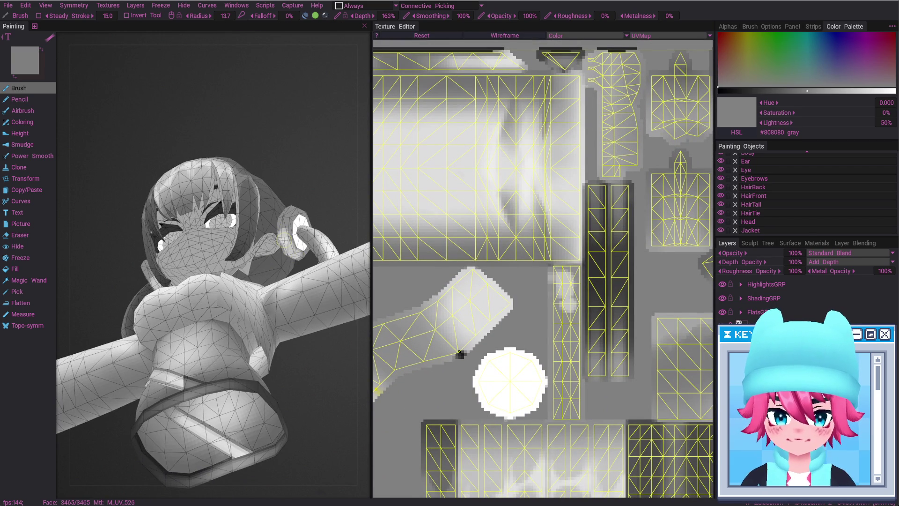
{"action": "mouse_move", "coordinate": [283, 240]}
{"action": "left_mouse_down", "text": "alt"}
{"action": "mouse_move", "coordinate": [278, 260]}
{"action": "mouse_move", "coordinate": [244, 294]}
{"action": "mouse_move", "coordinate": [275, 274]}
{"action": "left_mouse_up", "text": "alt"}
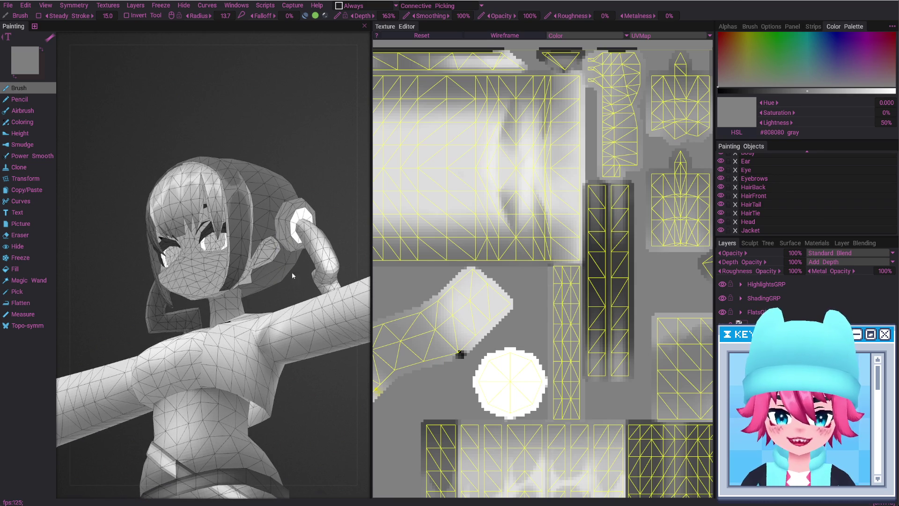
Select the hair tie ring with Magic Wand and show only the HairTie object.
{"action": "left_click", "coordinate": [39, 282]}
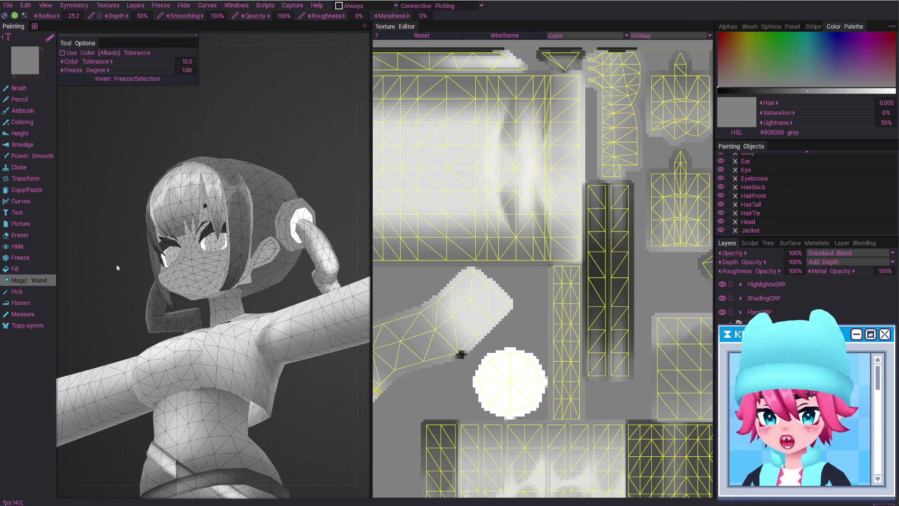
{"action": "left_click", "coordinate": [566, 334]}
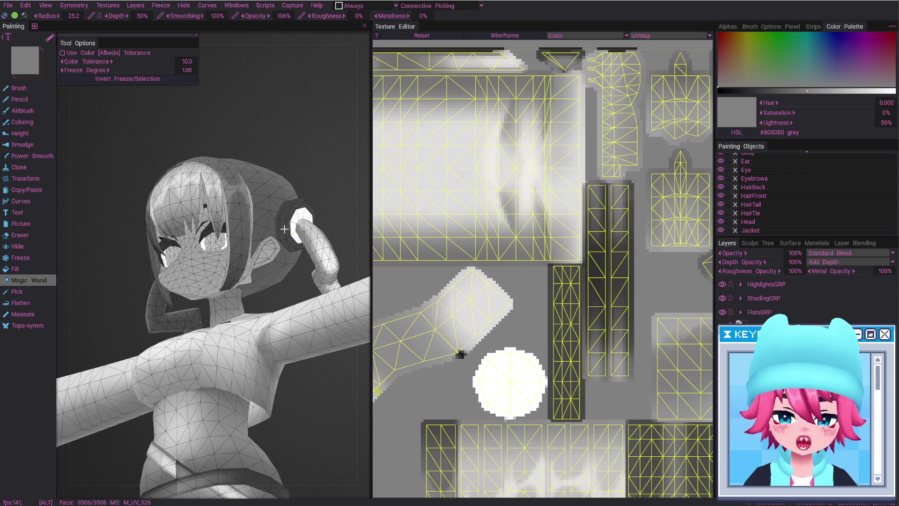
{"action": "left_click_drag", "start_coordinate": [178, 263], "coordinate": [210, 270], "text": "alt"}
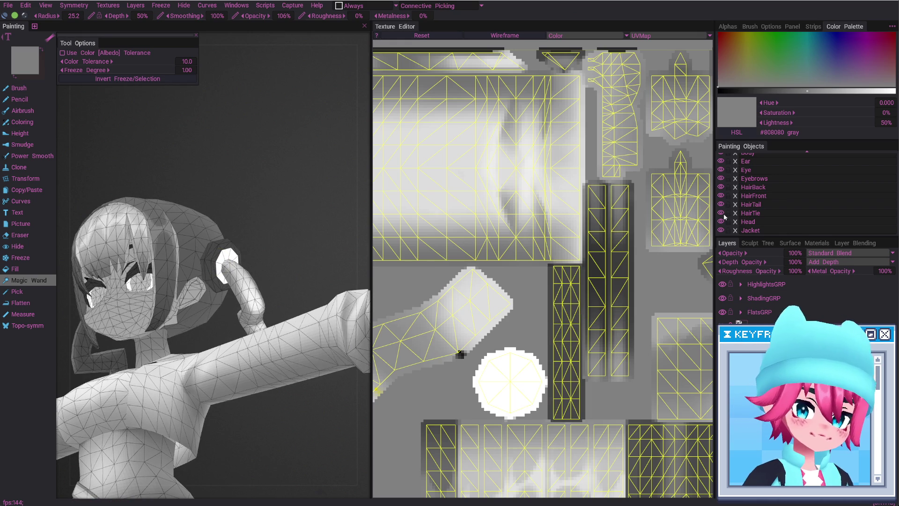
{"action": "left_click", "coordinate": [723, 212], "text": "alt"}
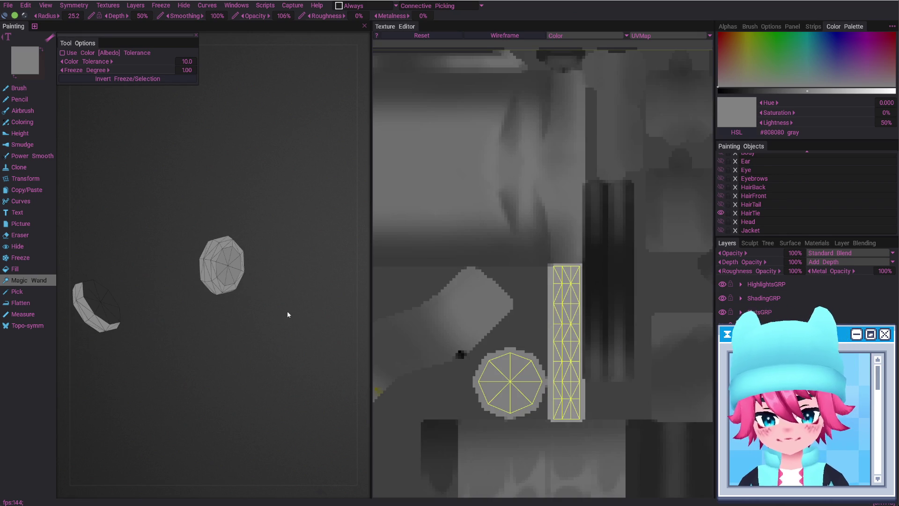
Frame the ring, select its inner face, and switch to a larger brush.
{"action": "key", "text": "f"}
{"action": "left_click", "coordinate": [243, 276]}
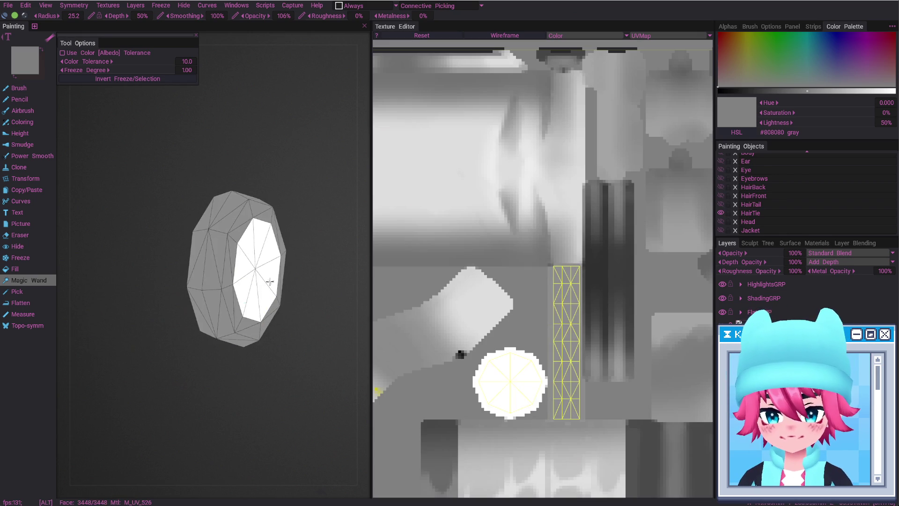
{"action": "key", "text": "b"}
{"action": "right_click_drag", "start_coordinate": [244, 278], "coordinate": [281, 278]}
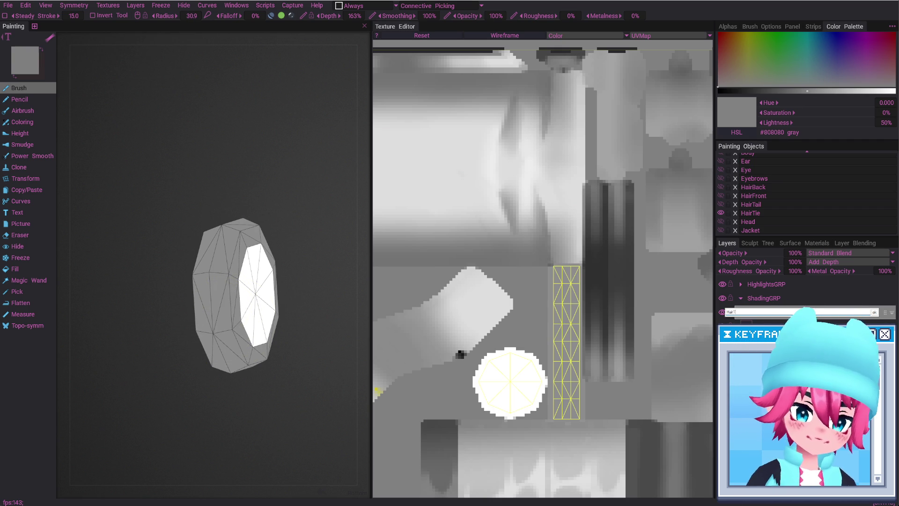
Paint darker grey over the ring's outer faces on HairTieAO and smooth it.
{"action": "mouse_move", "coordinate": [234, 335]}
{"action": "left_mouse_down", "text": "alt"}
{"action": "mouse_move", "coordinate": [211, 398]}
{"action": "mouse_move", "coordinate": [215, 322]}
{"action": "mouse_move", "coordinate": [243, 422]}
{"action": "left_mouse_up", "text": "alt"}
{"action": "right_click_drag", "start_coordinate": [243, 422], "coordinate": [245, 366]}
{"action": "mouse_move", "coordinate": [245, 366]}
{"action": "left_mouse_down", "text": "shift"}
{"action": "mouse_move", "coordinate": [244, 349]}
{"action": "mouse_move", "coordinate": [286, 382]}
{"action": "left_mouse_up", "text": "shift"}
{"action": "mouse_move", "coordinate": [371, 387]}
{"action": "left_mouse_down"}
{"action": "mouse_move", "coordinate": [309, 387]}
{"action": "mouse_move", "coordinate": [322, 361]}
{"action": "mouse_move", "coordinate": [422, 361]}
{"action": "left_mouse_up"}
{"action": "mouse_move", "coordinate": [265, 359]}
{"action": "left_mouse_down", "text": "alt"}
{"action": "mouse_move", "coordinate": [299, 372]}
{"action": "mouse_move", "coordinate": [287, 328]}
{"action": "mouse_move", "coordinate": [301, 311]}
{"action": "left_mouse_up", "text": "alt"}
Resize the brush and orbit to inspect the ring's white inner face.
{"action": "right_click_drag", "start_coordinate": [340, 343], "coordinate": [328, 349]}
{"action": "left_click_drag", "start_coordinate": [328, 349], "coordinate": [326, 364], "text": "alt"}
{"action": "right_click_drag", "start_coordinate": [326, 364], "coordinate": [329, 396]}
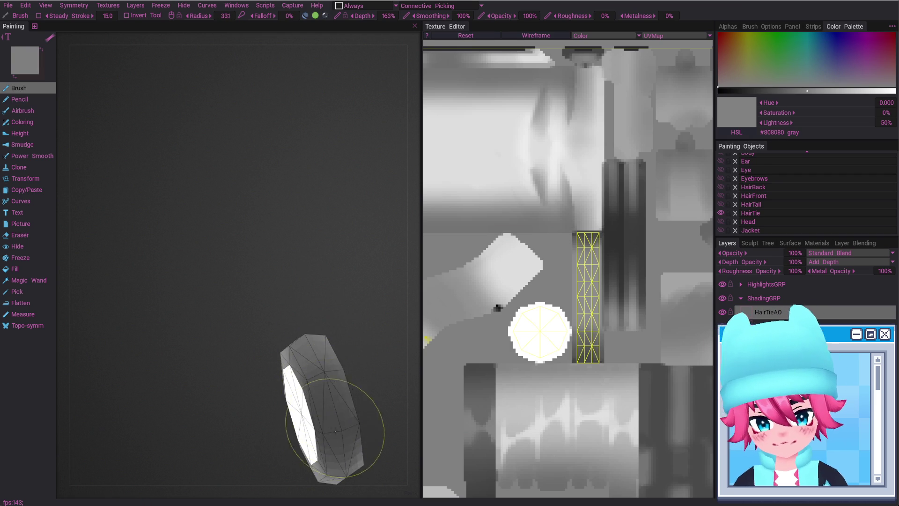
{"action": "mouse_move", "coordinate": [323, 363]}
{"action": "left_mouse_down", "text": "alt"}
{"action": "mouse_move", "coordinate": [281, 327]}
{"action": "mouse_move", "coordinate": [264, 327]}
{"action": "mouse_move", "coordinate": [231, 402]}
{"action": "mouse_move", "coordinate": [247, 451]}
{"action": "mouse_move", "coordinate": [219, 389]}
{"action": "left_mouse_up", "text": "alt"}
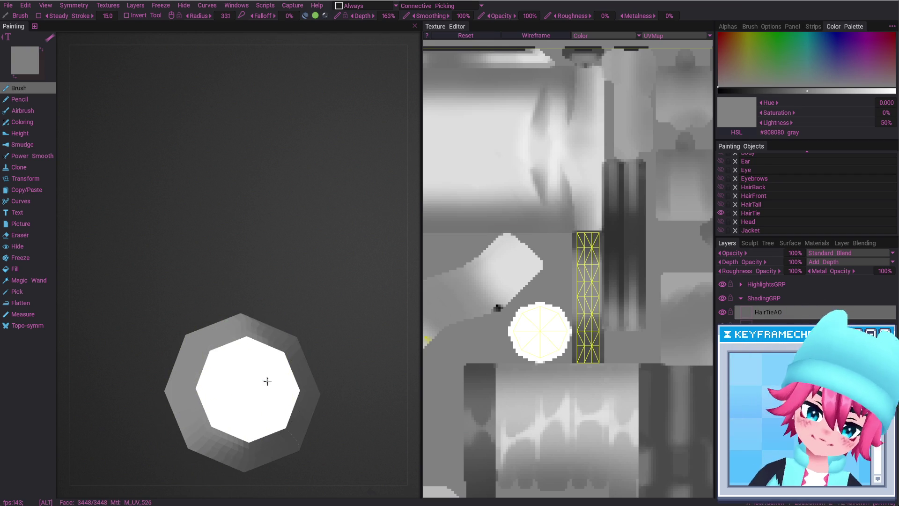
{"action": "mouse_move", "coordinate": [277, 411]}
{"action": "left_mouse_down", "text": "alt"}
{"action": "mouse_move", "coordinate": [282, 434]}
{"action": "mouse_move", "coordinate": [321, 432]}
{"action": "mouse_move", "coordinate": [281, 371]}
{"action": "mouse_move", "coordinate": [297, 348]}
{"action": "mouse_move", "coordinate": [306, 354]}
{"action": "mouse_move", "coordinate": [271, 358]}
{"action": "mouse_move", "coordinate": [296, 383]}
{"action": "mouse_move", "coordinate": [314, 352]}
{"action": "mouse_move", "coordinate": [326, 362]}
{"action": "mouse_move", "coordinate": [333, 425]}
{"action": "mouse_move", "coordinate": [237, 305]}
{"action": "mouse_move", "coordinate": [227, 298]}
{"action": "mouse_move", "coordinate": [207, 308]}
{"action": "mouse_move", "coordinate": [232, 289]}
{"action": "mouse_move", "coordinate": [281, 289]}
{"action": "mouse_move", "coordinate": [263, 298]}
{"action": "mouse_move", "coordinate": [279, 287]}
{"action": "mouse_move", "coordinate": [275, 313]}
{"action": "left_mouse_up", "text": "alt"}
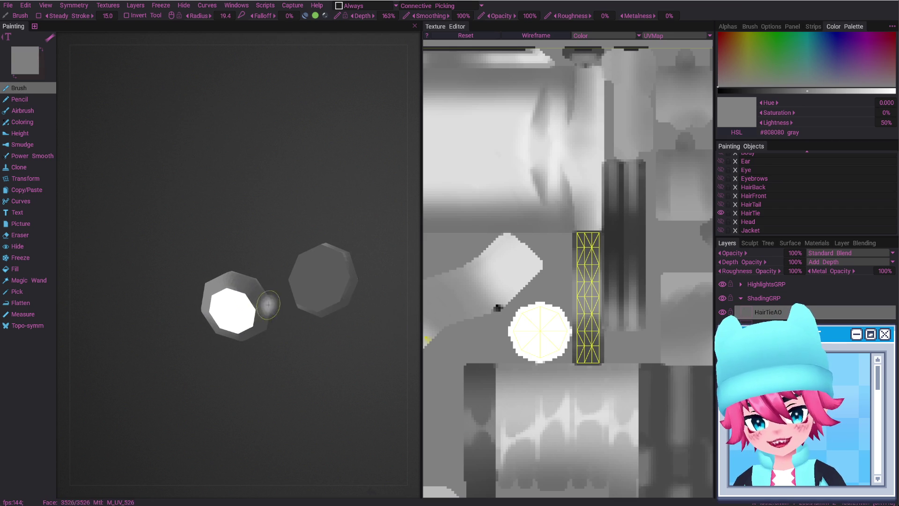
Erase paint off the ring's small inner disc with an enlarged eraser.
{"action": "key", "text": "e"}
{"action": "right_click_drag", "start_coordinate": [241, 286], "coordinate": [251, 310]}
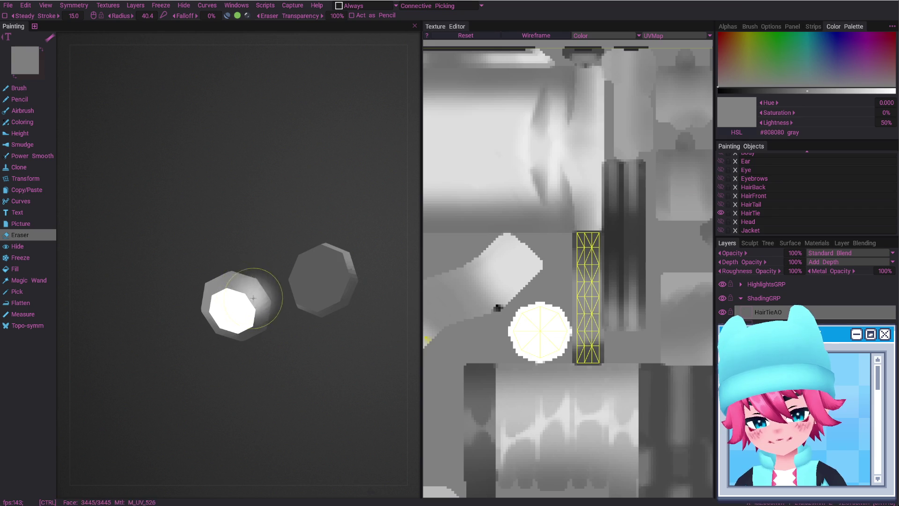
{"action": "mouse_move", "coordinate": [251, 309]}
{"action": "left_mouse_down", "text": "alt"}
{"action": "mouse_move", "coordinate": [276, 301]}
{"action": "mouse_move", "coordinate": [277, 327]}
{"action": "mouse_move", "coordinate": [251, 297]}
{"action": "mouse_move", "coordinate": [231, 291]}
{"action": "mouse_move", "coordinate": [251, 281]}
{"action": "mouse_move", "coordinate": [240, 302]}
{"action": "mouse_move", "coordinate": [211, 286]}
{"action": "mouse_move", "coordinate": [220, 271]}
{"action": "left_mouse_up", "text": "alt"}
{"action": "key", "text": "b"}
{"action": "key", "text": "e"}
{"action": "right_click_drag", "start_coordinate": [220, 272], "coordinate": [233, 281]}
{"action": "left_click_drag", "start_coordinate": [230, 274], "coordinate": [262, 328], "text": "alt"}
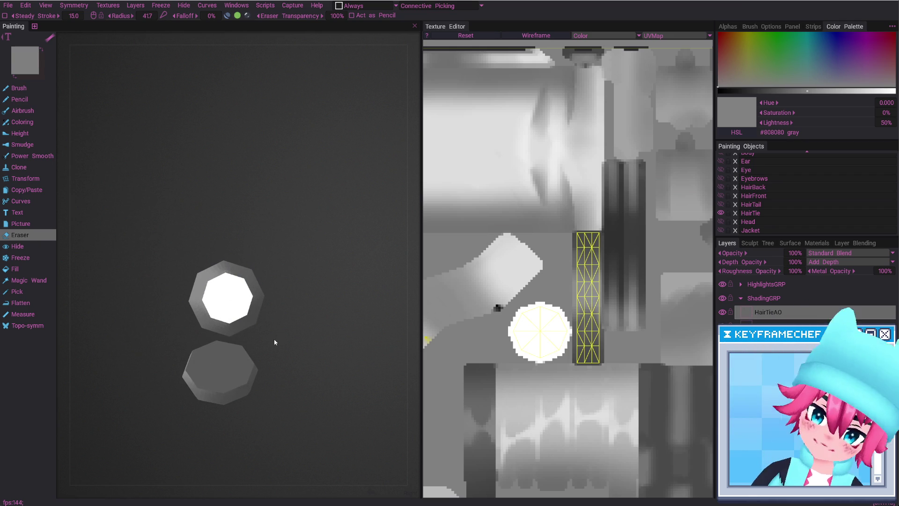
Check the head from the side with all objects shown, then isolate HairTie again.
{"action": "left_click", "coordinate": [720, 214], "text": "alt"}
{"action": "mouse_move", "coordinate": [206, 300]}
{"action": "left_mouse_down", "text": "alt"}
{"action": "mouse_move", "coordinate": [221, 311]}
{"action": "mouse_move", "coordinate": [238, 299]}
{"action": "left_mouse_up", "text": "alt"}
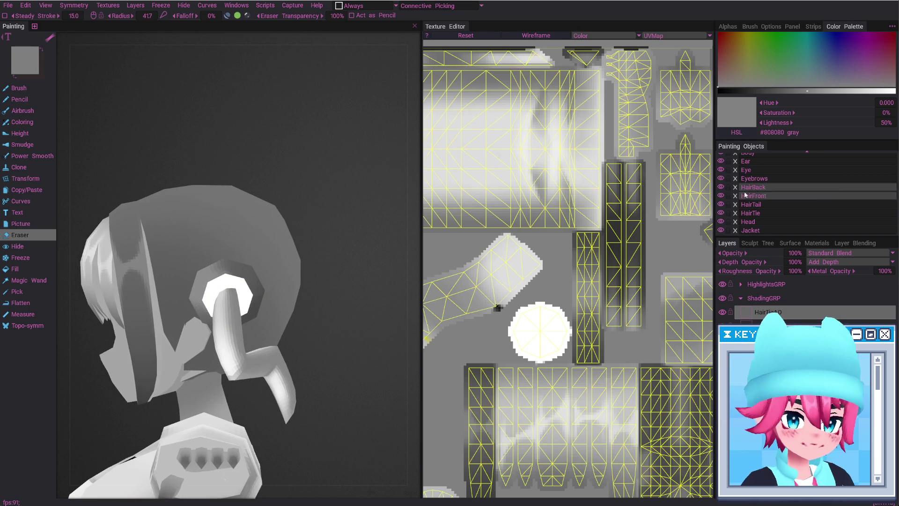
{"action": "left_click", "coordinate": [721, 205], "text": "alt"}
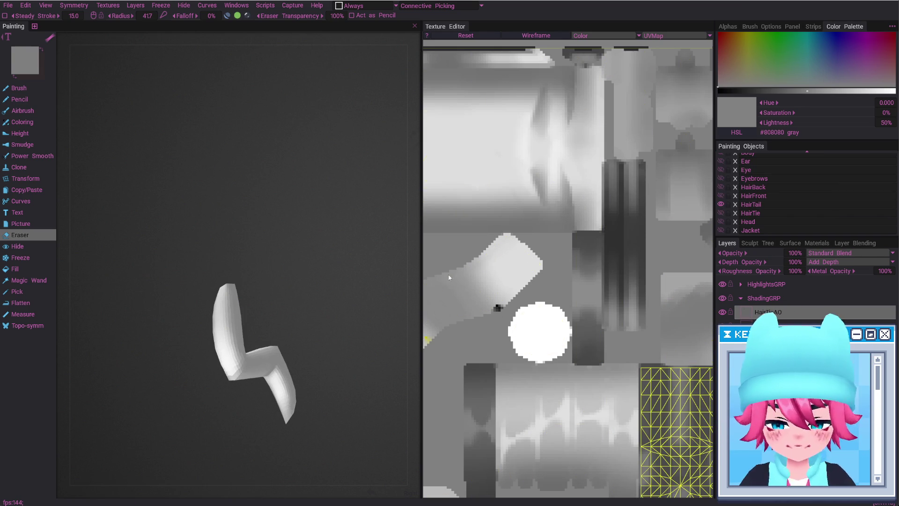
{"action": "left_click", "coordinate": [721, 204], "text": "alt"}
{"action": "left_click", "coordinate": [721, 214], "text": "alt"}
{"action": "mouse_move", "coordinate": [206, 257]}
{"action": "left_mouse_down", "text": "alt"}
{"action": "mouse_move", "coordinate": [261, 292]}
{"action": "mouse_move", "coordinate": [300, 293]}
{"action": "mouse_move", "coordinate": [244, 274]}
{"action": "mouse_move", "coordinate": [209, 218]}
{"action": "mouse_move", "coordinate": [324, 279]}
{"action": "mouse_move", "coordinate": [311, 271]}
{"action": "mouse_move", "coordinate": [324, 256]}
{"action": "left_mouse_up", "text": "alt"}
Paint darker shading on the hair tie pieces with an enlarged brush.
{"action": "key", "text": "b"}
{"action": "key", "text": "e"}
{"action": "key", "text": "b"}
{"action": "key", "text": "e"}
{"action": "key", "text": "b"}
{"action": "right_click_drag", "start_coordinate": [290, 267], "coordinate": [315, 263]}
{"action": "mouse_move", "coordinate": [315, 263]}
{"action": "middle_mouse_down"}
{"action": "mouse_move", "coordinate": [315, 296]}
{"action": "mouse_move", "coordinate": [292, 235]}
{"action": "mouse_move", "coordinate": [311, 221]}
{"action": "mouse_move", "coordinate": [302, 269]}
{"action": "middle_mouse_up"}
{"action": "key", "text": "e"}
{"action": "key", "text": "b"}
{"action": "right_click_drag", "start_coordinate": [302, 269], "coordinate": [315, 269]}
{"action": "mouse_move", "coordinate": [314, 269]}
{"action": "middle_mouse_down"}
{"action": "mouse_move", "coordinate": [309, 301]}
{"action": "mouse_move", "coordinate": [318, 272]}
{"action": "middle_mouse_up"}
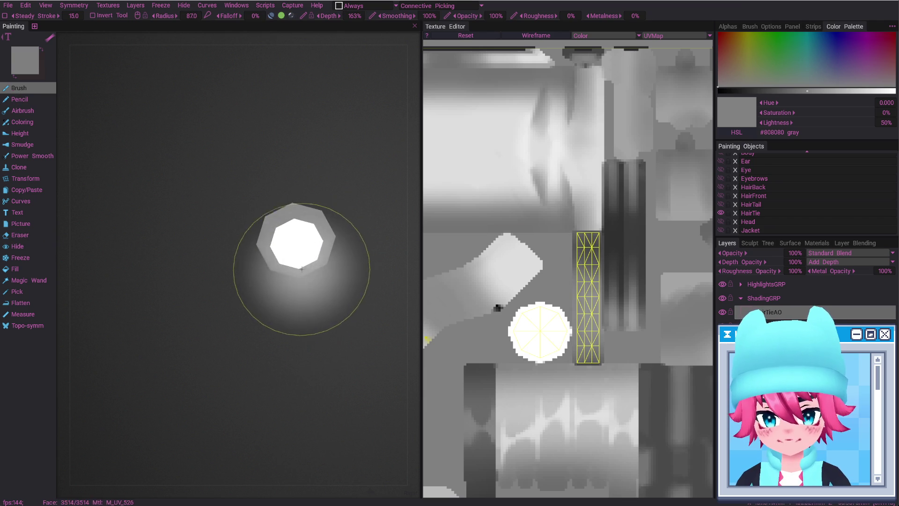
{"action": "mouse_move", "coordinate": [311, 279]}
{"action": "left_mouse_down", "text": "alt"}
{"action": "mouse_move", "coordinate": [309, 244]}
{"action": "mouse_move", "coordinate": [233, 299]}
{"action": "mouse_move", "coordinate": [328, 262]}
{"action": "left_mouse_up", "text": "alt"}
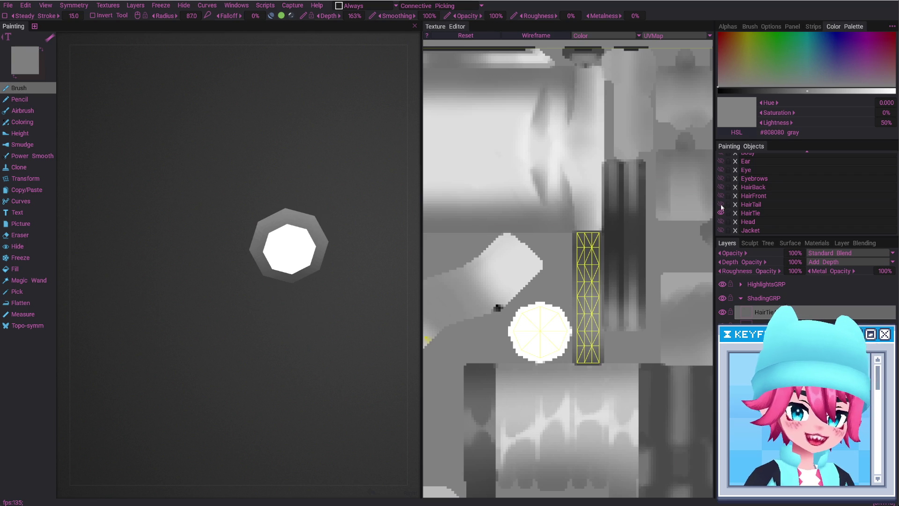
Show all objects again and zoom to a close side profile of the head and hair tie.
{"action": "left_click", "coordinate": [721, 205]}
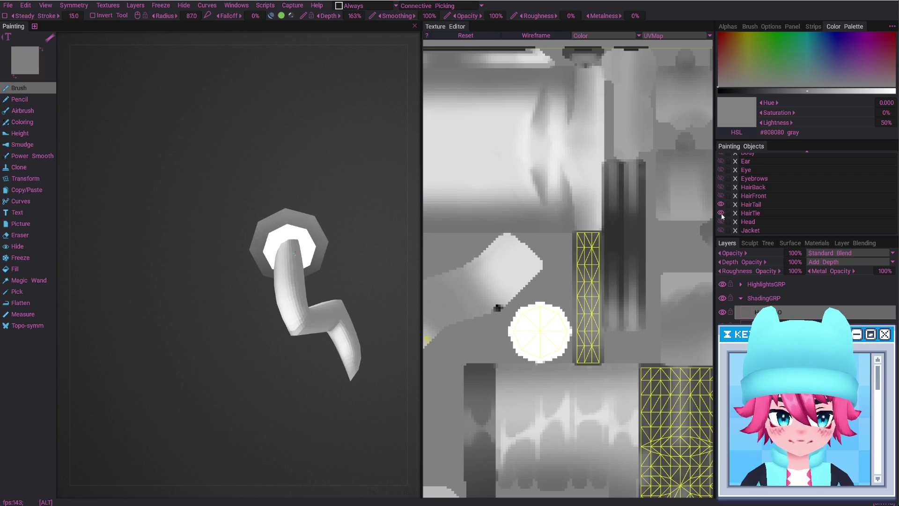
{"action": "left_click", "coordinate": [722, 213], "text": "alt"}
{"action": "mouse_move", "coordinate": [281, 279]}
{"action": "left_mouse_down", "text": "alt"}
{"action": "mouse_move", "coordinate": [299, 242]}
{"action": "mouse_move", "coordinate": [320, 280]}
{"action": "left_mouse_up", "text": "alt"}
{"action": "mouse_move", "coordinate": [278, 302]}
{"action": "right_mouse_down", "text": "alt"}
{"action": "mouse_move", "coordinate": [300, 295]}
{"action": "mouse_move", "coordinate": [322, 263]}
{"action": "right_mouse_up", "text": "alt"}
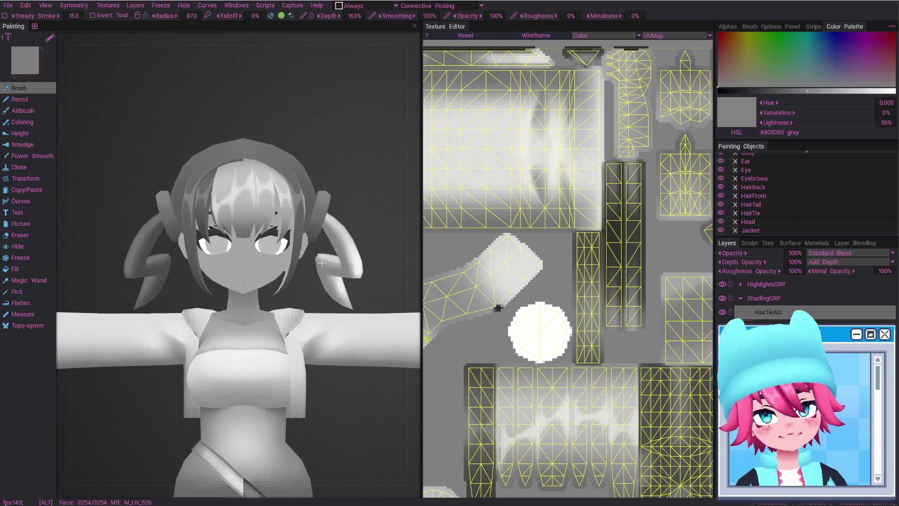
{"action": "mouse_move", "coordinate": [352, 300]}
{"action": "right_mouse_down", "text": "alt"}
{"action": "mouse_move", "coordinate": [373, 389]}
{"action": "mouse_move", "coordinate": [359, 375]}
{"action": "right_mouse_up", "text": "alt"}
{"action": "mouse_move", "coordinate": [348, 298]}
{"action": "right_mouse_down", "text": "alt"}
{"action": "mouse_move", "coordinate": [359, 294]}
{"action": "mouse_move", "coordinate": [342, 361]}
{"action": "right_mouse_up", "text": "alt"}
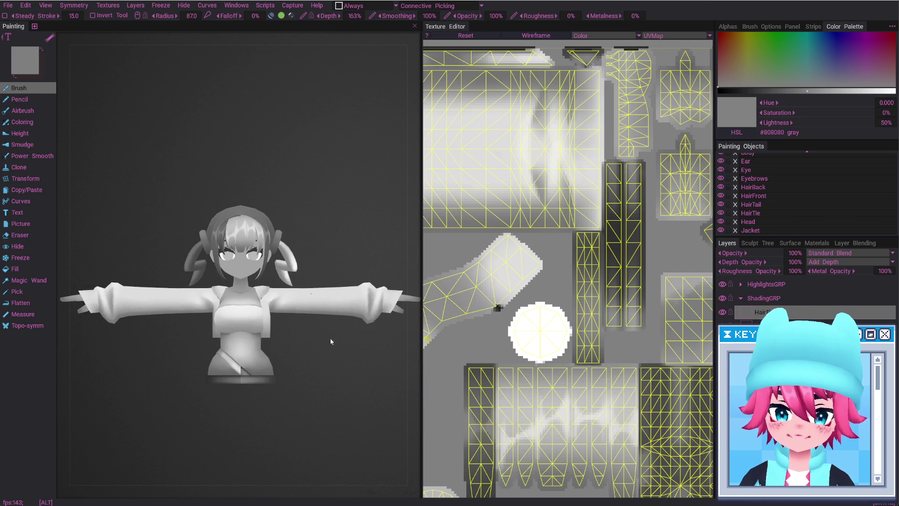
{"action": "mouse_move", "coordinate": [346, 364]}
{"action": "left_mouse_down", "text": "alt"}
{"action": "mouse_move", "coordinate": [241, 363]}
{"action": "mouse_move", "coordinate": [205, 380]}
{"action": "left_mouse_up", "text": "alt"}
{"action": "mouse_move", "coordinate": [205, 379]}
{"action": "right_mouse_down", "text": "alt"}
{"action": "mouse_move", "coordinate": [216, 342]}
{"action": "mouse_move", "coordinate": [299, 370]}
{"action": "right_mouse_up", "text": "alt"}
{"action": "left_click_drag", "start_coordinate": [299, 370], "coordinate": [326, 294], "text": "alt"}
{"action": "right_click_drag", "start_coordinate": [326, 294], "coordinate": [279, 400], "text": "alt"}
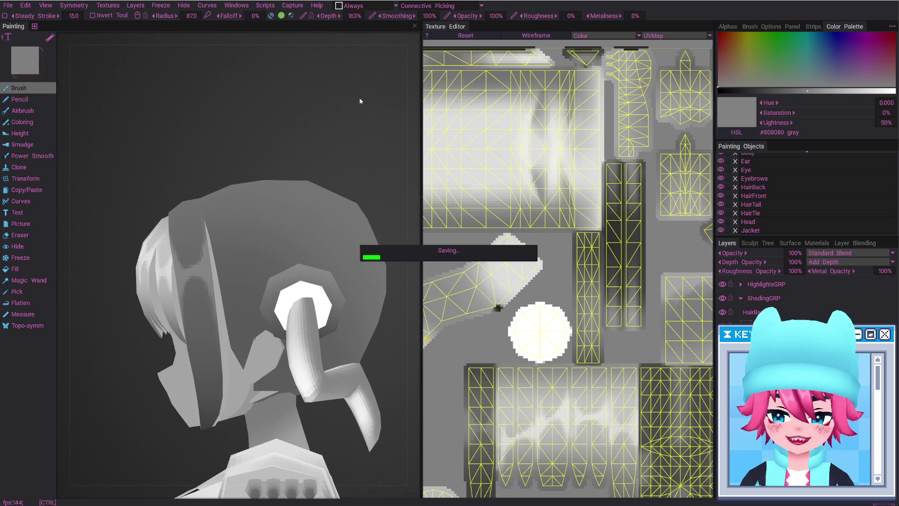
Isolate the HairBack object and show HairTie alongside it.
{"action": "left_click", "coordinate": [721, 187], "text": "alt"}
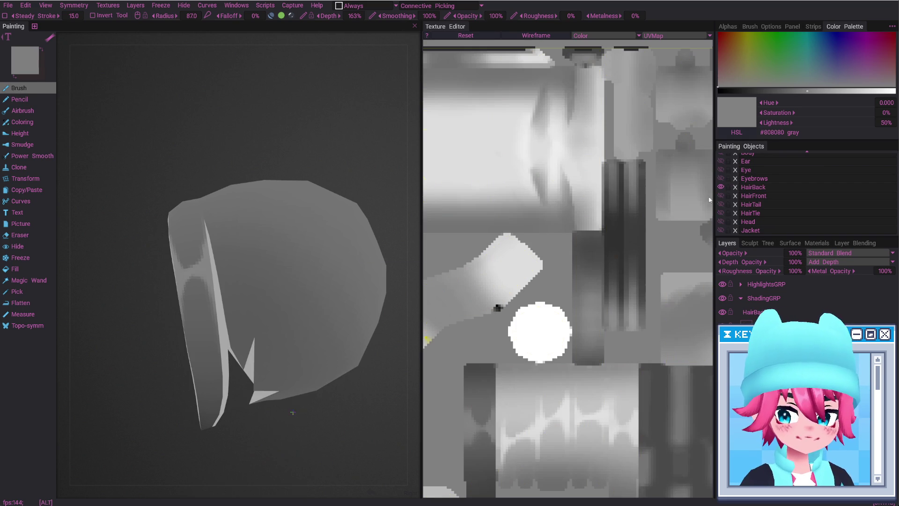
{"action": "scroll", "coordinate": [252, 278], "scroll_direction": "down", "scroll_amount": 5}
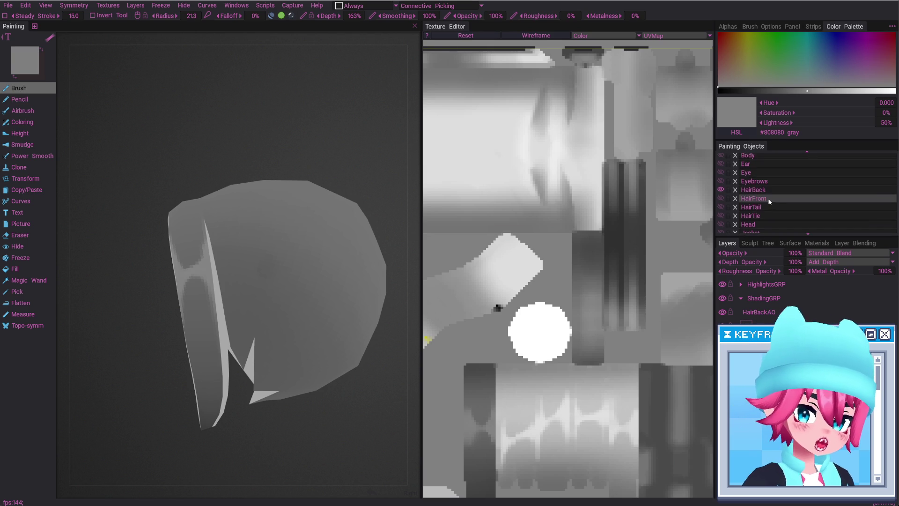
{"action": "left_click", "coordinate": [723, 209]}
{"action": "left_click", "coordinate": [723, 208]}
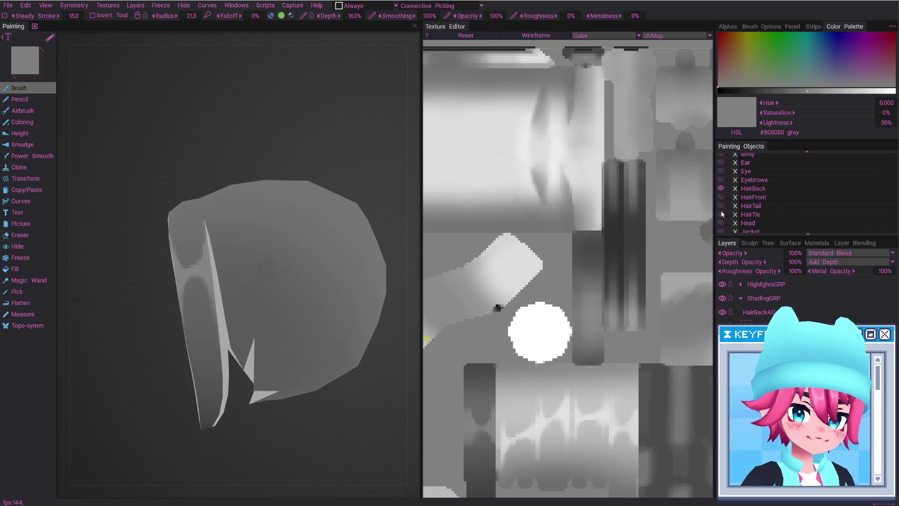
{"action": "left_click", "coordinate": [722, 214]}
{"action": "scroll", "coordinate": [244, 248], "scroll_direction": "down", "scroll_amount": 10}
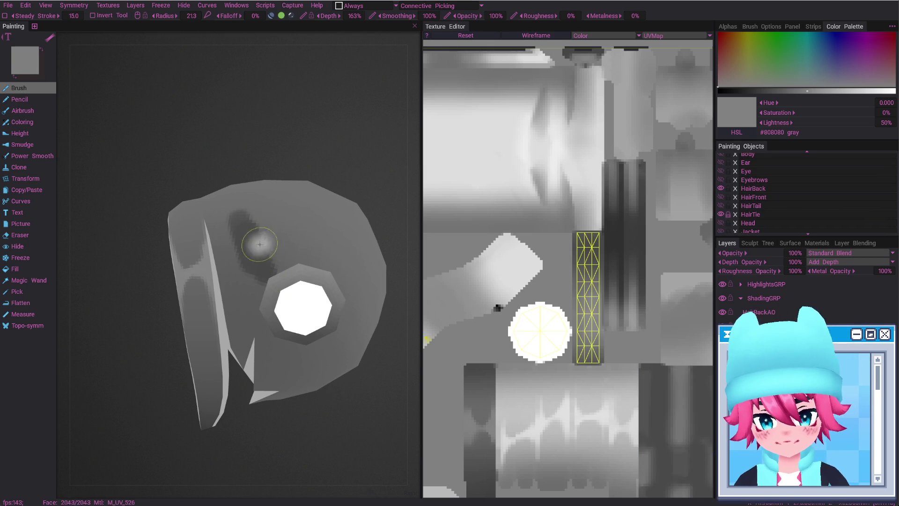
Paint two trial dark strokes on the back hair and undo both.
{"action": "left_click_drag", "start_coordinate": [232, 190], "coordinate": [264, 280]}
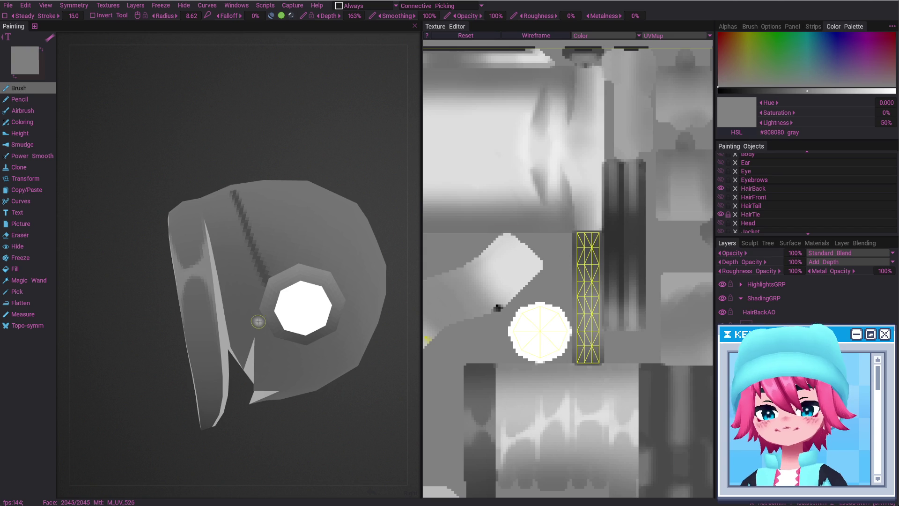
{"action": "key", "text": "ctrl+z"}
{"action": "left_click_drag", "start_coordinate": [219, 283], "coordinate": [263, 299]}
{"action": "key", "text": "ctrl+z"}
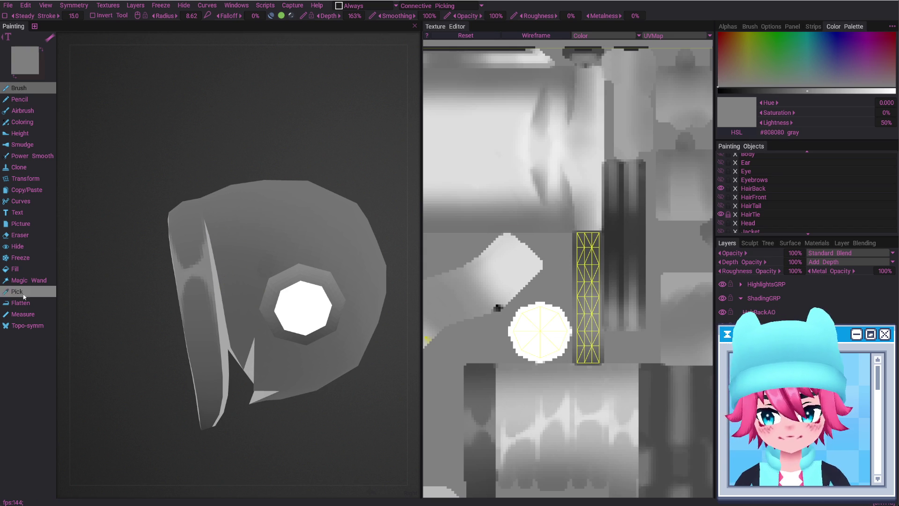
Set the Magic Wand radius to 112, undo a stray dashed stroke, and return to Magic Wand.
{"action": "left_click", "coordinate": [26, 280]}
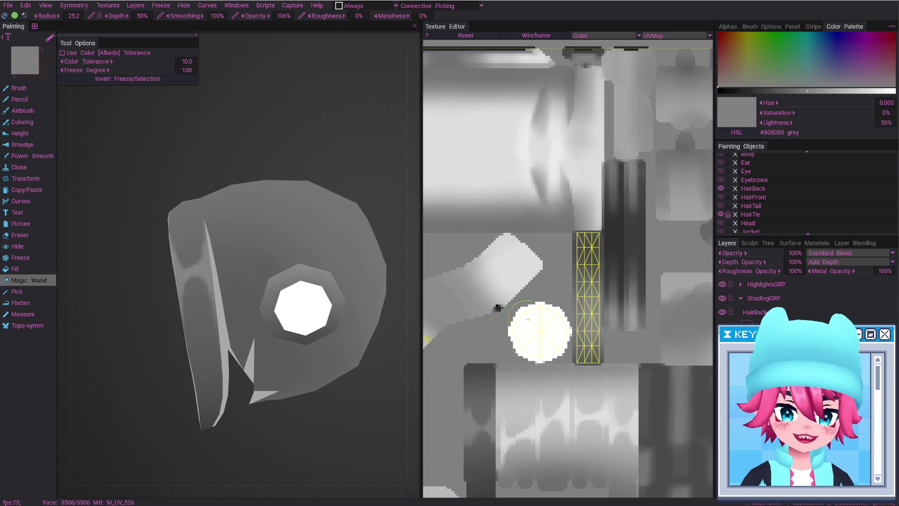
{"action": "right_click_drag", "start_coordinate": [243, 232], "coordinate": [263, 232]}
{"action": "key", "text": "b"}
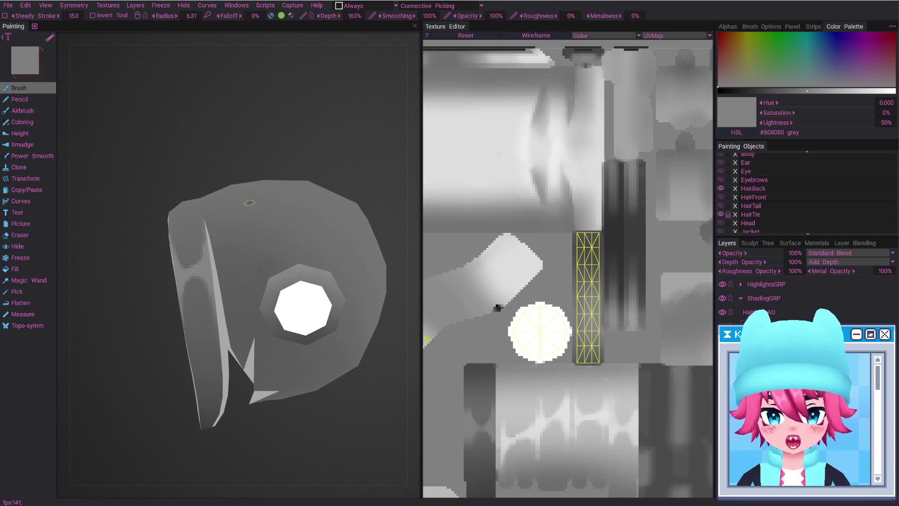
{"action": "key", "text": "ctrl+z"}
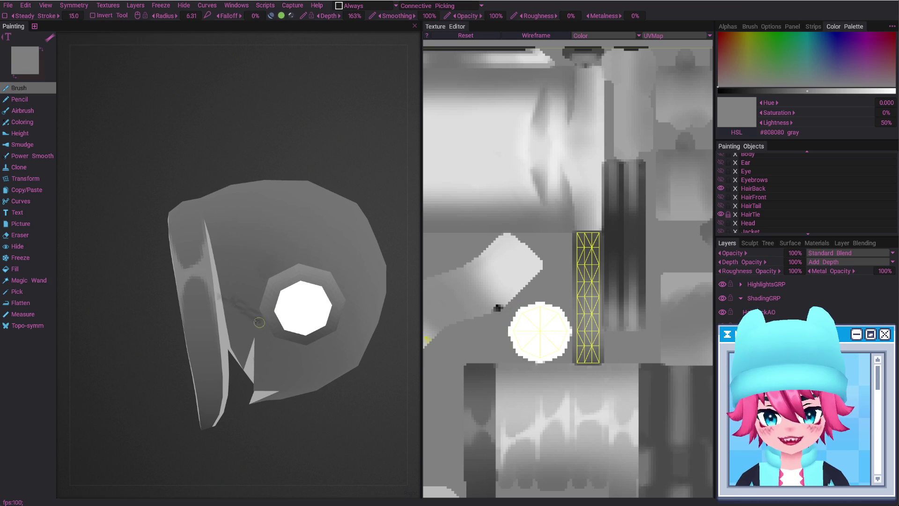
{"action": "left_click", "coordinate": [28, 281]}
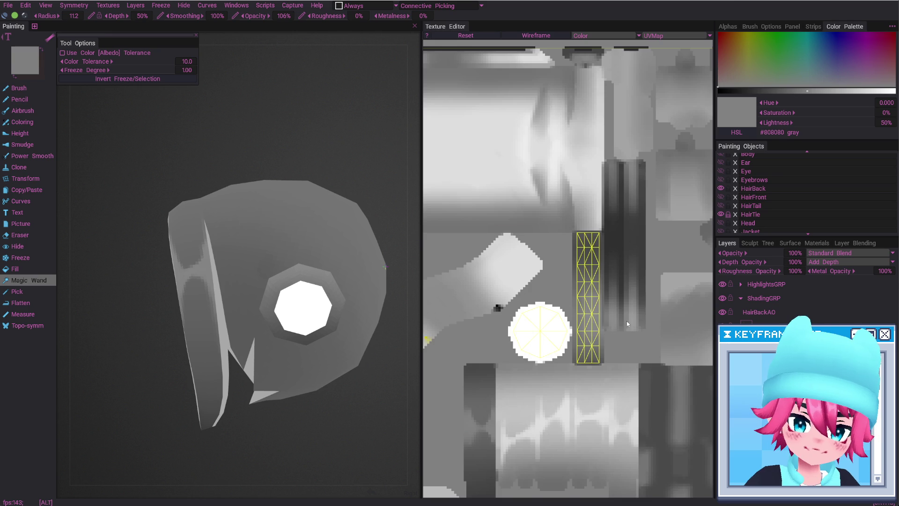
{"action": "scroll", "coordinate": [633, 429], "scroll_direction": "down", "scroll_amount": 5}
{"action": "scroll", "coordinate": [633, 429], "scroll_direction": "up", "scroll_amount": 1}
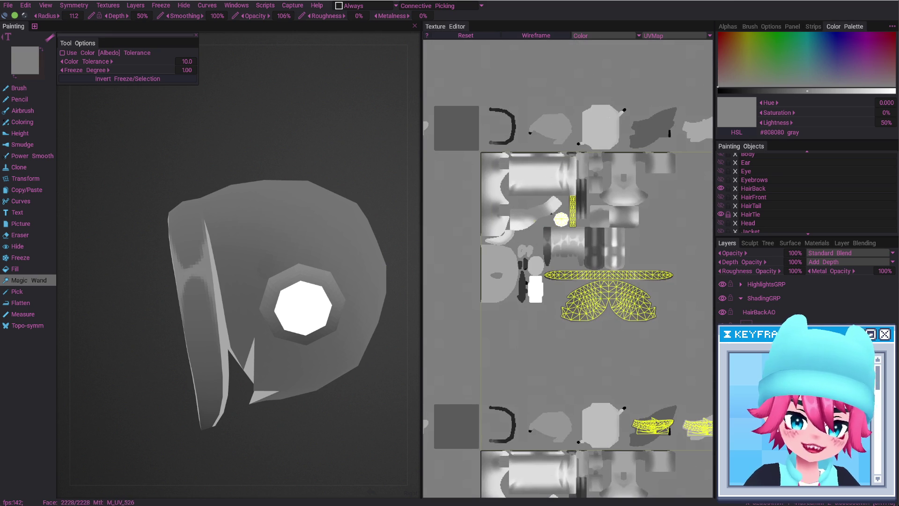
Freeze the hair hood with Magic Wand and invert it so the hair tie stays protected.
{"action": "left_click", "coordinate": [323, 225]}
{"action": "key", "text": "ctrl+i"}
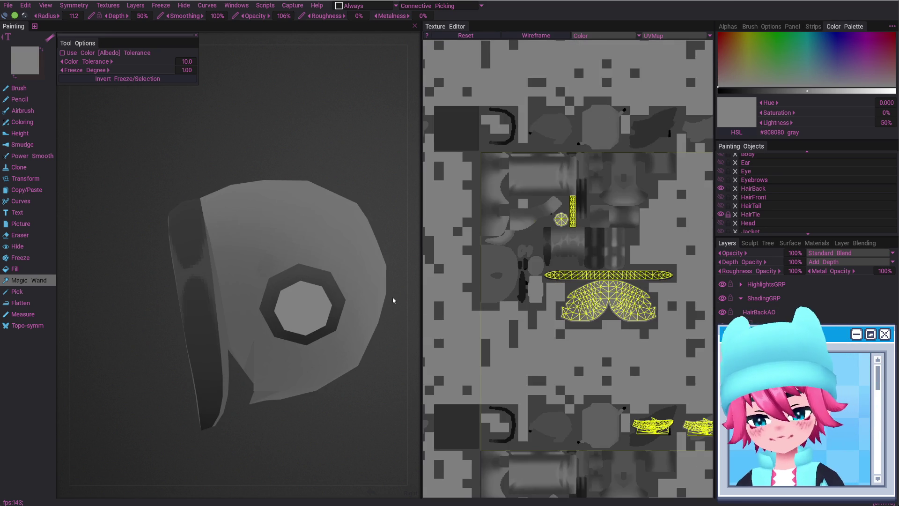
{"action": "key", "text": "b"}
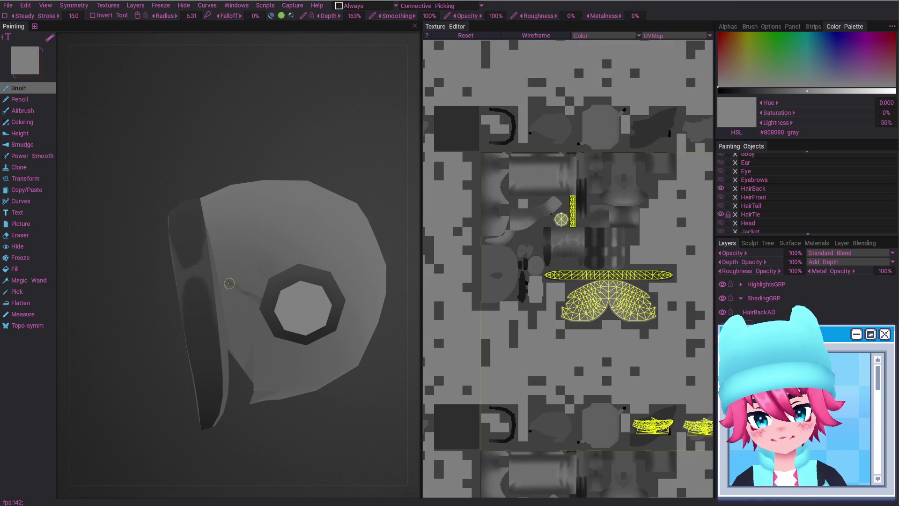
{"action": "scroll", "coordinate": [261, 288], "scroll_direction": "up", "scroll_amount": 2}
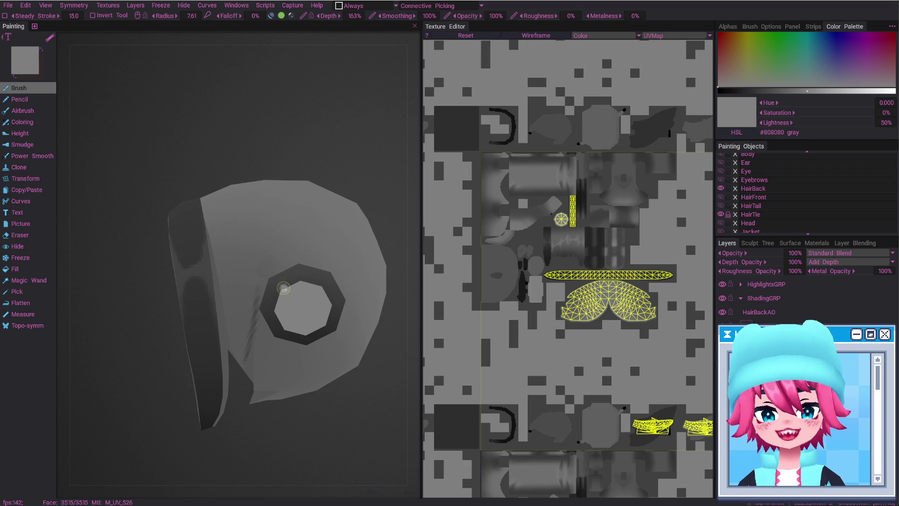
Paint a dark shading line along a back-hair seam with the wireframe overlay on.
{"action": "left_click_drag", "start_coordinate": [237, 288], "coordinate": [238, 296], "text": "ctrl"}
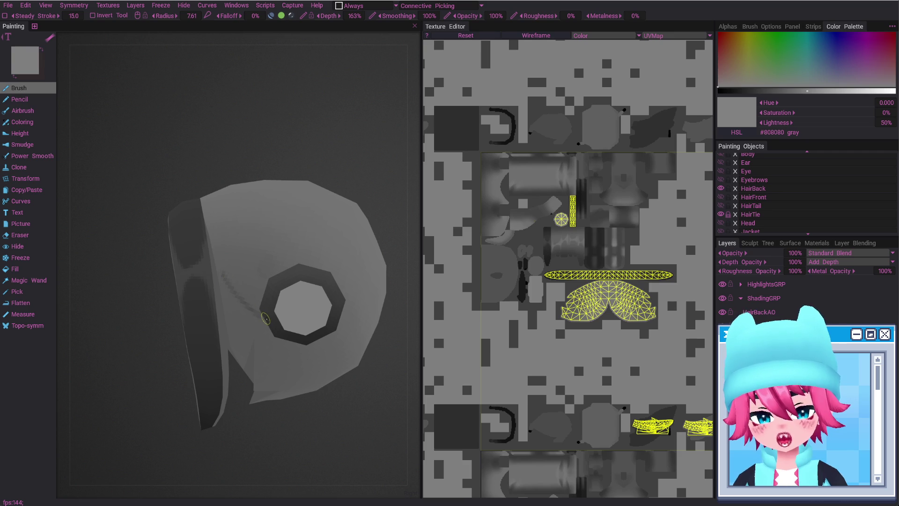
{"action": "key", "text": "ctrl+z"}
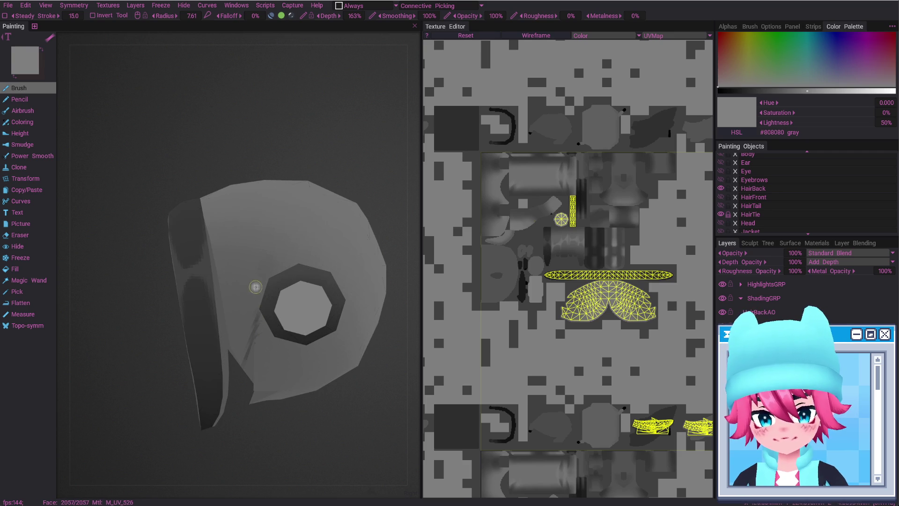
{"action": "left_click_drag", "start_coordinate": [277, 237], "coordinate": [241, 209], "text": "alt"}
{"action": "mouse_move", "coordinate": [300, 273]}
{"action": "left_mouse_down", "text": "alt"}
{"action": "mouse_move", "coordinate": [305, 216]}
{"action": "mouse_move", "coordinate": [266, 150]}
{"action": "left_mouse_up", "text": "alt"}
{"action": "scroll", "coordinate": [290, 238], "scroll_direction": "up", "scroll_amount": 3}
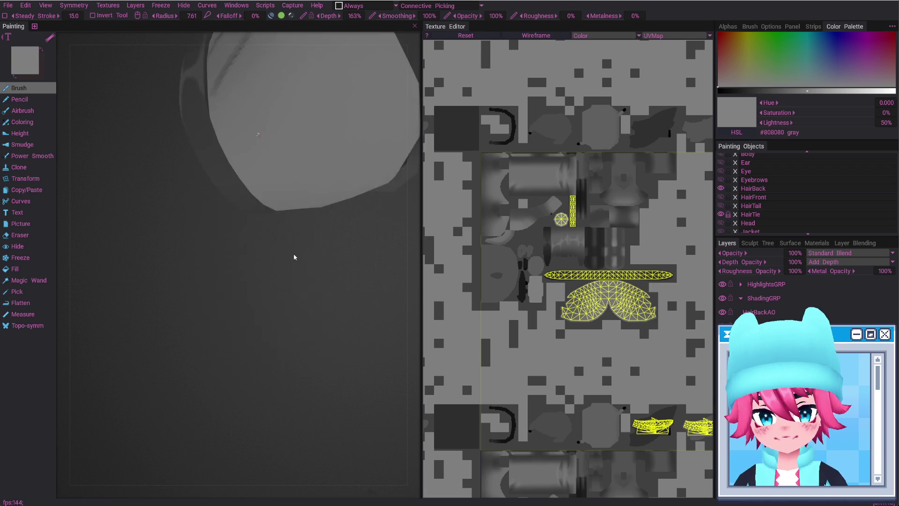
{"action": "scroll", "coordinate": [290, 237], "scroll_direction": "down", "scroll_amount": 3}
{"action": "key", "text": "w"}
{"action": "left_click_drag", "start_coordinate": [274, 107], "coordinate": [317, 230]}
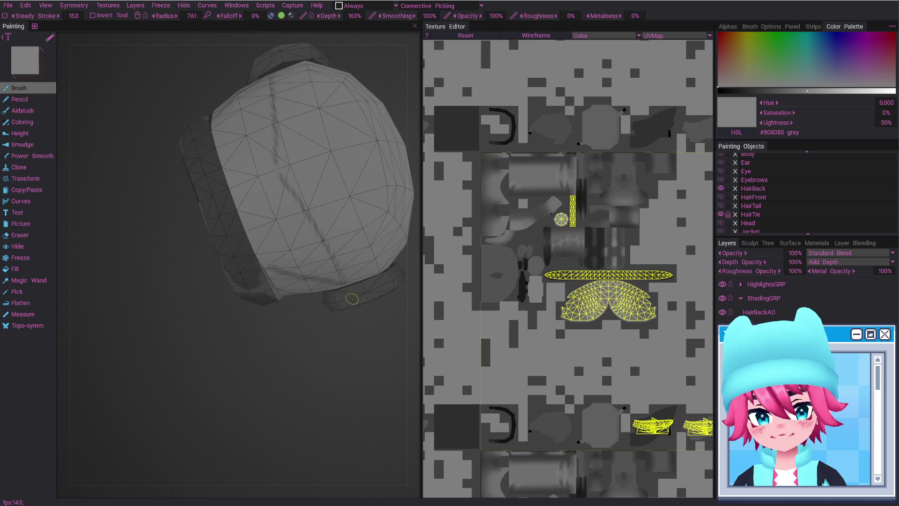
Inspect the hair tie ring and head top, then switch to a full-screen viewport.
{"action": "left_click_drag", "start_coordinate": [277, 174], "coordinate": [320, 201], "text": "alt+shift"}
{"action": "mouse_move", "coordinate": [349, 273]}
{"action": "left_mouse_down", "text": "alt"}
{"action": "mouse_move", "coordinate": [333, 297]}
{"action": "mouse_move", "coordinate": [228, 375]}
{"action": "left_mouse_up", "text": "alt"}
{"action": "mouse_move", "coordinate": [204, 289]}
{"action": "left_mouse_down", "text": "alt"}
{"action": "mouse_move", "coordinate": [191, 301]}
{"action": "mouse_move", "coordinate": [180, 278]}
{"action": "left_mouse_up", "text": "alt"}
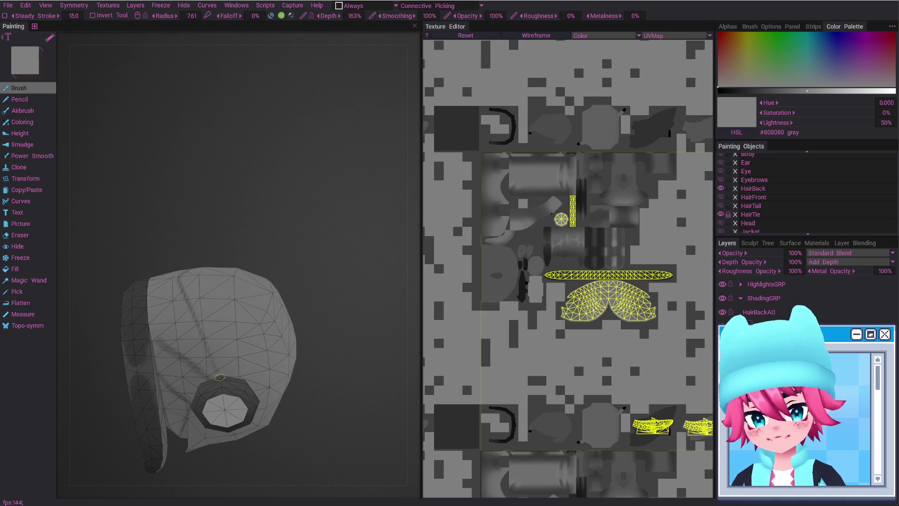
{"action": "mouse_move", "coordinate": [219, 376]}
{"action": "left_mouse_down", "text": "alt"}
{"action": "mouse_move", "coordinate": [294, 387]}
{"action": "mouse_move", "coordinate": [283, 325]}
{"action": "mouse_move", "coordinate": [260, 281]}
{"action": "mouse_move", "coordinate": [287, 281]}
{"action": "mouse_move", "coordinate": [228, 305]}
{"action": "mouse_move", "coordinate": [241, 283]}
{"action": "mouse_move", "coordinate": [271, 291]}
{"action": "mouse_move", "coordinate": [285, 240]}
{"action": "mouse_move", "coordinate": [291, 321]}
{"action": "mouse_move", "coordinate": [281, 371]}
{"action": "mouse_move", "coordinate": [262, 323]}
{"action": "mouse_move", "coordinate": [261, 331]}
{"action": "mouse_move", "coordinate": [206, 318]}
{"action": "left_mouse_up", "text": "alt"}
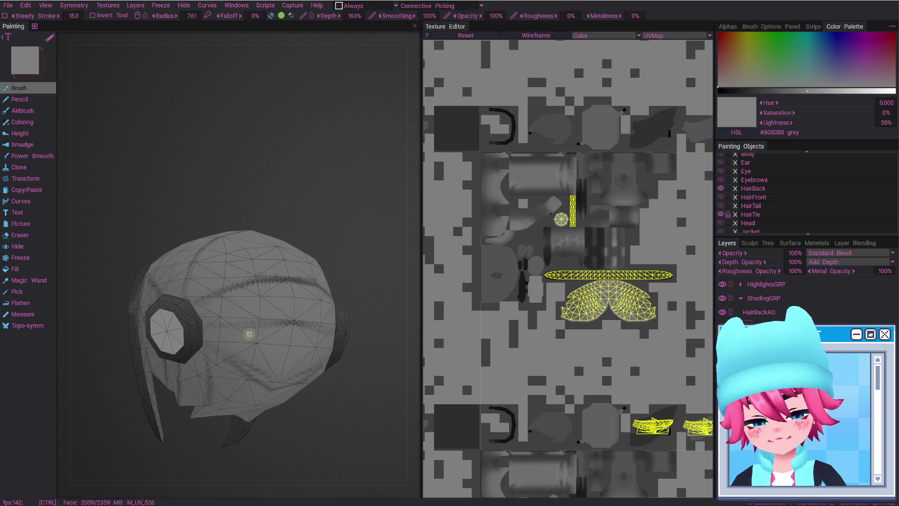
{"action": "key", "text": "Tab"}
{"action": "mouse_move", "coordinate": [353, 266]}
{"action": "left_mouse_down", "text": "alt"}
{"action": "mouse_move", "coordinate": [445, 297]}
{"action": "mouse_move", "coordinate": [392, 223]}
{"action": "left_mouse_up", "text": "alt"}
Turn off the wireframe and paint two dark lines along the back-hair seams.
{"action": "key", "text": "w"}
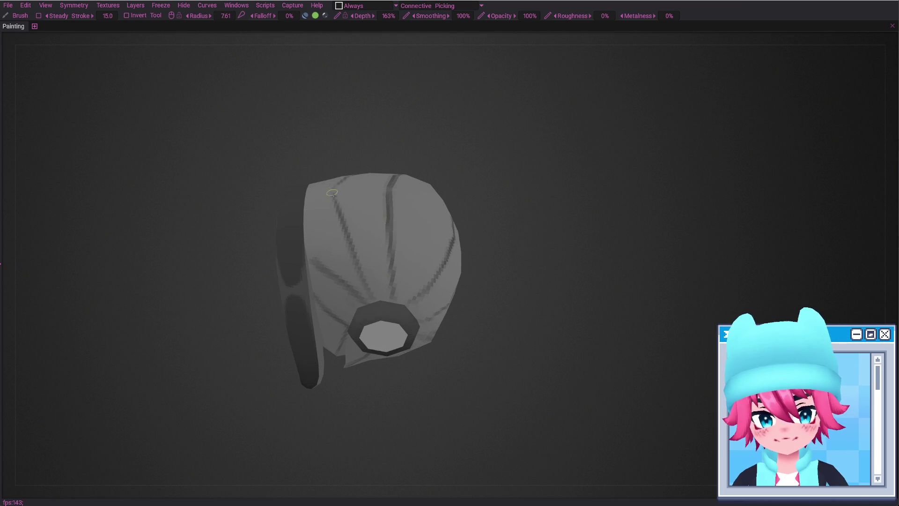
{"action": "mouse_move", "coordinate": [379, 205]}
{"action": "left_mouse_down", "text": "alt"}
{"action": "mouse_move", "coordinate": [385, 178]}
{"action": "mouse_move", "coordinate": [424, 226]}
{"action": "mouse_move", "coordinate": [373, 189]}
{"action": "mouse_move", "coordinate": [331, 181]}
{"action": "mouse_move", "coordinate": [333, 236]}
{"action": "left_mouse_up", "text": "alt"}
{"action": "key", "text": "e"}
{"action": "key", "text": "b"}
{"action": "left_click_drag", "start_coordinate": [381, 152], "coordinate": [381, 230]}
{"action": "left_click_drag", "start_coordinate": [377, 173], "coordinate": [381, 248]}
Inspect the back hair from top, rear and side views, alternating eraser and brush.
{"action": "mouse_move", "coordinate": [382, 145]}
{"action": "left_mouse_down", "text": "alt"}
{"action": "mouse_move", "coordinate": [395, 190]}
{"action": "mouse_move", "coordinate": [438, 190]}
{"action": "mouse_move", "coordinate": [464, 229]}
{"action": "mouse_move", "coordinate": [457, 197]}
{"action": "mouse_move", "coordinate": [455, 209]}
{"action": "left_mouse_up", "text": "alt"}
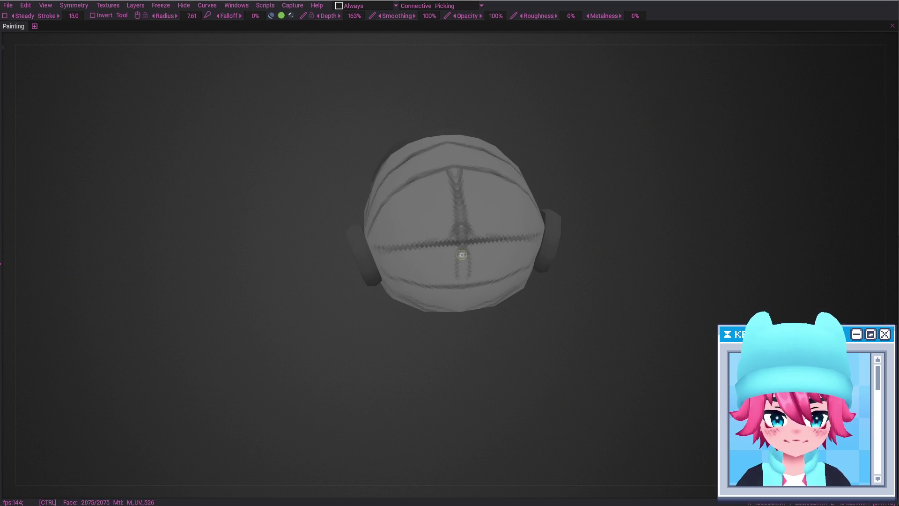
{"action": "left_click_drag", "start_coordinate": [464, 257], "coordinate": [460, 281], "text": "alt"}
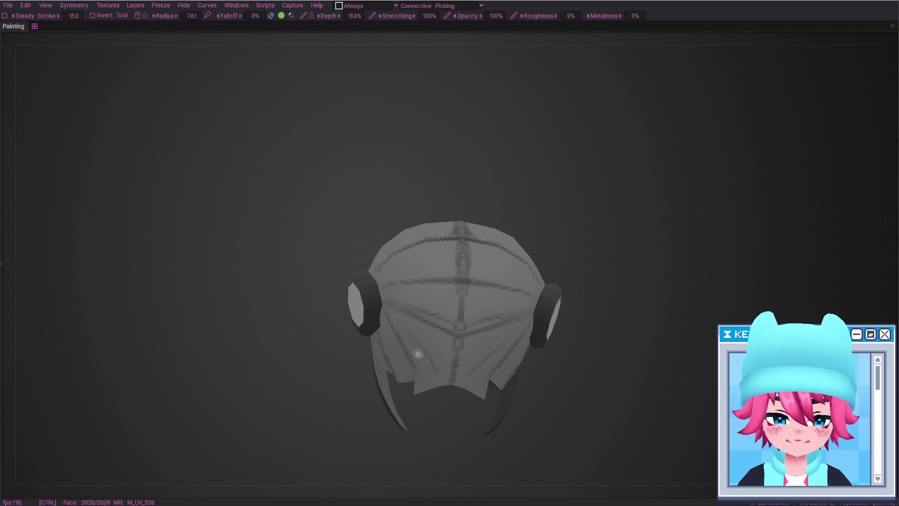
{"action": "mouse_move", "coordinate": [417, 364]}
{"action": "left_mouse_down", "text": "alt"}
{"action": "mouse_move", "coordinate": [438, 370]}
{"action": "mouse_move", "coordinate": [386, 361]}
{"action": "mouse_move", "coordinate": [401, 358]}
{"action": "mouse_move", "coordinate": [375, 321]}
{"action": "mouse_move", "coordinate": [365, 356]}
{"action": "mouse_move", "coordinate": [412, 329]}
{"action": "mouse_move", "coordinate": [348, 300]}
{"action": "left_mouse_up", "text": "alt"}
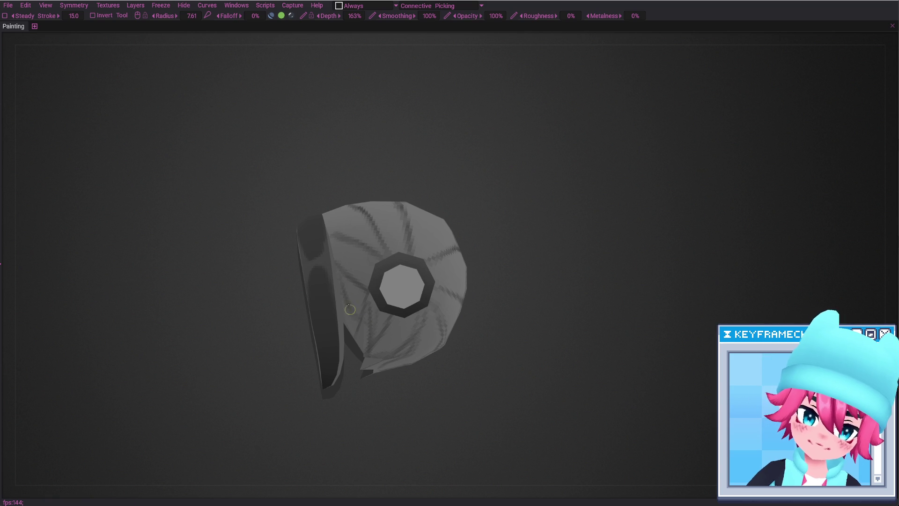
{"action": "left_click_drag", "start_coordinate": [360, 307], "coordinate": [361, 280], "text": "alt"}
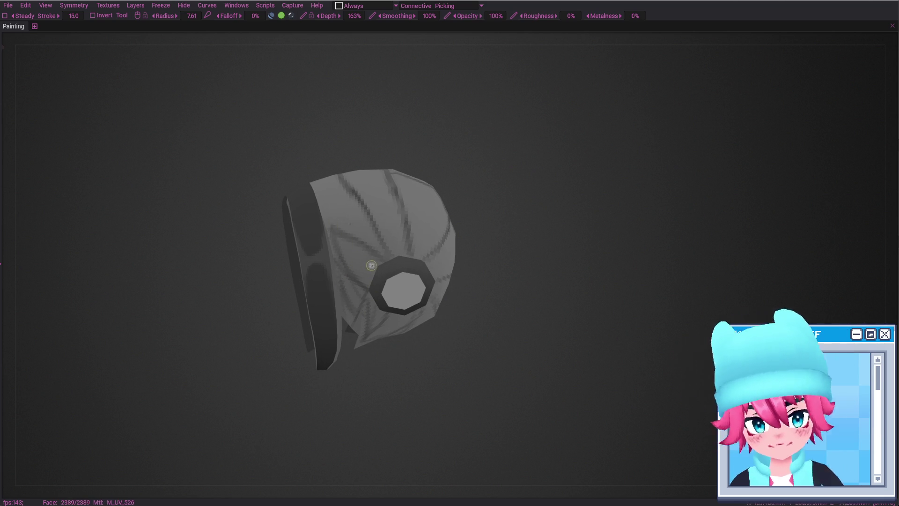
{"action": "left_click_drag", "start_coordinate": [381, 249], "coordinate": [383, 239], "text": "alt"}
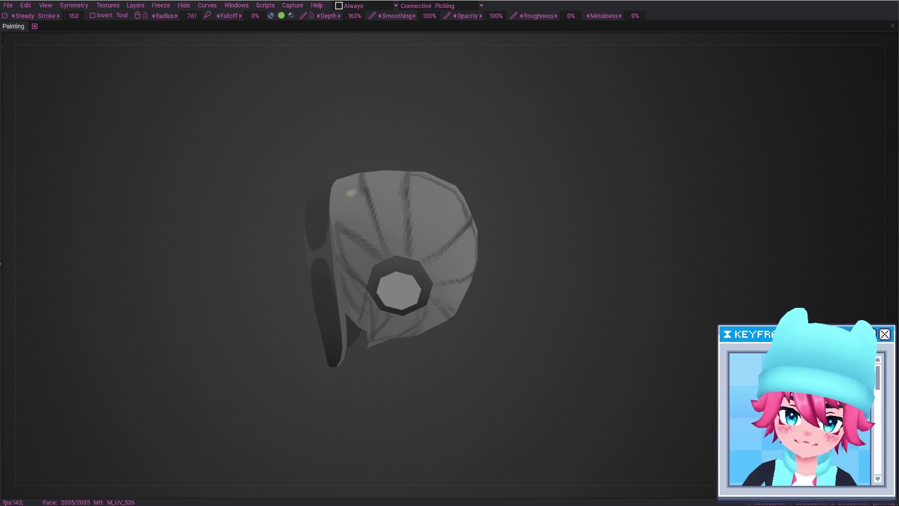
{"action": "mouse_move", "coordinate": [417, 223]}
{"action": "left_mouse_down", "text": "alt"}
{"action": "mouse_move", "coordinate": [401, 206]}
{"action": "mouse_move", "coordinate": [385, 209]}
{"action": "mouse_move", "coordinate": [406, 194]}
{"action": "mouse_move", "coordinate": [392, 151]}
{"action": "mouse_move", "coordinate": [358, 168]}
{"action": "mouse_move", "coordinate": [403, 227]}
{"action": "left_mouse_up", "text": "alt"}
{"action": "key", "text": "e"}
{"action": "key", "text": "b"}
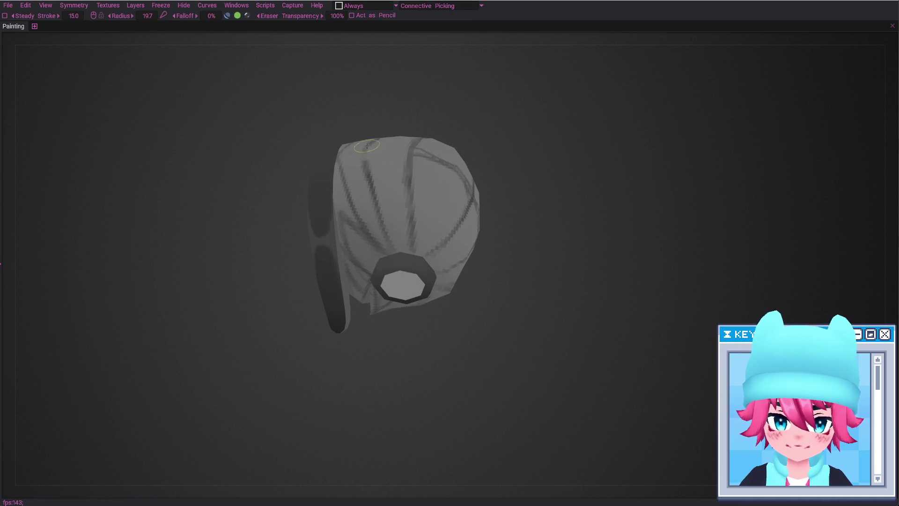
{"action": "mouse_move", "coordinate": [378, 173]}
{"action": "left_mouse_down", "text": "alt"}
{"action": "mouse_move", "coordinate": [407, 190]}
{"action": "mouse_move", "coordinate": [421, 224]}
{"action": "mouse_move", "coordinate": [434, 222]}
{"action": "mouse_move", "coordinate": [434, 269]}
{"action": "mouse_move", "coordinate": [394, 269]}
{"action": "mouse_move", "coordinate": [365, 307]}
{"action": "mouse_move", "coordinate": [363, 269]}
{"action": "left_mouse_up", "text": "alt"}
{"action": "key", "text": "e"}
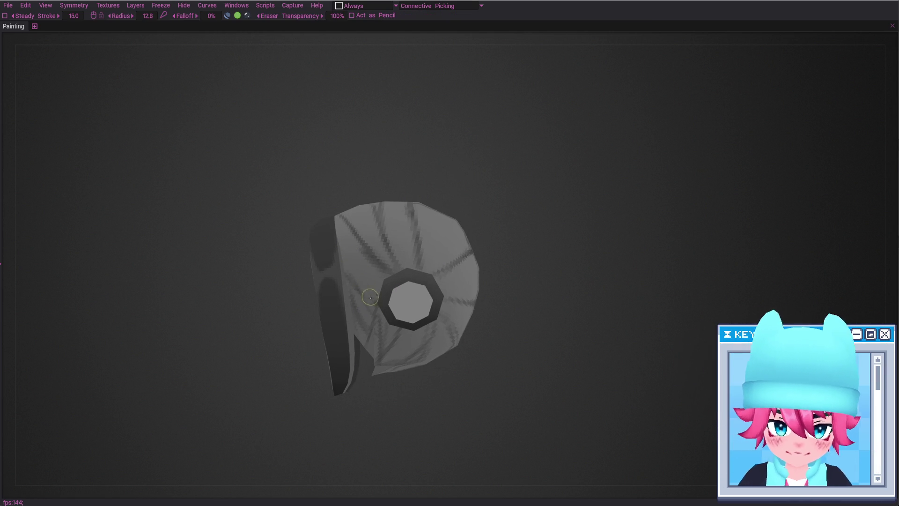
{"action": "key", "text": "b"}
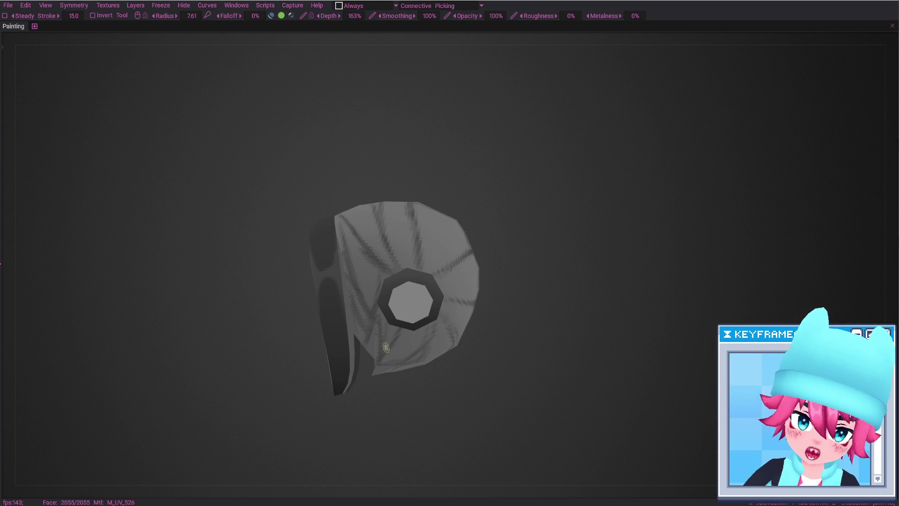
{"action": "key", "text": "e"}
{"action": "key", "text": "b"}
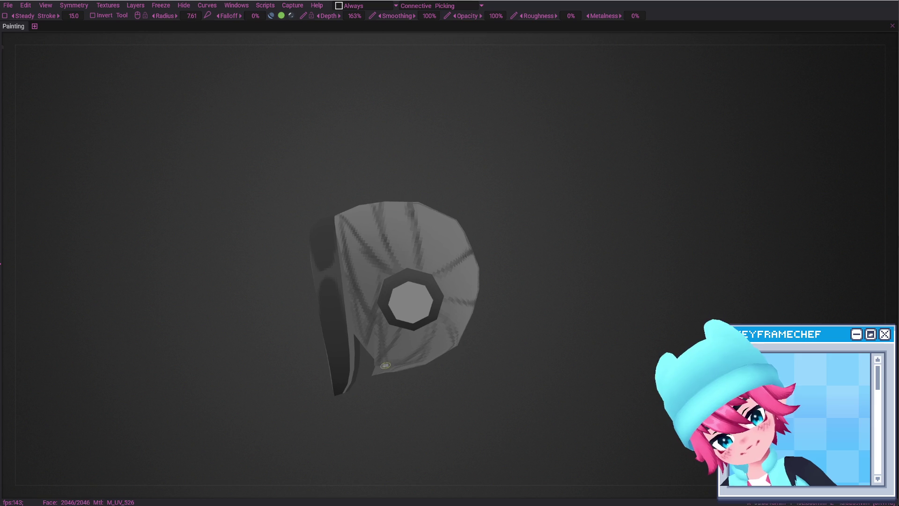
Zoom out over the whole back hair and erase part of a stray dark stroke.
{"action": "mouse_move", "coordinate": [395, 337]}
{"action": "left_mouse_down", "text": "alt"}
{"action": "mouse_move", "coordinate": [407, 341]}
{"action": "mouse_move", "coordinate": [393, 364]}
{"action": "mouse_move", "coordinate": [421, 361]}
{"action": "mouse_move", "coordinate": [437, 412]}
{"action": "mouse_move", "coordinate": [461, 404]}
{"action": "left_mouse_up", "text": "alt"}
{"action": "right_click_drag", "start_coordinate": [435, 315], "coordinate": [454, 383], "text": "alt"}
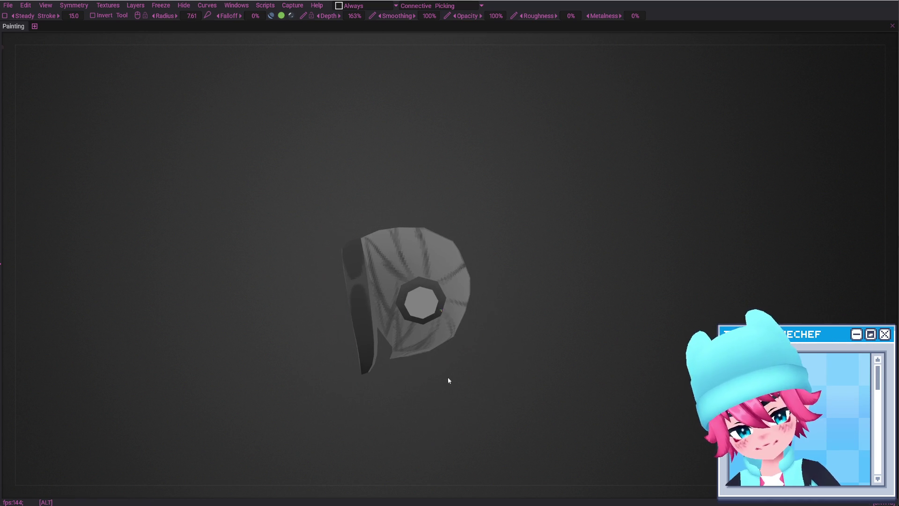
{"action": "key", "text": "e"}
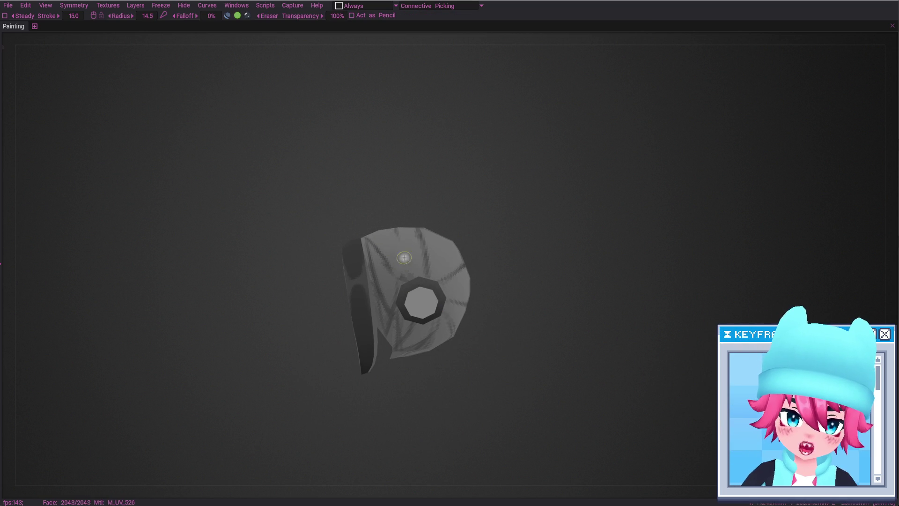
{"action": "key", "text": "b"}
{"action": "mouse_move", "coordinate": [446, 320]}
{"action": "left_mouse_down", "text": "alt"}
{"action": "mouse_move", "coordinate": [414, 257]}
{"action": "mouse_move", "coordinate": [434, 257]}
{"action": "mouse_move", "coordinate": [440, 244]}
{"action": "left_mouse_up", "text": "alt"}
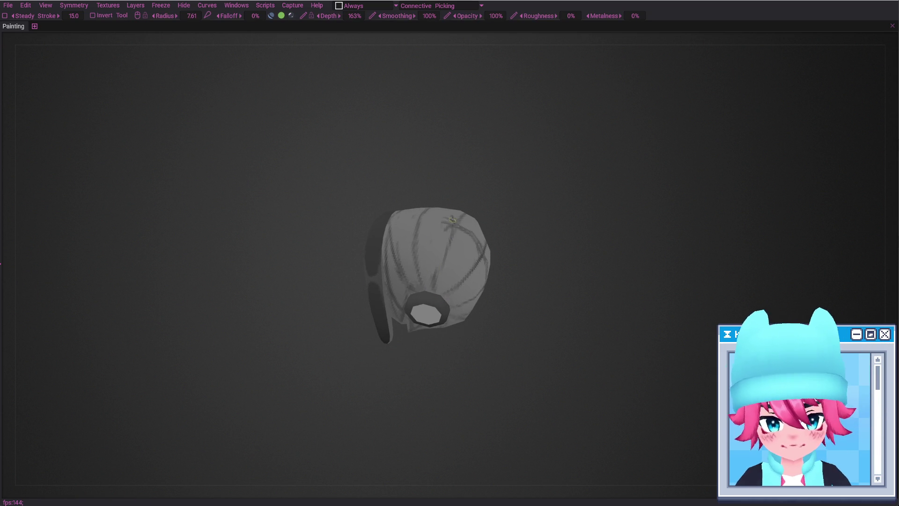
{"action": "key", "text": "e"}
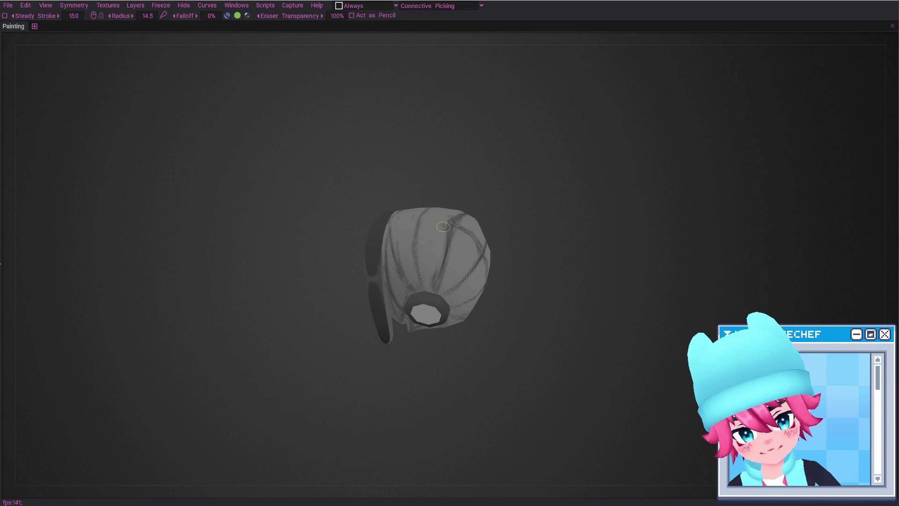
{"action": "key", "text": "e"}
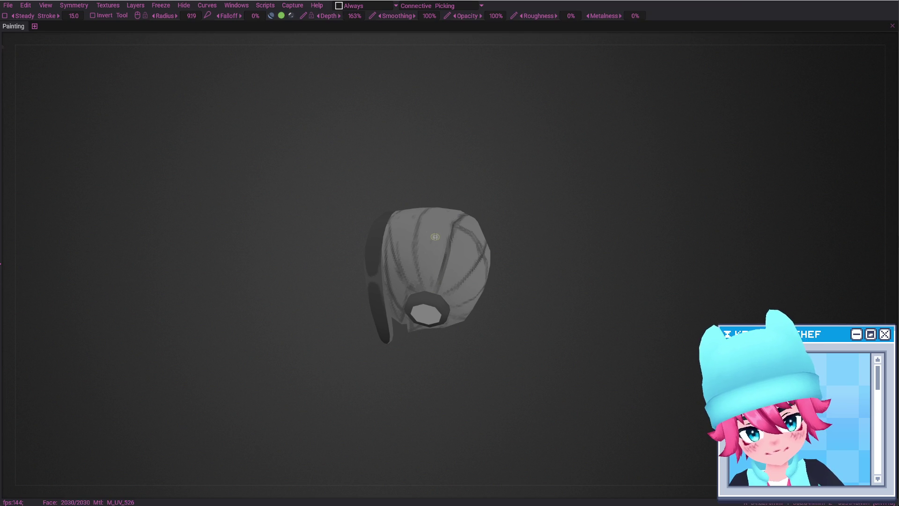
{"action": "key", "text": "e"}
{"action": "left_click_drag", "start_coordinate": [436, 241], "coordinate": [454, 235], "text": "alt"}
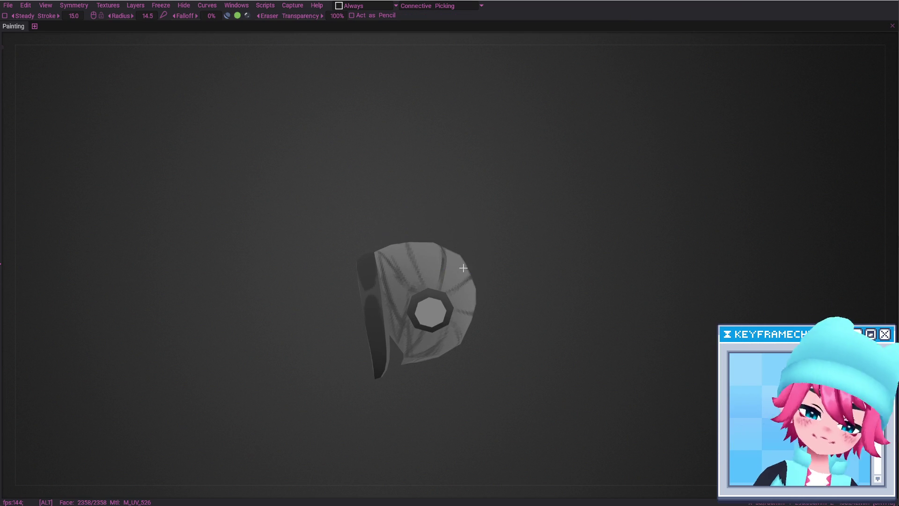
{"action": "left_click_drag", "start_coordinate": [448, 287], "coordinate": [444, 300], "text": "alt"}
{"action": "key", "text": "e"}
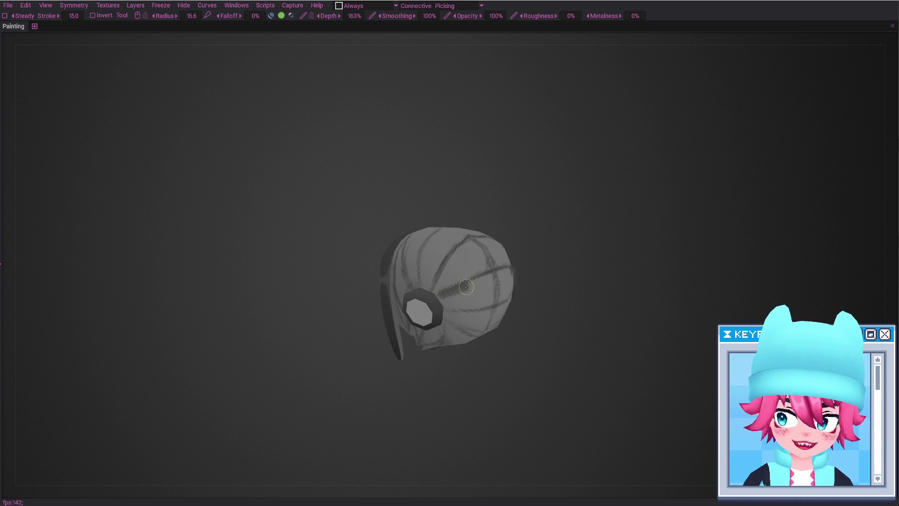
{"action": "key", "text": "e"}
{"action": "left_click_drag", "start_coordinate": [474, 279], "coordinate": [451, 287]}
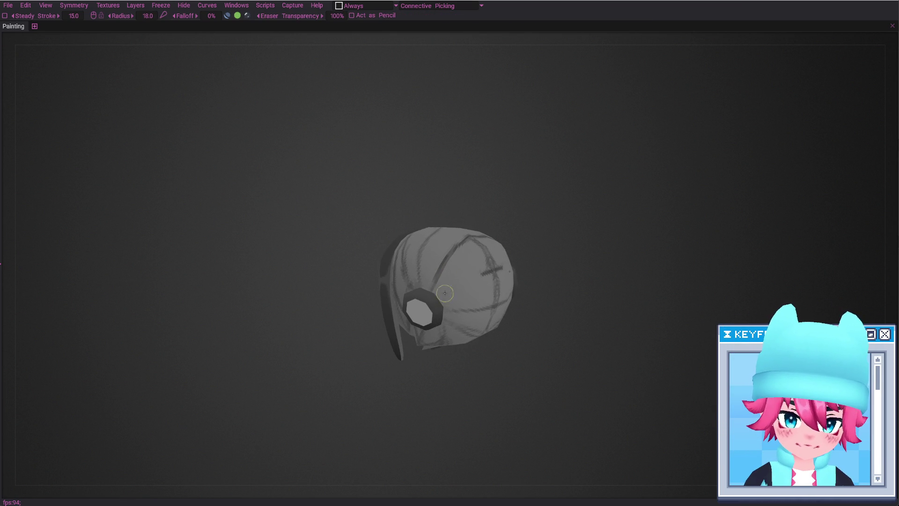
{"action": "key", "text": "e"}
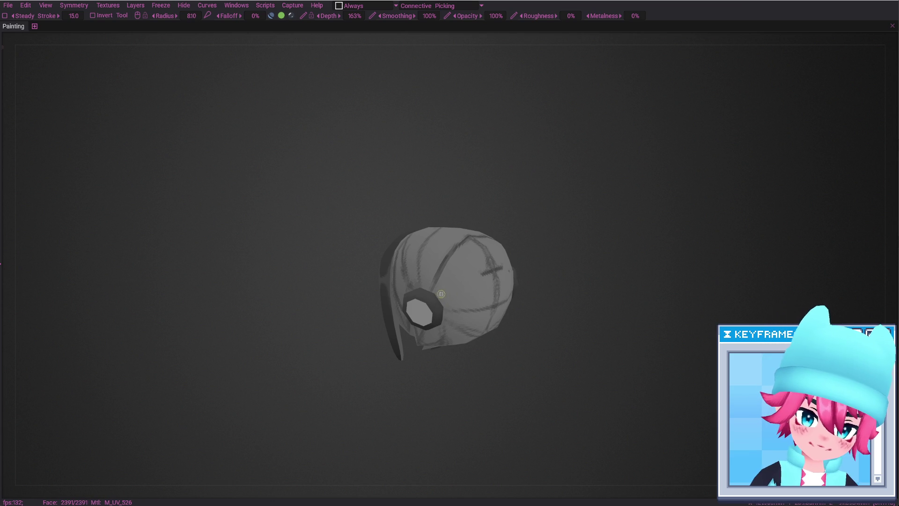
Paint dark groove strokes on the hair's upper right, check them, and restore the side panels.
{"action": "mouse_move", "coordinate": [443, 292]}
{"action": "left_mouse_down", "text": "alt"}
{"action": "mouse_move", "coordinate": [476, 290]}
{"action": "mouse_move", "coordinate": [468, 281]}
{"action": "left_mouse_up", "text": "alt"}
{"action": "mouse_move", "coordinate": [499, 250]}
{"action": "left_mouse_down"}
{"action": "mouse_move", "coordinate": [470, 265]}
{"action": "mouse_move", "coordinate": [501, 267]}
{"action": "left_mouse_up"}
{"action": "mouse_move", "coordinate": [472, 271]}
{"action": "right_mouse_down", "text": "alt"}
{"action": "mouse_move", "coordinate": [473, 331]}
{"action": "mouse_move", "coordinate": [473, 316]}
{"action": "right_mouse_up", "text": "alt"}
{"action": "mouse_move", "coordinate": [474, 316]}
{"action": "left_mouse_down", "text": "alt"}
{"action": "mouse_move", "coordinate": [424, 279]}
{"action": "mouse_move", "coordinate": [436, 323]}
{"action": "mouse_move", "coordinate": [526, 277]}
{"action": "mouse_move", "coordinate": [529, 287]}
{"action": "left_mouse_up", "text": "alt"}
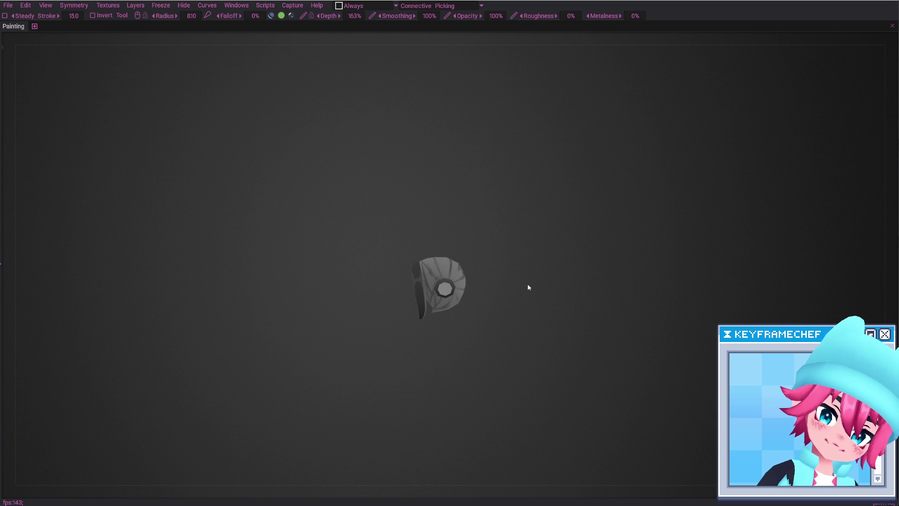
{"action": "key", "text": "Tab"}
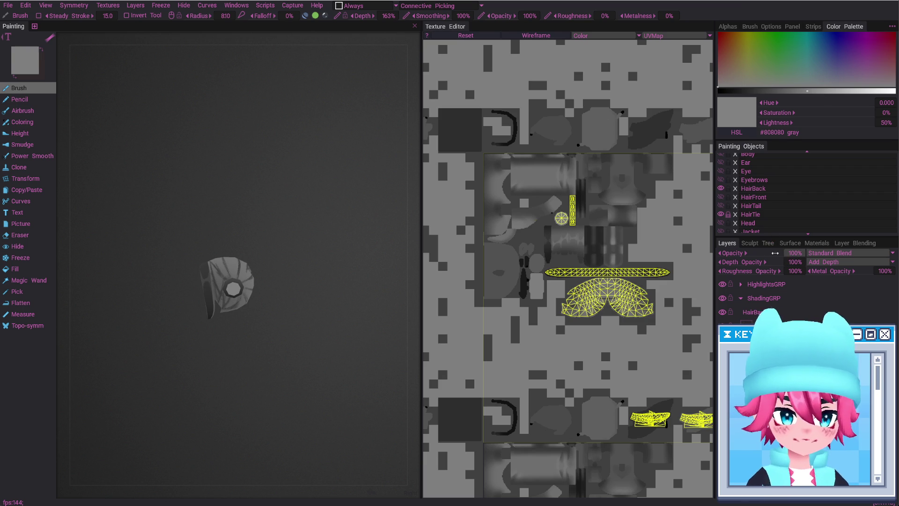
Set the HairBackAO shading layer opacity to 50.
{"action": "left_click", "coordinate": [796, 254]}
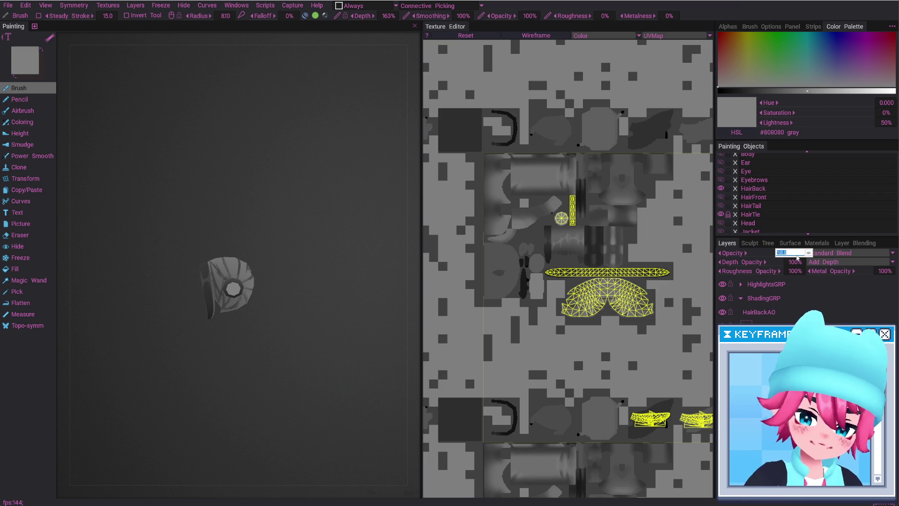
{"action": "type", "text": "50"}
{"action": "key", "text": "Return"}
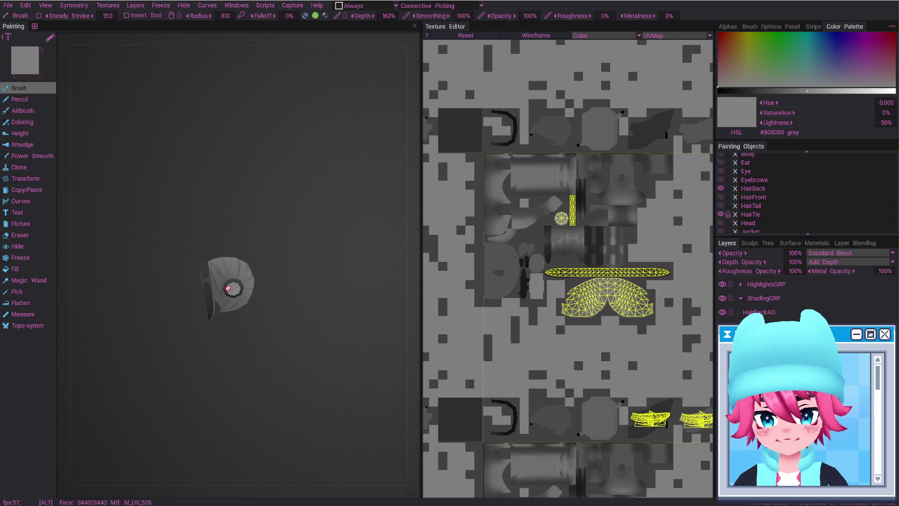
Hide the side panels and enlarge the back hair in the full-screen view.
{"action": "left_click_drag", "start_coordinate": [247, 325], "coordinate": [245, 295], "text": "alt"}
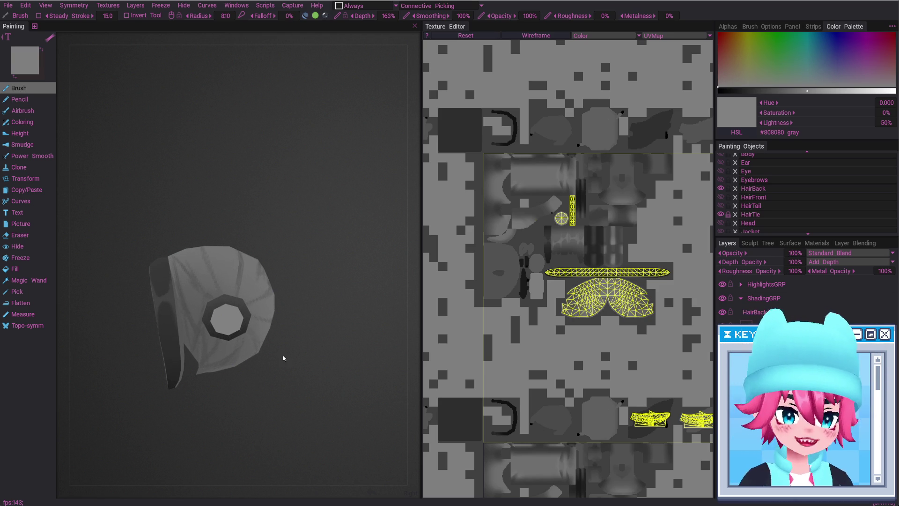
{"action": "key", "text": "Tab"}
{"action": "mouse_move", "coordinate": [313, 344]}
{"action": "left_mouse_down", "text": "alt"}
{"action": "mouse_move", "coordinate": [412, 267]}
{"action": "mouse_move", "coordinate": [448, 275]}
{"action": "mouse_move", "coordinate": [448, 289]}
{"action": "left_mouse_up", "text": "alt"}
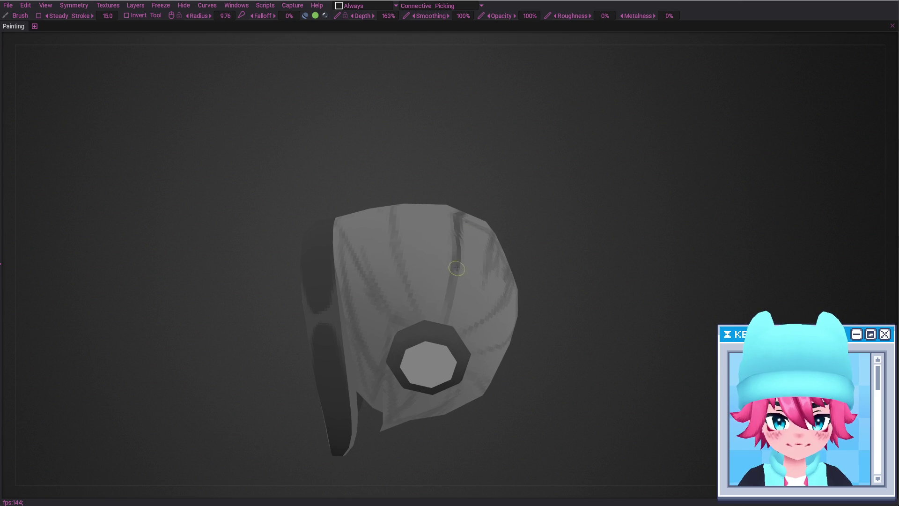
Deepen the right-seam groove and extend a dark groove from the hair top down to the ring.
{"action": "left_click_drag", "start_coordinate": [462, 220], "coordinate": [453, 268]}
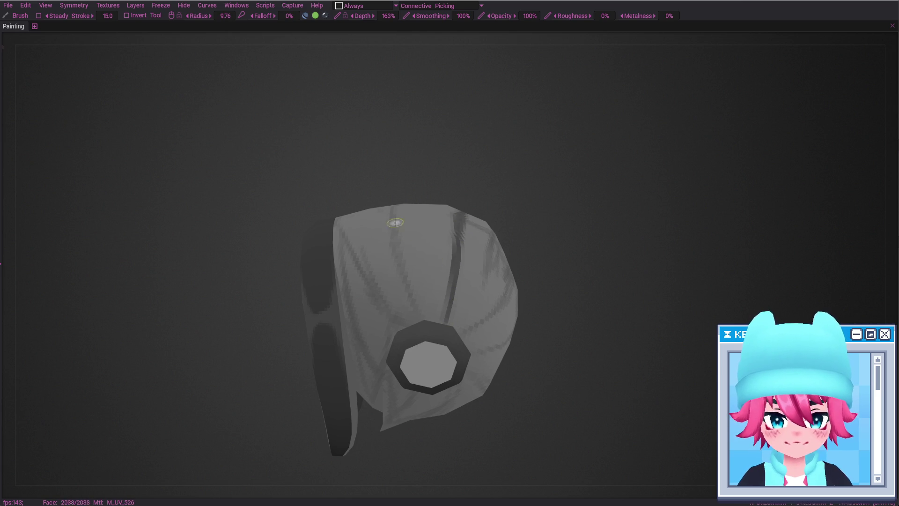
{"action": "mouse_move", "coordinate": [394, 223]}
{"action": "left_mouse_down", "text": "alt"}
{"action": "mouse_move", "coordinate": [390, 204]}
{"action": "mouse_move", "coordinate": [409, 323]}
{"action": "mouse_move", "coordinate": [438, 349]}
{"action": "left_mouse_up", "text": "alt"}
{"action": "mouse_move", "coordinate": [395, 243]}
{"action": "left_mouse_down"}
{"action": "mouse_move", "coordinate": [428, 340]}
{"action": "mouse_move", "coordinate": [443, 345]}
{"action": "left_mouse_up"}
{"action": "scroll", "coordinate": [437, 325], "scroll_direction": "down", "scroll_amount": 1}
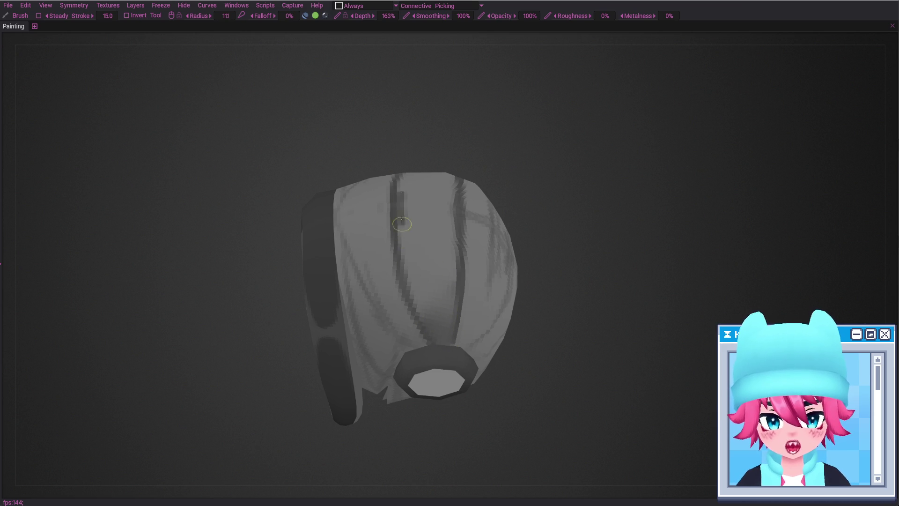
Check the hair's bottom opening with the eraser, then return to the brush and enlarge it.
{"action": "key", "text": "e"}
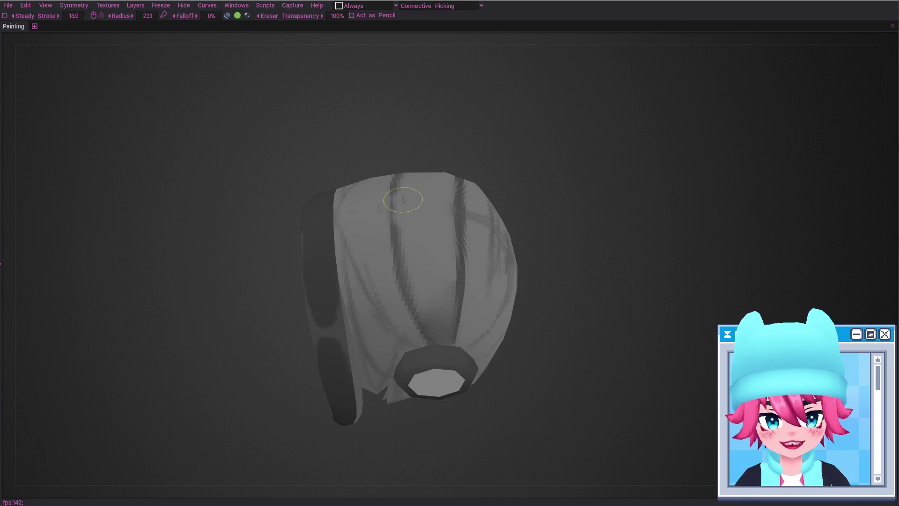
{"action": "mouse_move", "coordinate": [404, 190]}
{"action": "left_mouse_down", "text": "alt"}
{"action": "mouse_move", "coordinate": [453, 225]}
{"action": "mouse_move", "coordinate": [443, 215]}
{"action": "left_mouse_up", "text": "alt"}
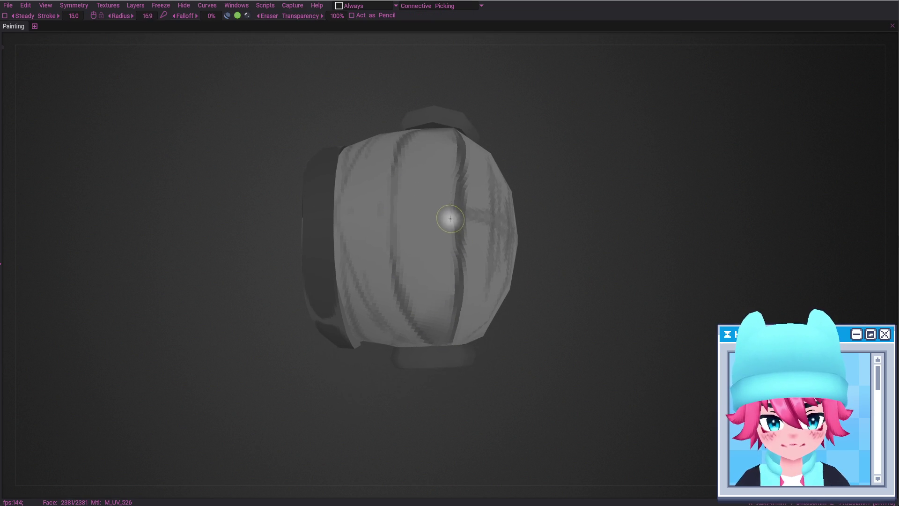
{"action": "mouse_move", "coordinate": [476, 285]}
{"action": "left_mouse_down", "text": "alt"}
{"action": "mouse_move", "coordinate": [456, 261]}
{"action": "mouse_move", "coordinate": [446, 286]}
{"action": "left_mouse_up", "text": "alt"}
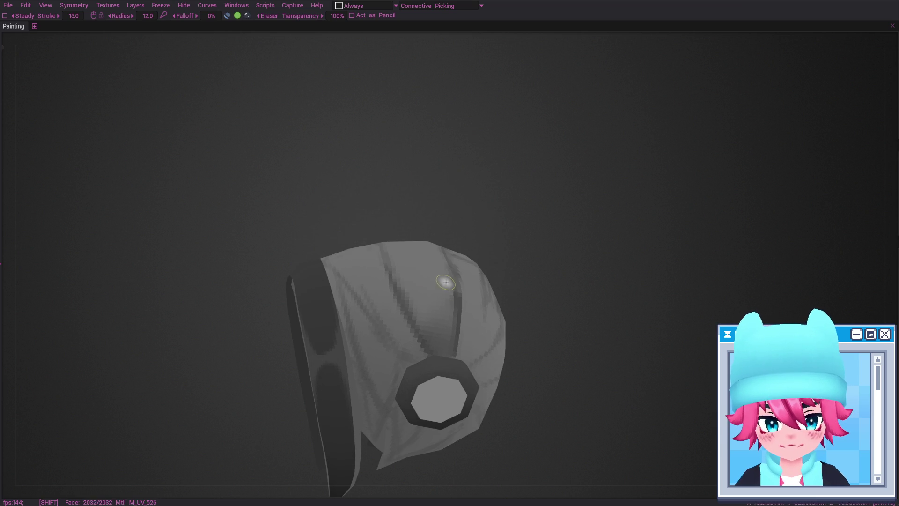
{"action": "key", "text": "b"}
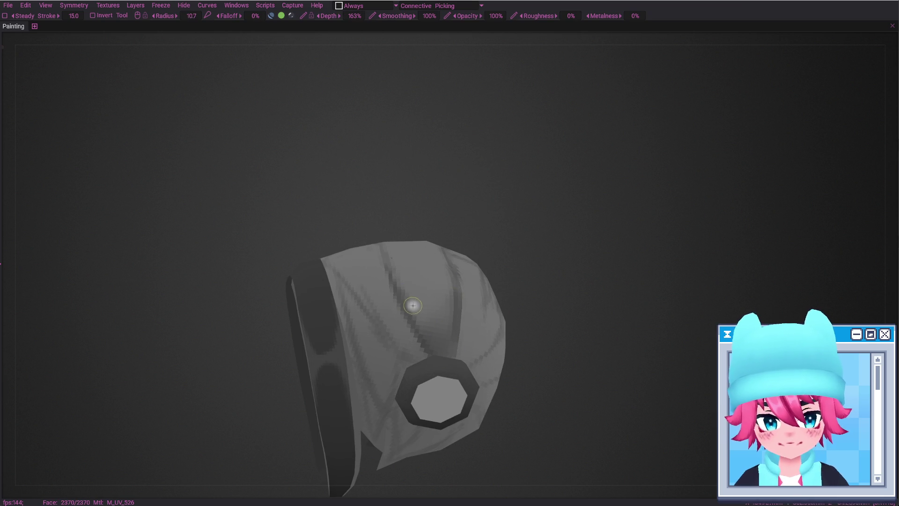
{"action": "left_click_drag", "start_coordinate": [442, 341], "coordinate": [424, 340], "text": "alt"}
{"action": "right_click_drag", "start_coordinate": [424, 340], "coordinate": [447, 332]}
{"action": "mouse_move", "coordinate": [446, 317]}
{"action": "left_mouse_down", "text": "alt+shift"}
{"action": "mouse_move", "coordinate": [457, 304]}
{"action": "mouse_move", "coordinate": [457, 321]}
{"action": "mouse_move", "coordinate": [427, 345]}
{"action": "left_mouse_up", "text": "alt+shift"}
Enlarge the brush to radius 14.2 and orbit to a side view showing the ring disc.
{"action": "key", "text": "e"}
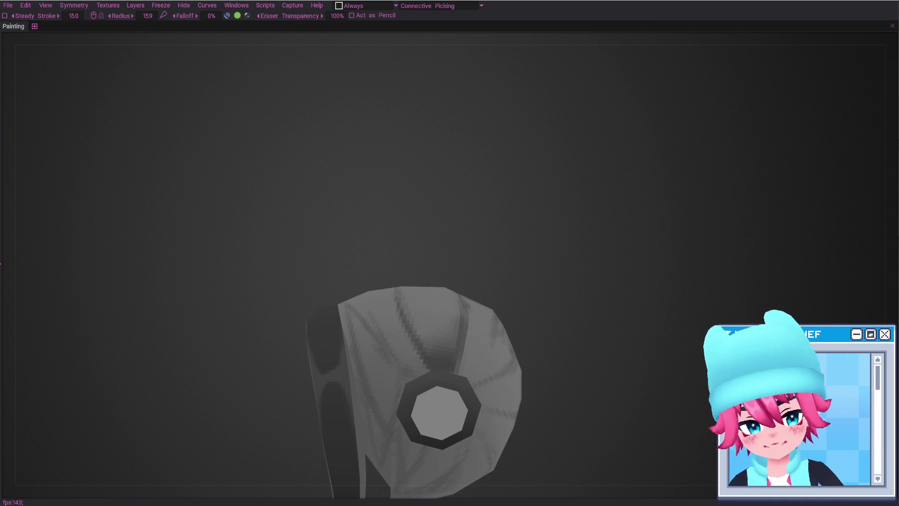
{"action": "mouse_move", "coordinate": [454, 373]}
{"action": "left_mouse_down", "text": "alt"}
{"action": "mouse_move", "coordinate": [435, 309]}
{"action": "mouse_move", "coordinate": [422, 316]}
{"action": "left_mouse_up", "text": "alt"}
{"action": "key", "text": "e"}
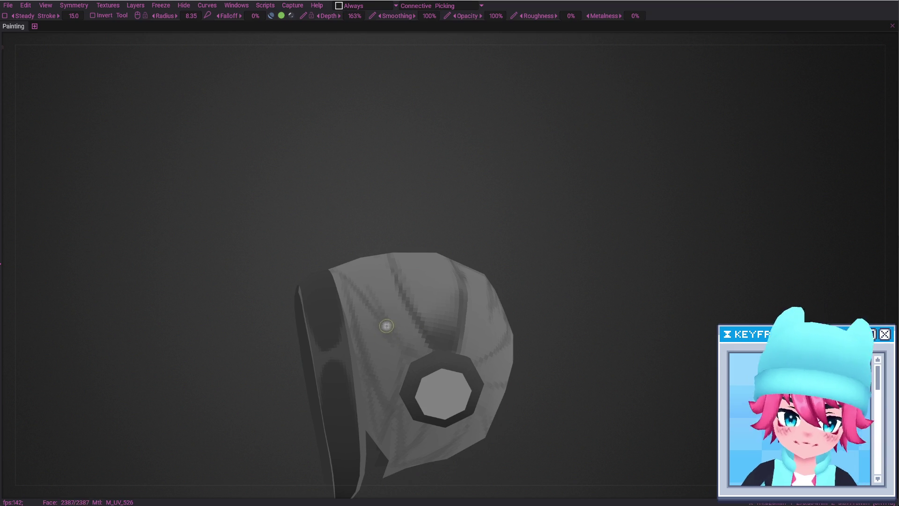
{"action": "mouse_move", "coordinate": [395, 368]}
{"action": "left_mouse_down", "text": "alt"}
{"action": "mouse_move", "coordinate": [395, 417]}
{"action": "mouse_move", "coordinate": [434, 361]}
{"action": "mouse_move", "coordinate": [430, 328]}
{"action": "mouse_move", "coordinate": [423, 373]}
{"action": "left_mouse_up", "text": "alt"}
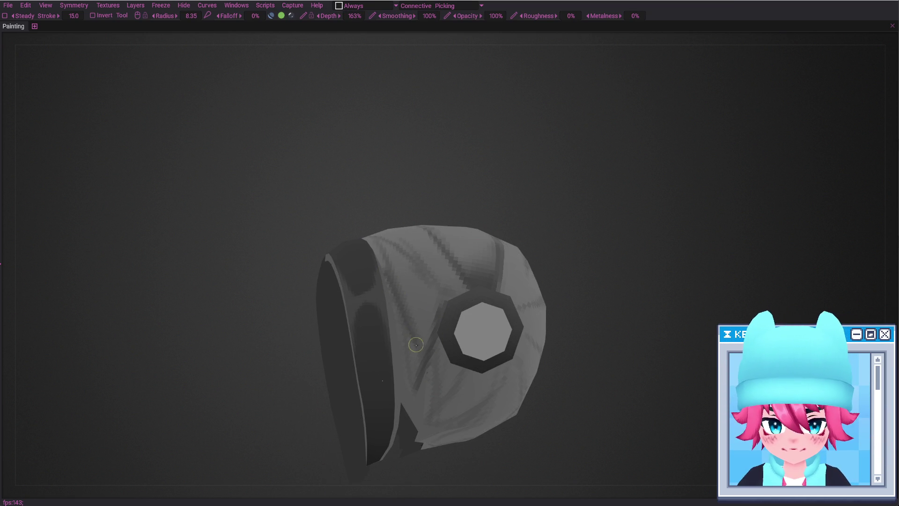
{"action": "mouse_move", "coordinate": [389, 277]}
{"action": "left_mouse_down", "text": "alt"}
{"action": "mouse_move", "coordinate": [408, 311]}
{"action": "mouse_move", "coordinate": [387, 221]}
{"action": "mouse_move", "coordinate": [406, 213]}
{"action": "mouse_move", "coordinate": [387, 205]}
{"action": "left_mouse_up", "text": "alt"}
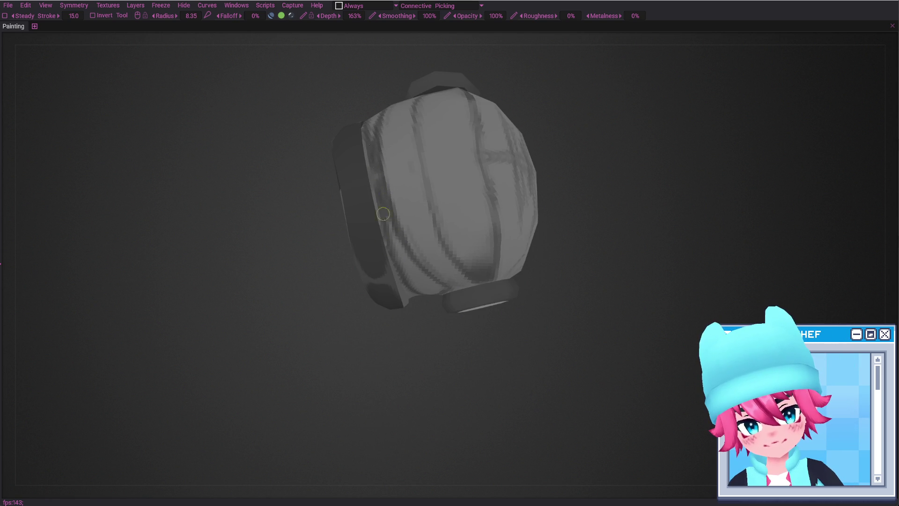
{"action": "right_click_drag", "start_coordinate": [382, 221], "coordinate": [407, 221]}
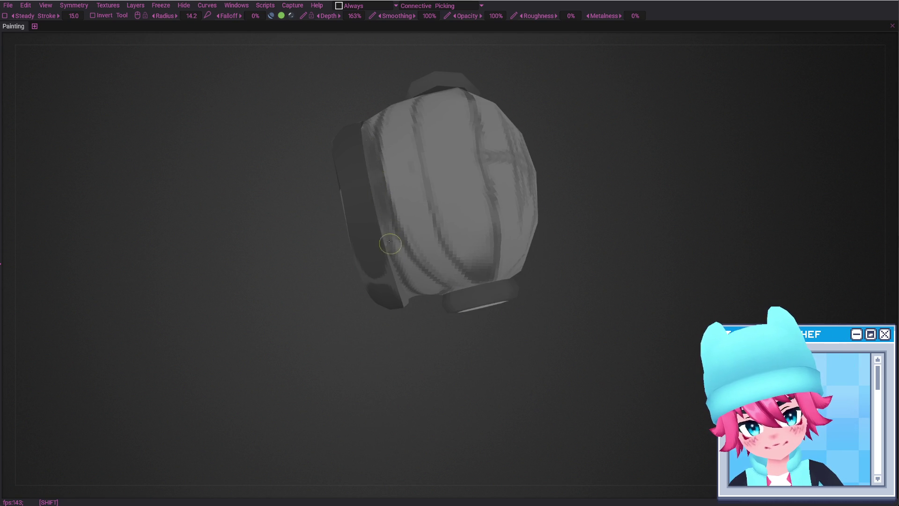
{"action": "mouse_move", "coordinate": [402, 271]}
{"action": "left_mouse_down", "text": "alt+shift"}
{"action": "mouse_move", "coordinate": [401, 206]}
{"action": "mouse_move", "coordinate": [401, 255]}
{"action": "left_mouse_up", "text": "alt+shift"}
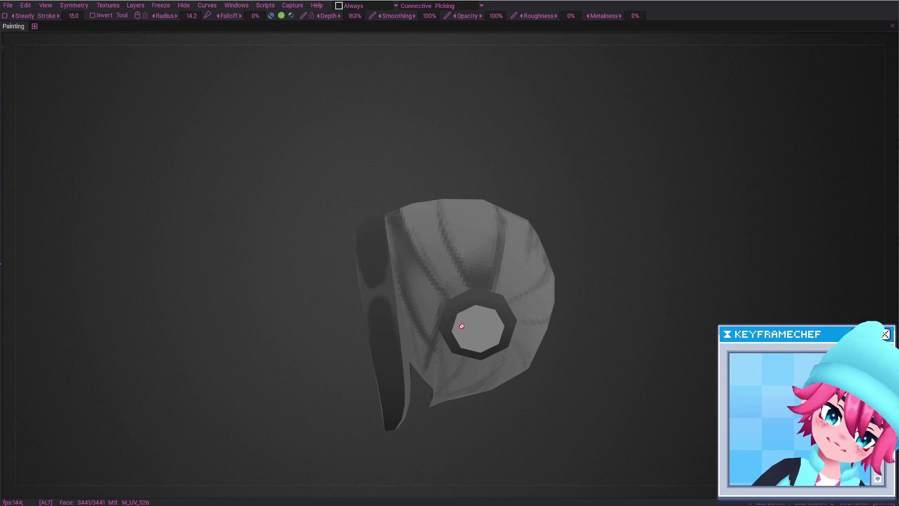
Zoom out over the whole back hair and shrink the brush back down.
{"action": "left_click_drag", "start_coordinate": [461, 321], "coordinate": [457, 237], "text": "alt"}
{"action": "mouse_move", "coordinate": [458, 237]}
{"action": "right_mouse_down", "text": "alt"}
{"action": "mouse_move", "coordinate": [482, 325]}
{"action": "mouse_move", "coordinate": [490, 307]}
{"action": "mouse_move", "coordinate": [500, 333]}
{"action": "right_mouse_up", "text": "alt"}
{"action": "left_click_drag", "start_coordinate": [505, 340], "coordinate": [500, 343], "text": "alt"}
{"action": "right_click_drag", "start_coordinate": [501, 342], "coordinate": [494, 343]}
{"action": "key", "text": "e"}
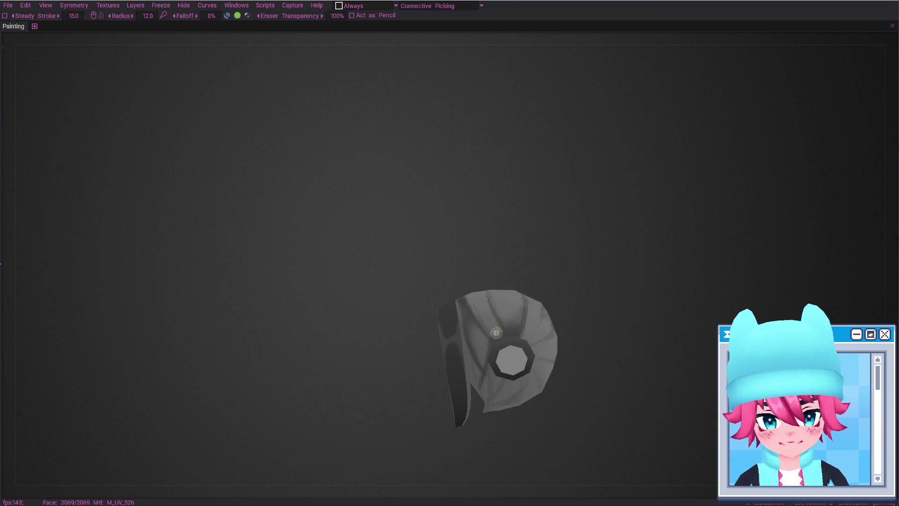
{"action": "right_click_drag", "start_coordinate": [495, 334], "coordinate": [494, 333]}
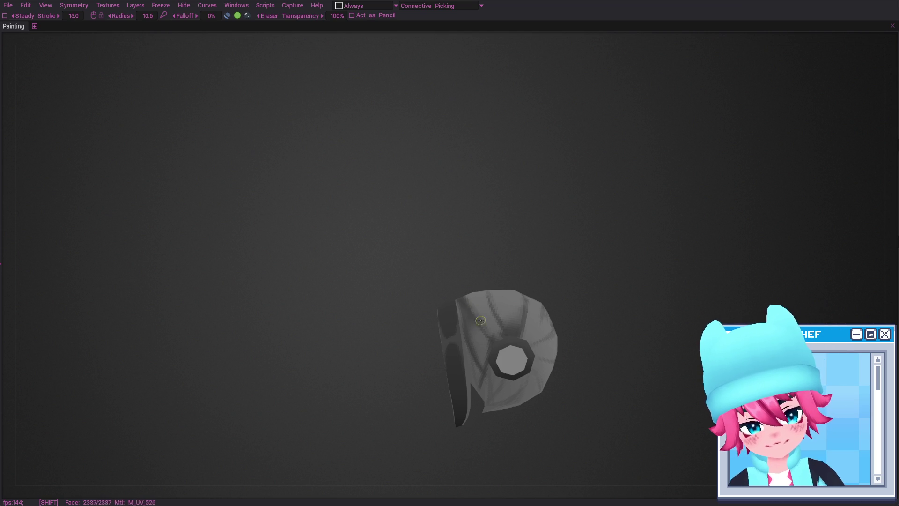
{"action": "key", "text": "b"}
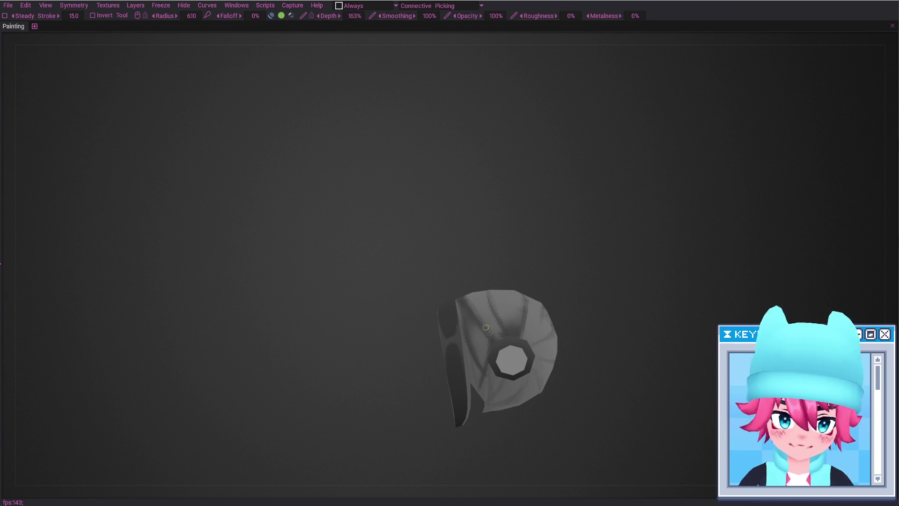
Inspect the back hair's front, sides and octagonal opening, shrinking the eraser slightly.
{"action": "mouse_move", "coordinate": [485, 336]}
{"action": "left_mouse_down", "text": "alt"}
{"action": "mouse_move", "coordinate": [492, 310]}
{"action": "mouse_move", "coordinate": [476, 270]}
{"action": "left_mouse_up", "text": "alt"}
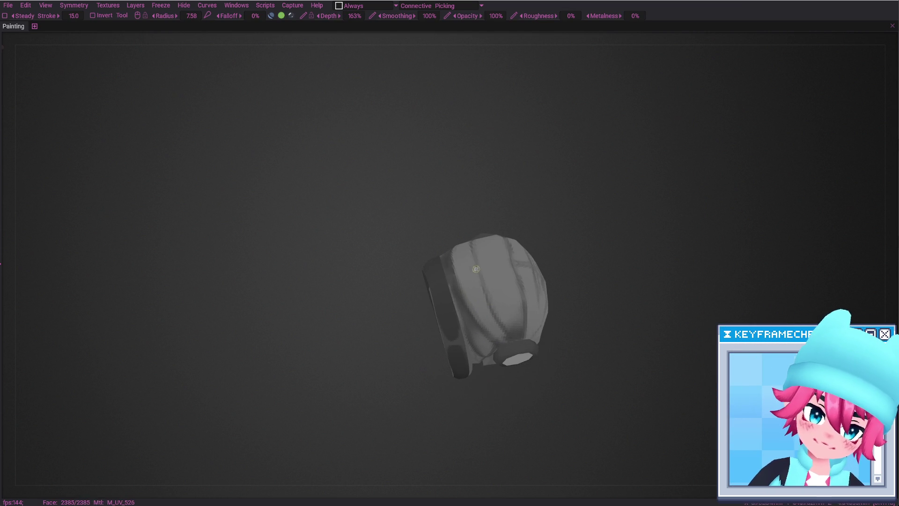
{"action": "key", "text": "e"}
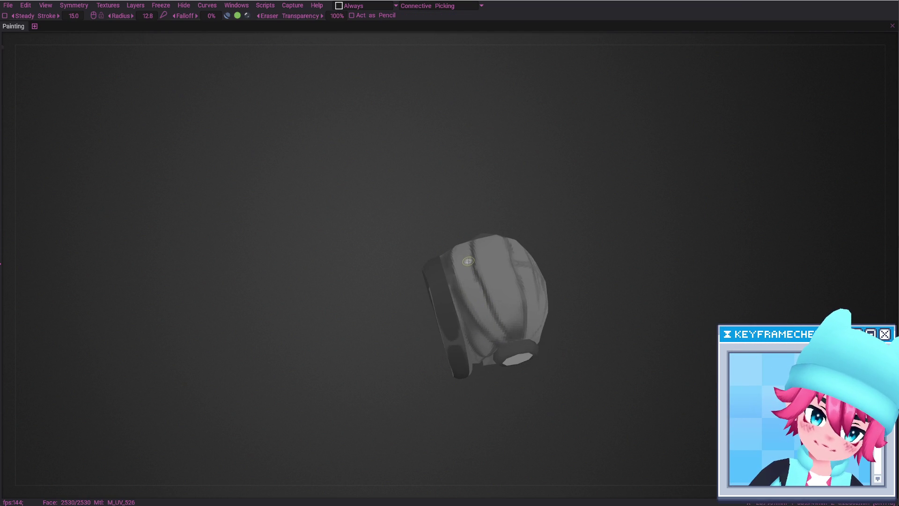
{"action": "key", "text": "b"}
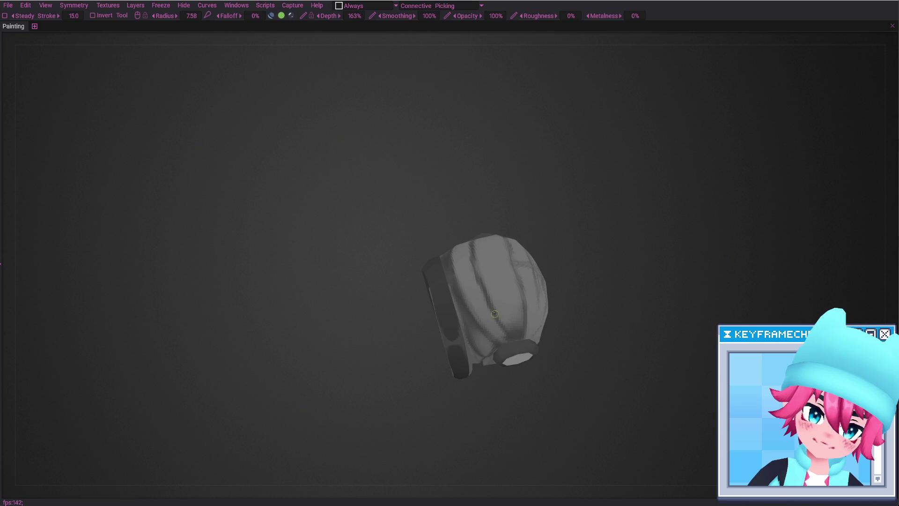
{"action": "mouse_move", "coordinate": [497, 303]}
{"action": "left_mouse_down", "text": "alt"}
{"action": "mouse_move", "coordinate": [508, 272]}
{"action": "mouse_move", "coordinate": [492, 280]}
{"action": "mouse_move", "coordinate": [528, 289]}
{"action": "mouse_move", "coordinate": [472, 284]}
{"action": "left_mouse_up", "text": "alt"}
{"action": "key", "text": "e"}
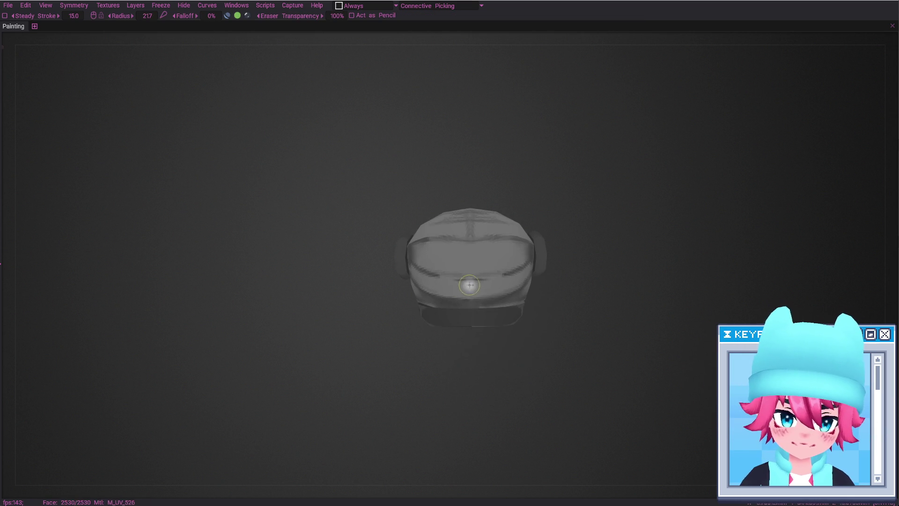
{"action": "key", "text": "b"}
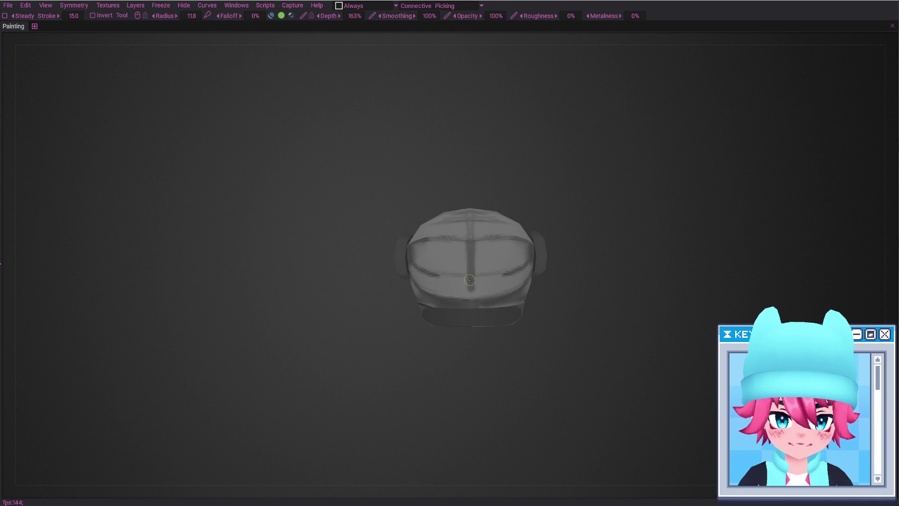
{"action": "mouse_move", "coordinate": [470, 295]}
{"action": "left_mouse_down", "text": "alt"}
{"action": "mouse_move", "coordinate": [501, 217]}
{"action": "mouse_move", "coordinate": [506, 347]}
{"action": "mouse_move", "coordinate": [446, 317]}
{"action": "mouse_move", "coordinate": [445, 291]}
{"action": "mouse_move", "coordinate": [468, 279]}
{"action": "left_mouse_up", "text": "alt"}
{"action": "key", "text": "e"}
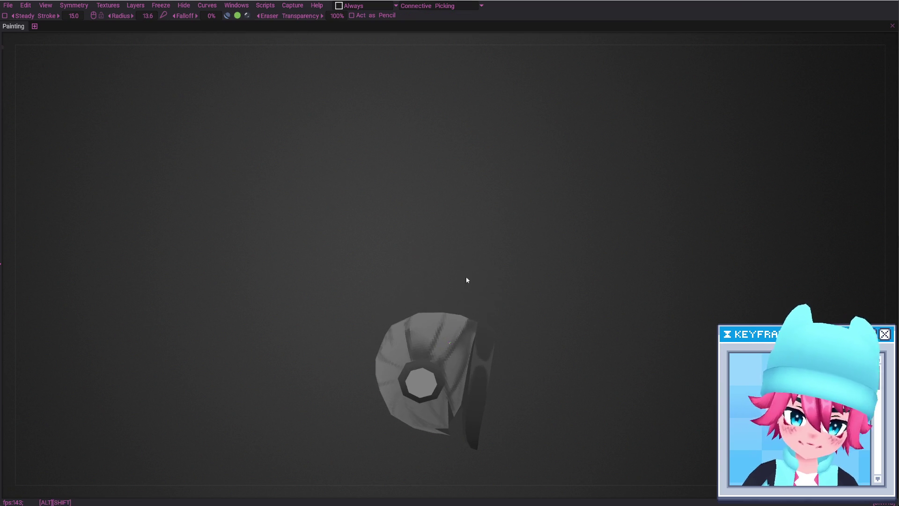
{"action": "mouse_move", "coordinate": [459, 373]}
{"action": "left_mouse_down", "text": "alt"}
{"action": "mouse_move", "coordinate": [555, 373]}
{"action": "mouse_move", "coordinate": [613, 389]}
{"action": "mouse_move", "coordinate": [480, 319]}
{"action": "mouse_move", "coordinate": [478, 286]}
{"action": "mouse_move", "coordinate": [492, 264]}
{"action": "left_mouse_up", "text": "alt"}
{"action": "right_click_drag", "start_coordinate": [453, 282], "coordinate": [438, 311]}
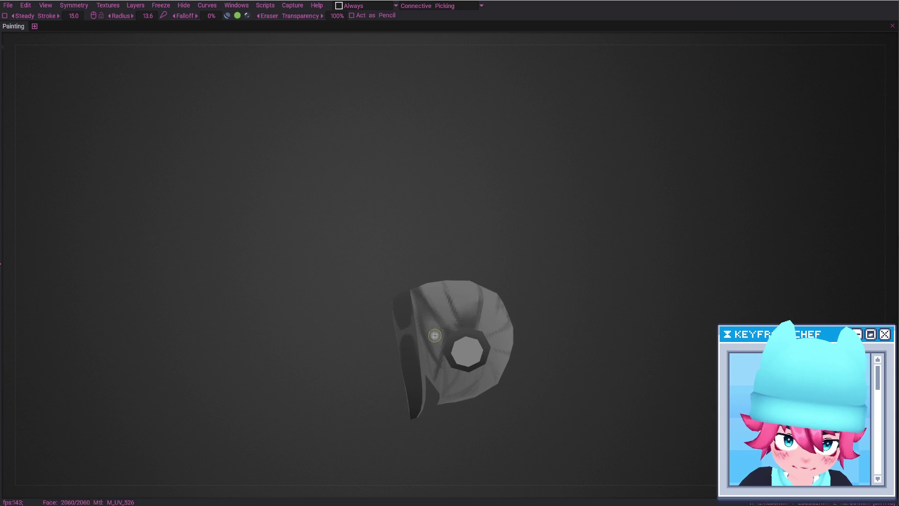
{"action": "mouse_move", "coordinate": [456, 360]}
{"action": "left_mouse_down", "text": "alt"}
{"action": "mouse_move", "coordinate": [449, 387]}
{"action": "mouse_move", "coordinate": [488, 392]}
{"action": "mouse_move", "coordinate": [420, 305]}
{"action": "left_mouse_up", "text": "alt"}
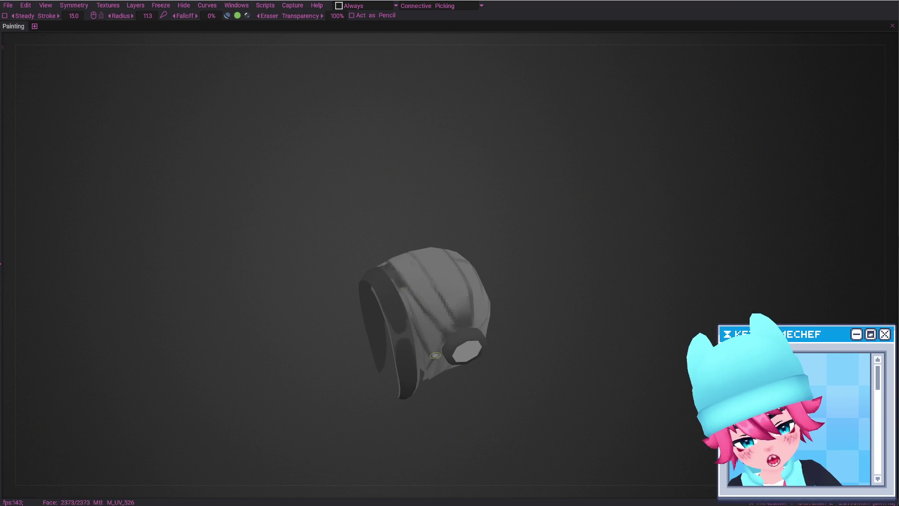
{"action": "left_click_drag", "start_coordinate": [431, 351], "coordinate": [427, 330], "text": "alt"}
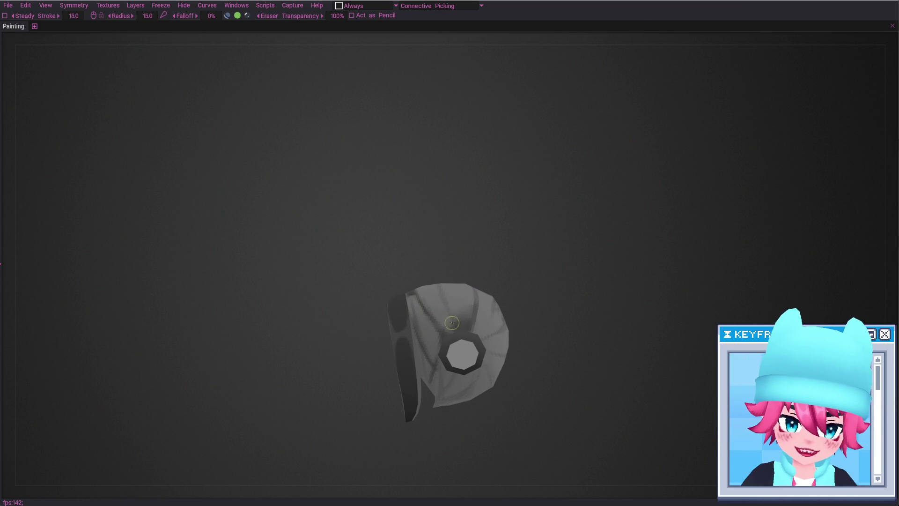
Orbit the back hair to centre the octagon ring, ending with the eraser active.
{"action": "key", "text": "b"}
{"action": "key", "text": "e"}
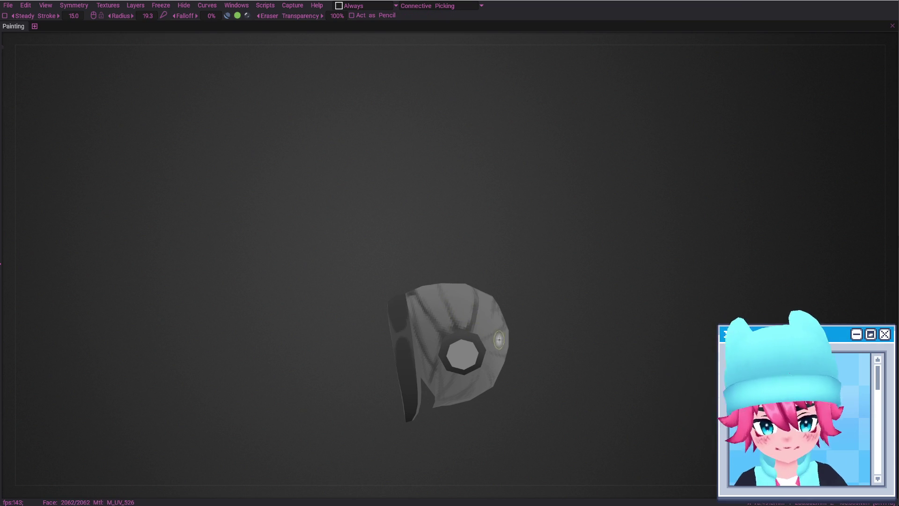
{"action": "key", "text": "b"}
{"action": "mouse_move", "coordinate": [473, 341]}
{"action": "middle_mouse_down"}
{"action": "mouse_move", "coordinate": [488, 315]}
{"action": "mouse_move", "coordinate": [472, 348]}
{"action": "middle_mouse_up"}
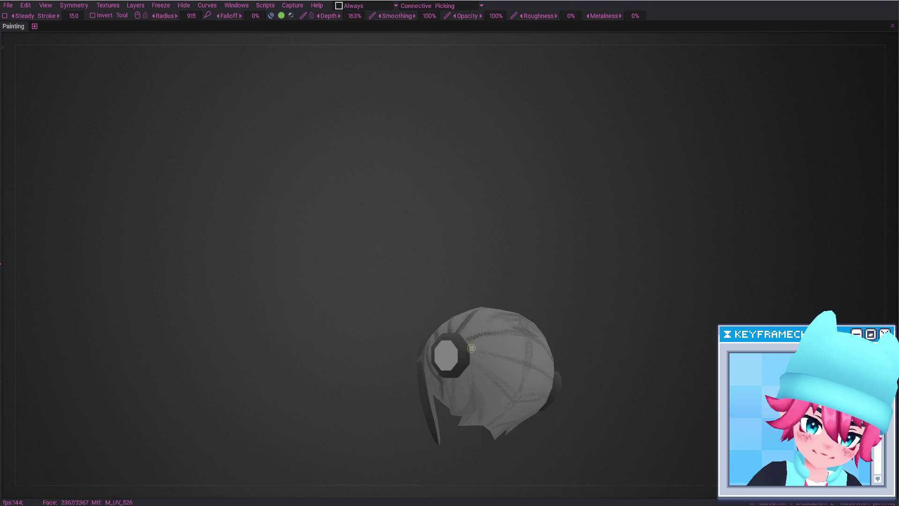
{"action": "mouse_move", "coordinate": [474, 352]}
{"action": "left_mouse_down", "text": "alt"}
{"action": "mouse_move", "coordinate": [518, 373]}
{"action": "mouse_move", "coordinate": [443, 341]}
{"action": "mouse_move", "coordinate": [448, 331]}
{"action": "mouse_move", "coordinate": [471, 365]}
{"action": "mouse_move", "coordinate": [450, 388]}
{"action": "left_mouse_up", "text": "alt"}
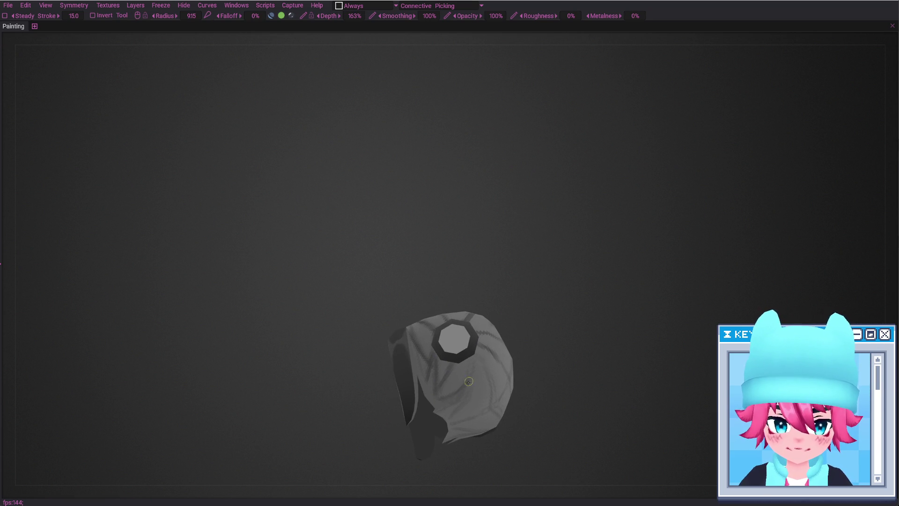
{"action": "middle_click_drag", "start_coordinate": [456, 399], "coordinate": [448, 400]}
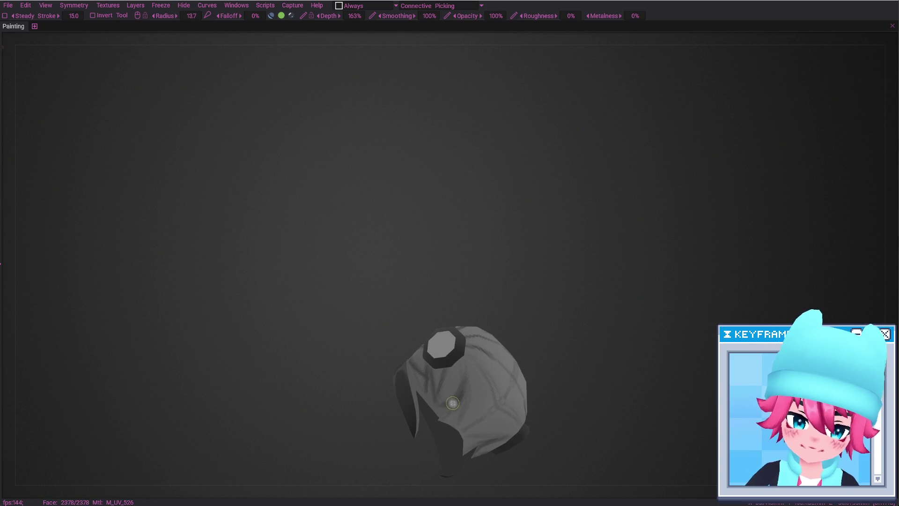
{"action": "scroll", "coordinate": [453, 402], "scroll_direction": "up", "scroll_amount": 5}
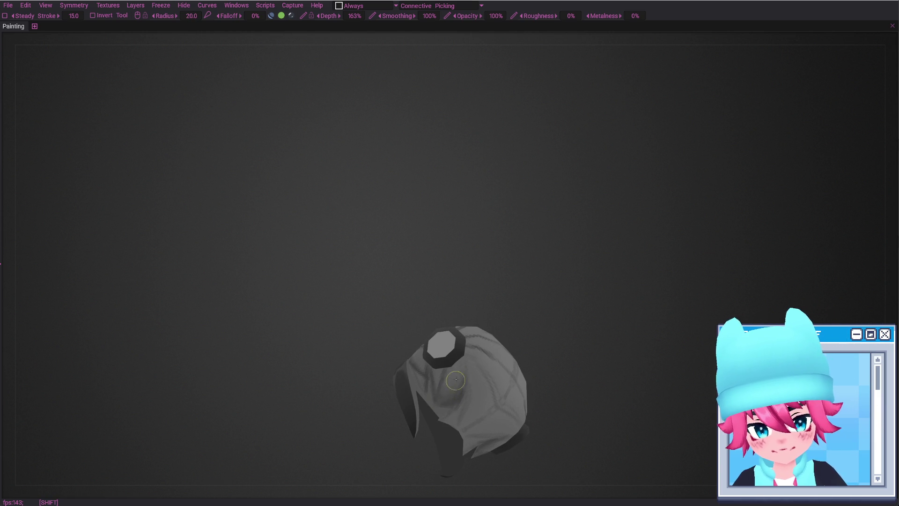
{"action": "mouse_move", "coordinate": [452, 378]}
{"action": "right_mouse_down"}
{"action": "mouse_move", "coordinate": [475, 408]}
{"action": "mouse_move", "coordinate": [432, 371]}
{"action": "mouse_move", "coordinate": [457, 338]}
{"action": "right_mouse_up"}
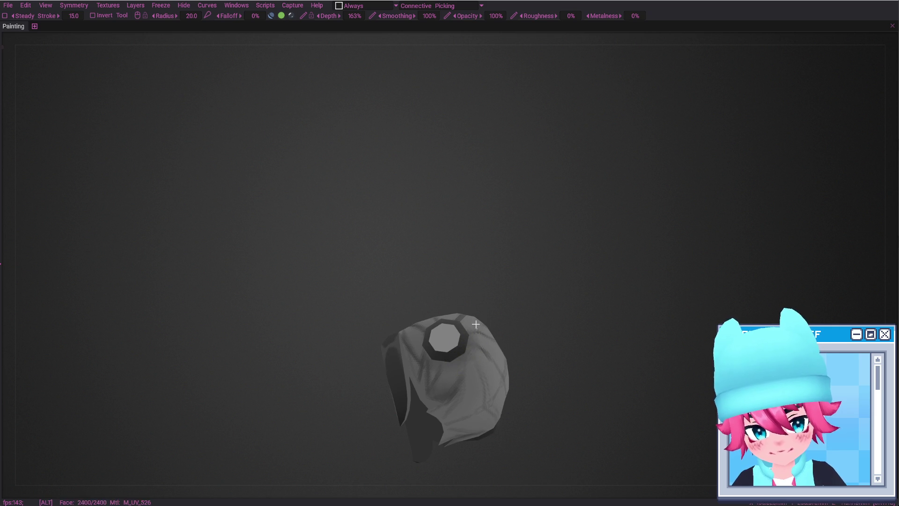
{"action": "right_click_drag", "start_coordinate": [481, 340], "coordinate": [468, 331]}
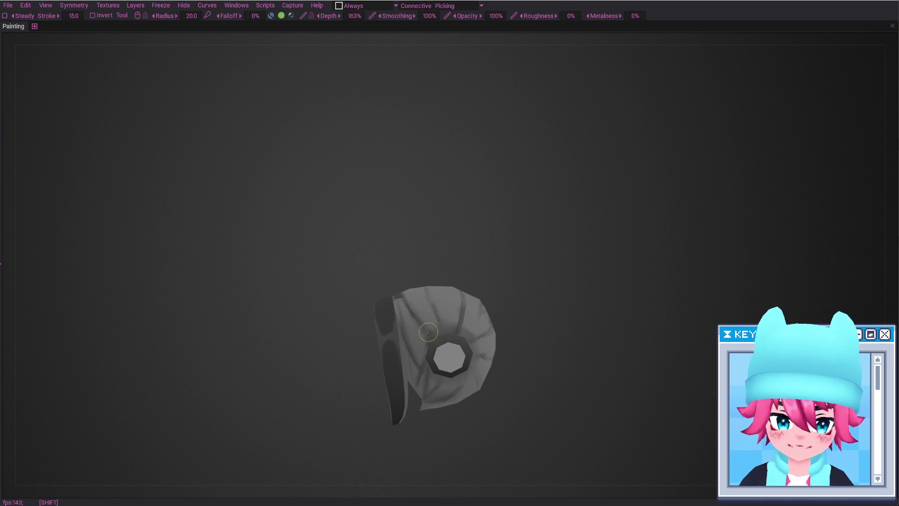
{"action": "right_click_drag", "start_coordinate": [428, 337], "coordinate": [459, 297]}
{"action": "key", "text": "e"}
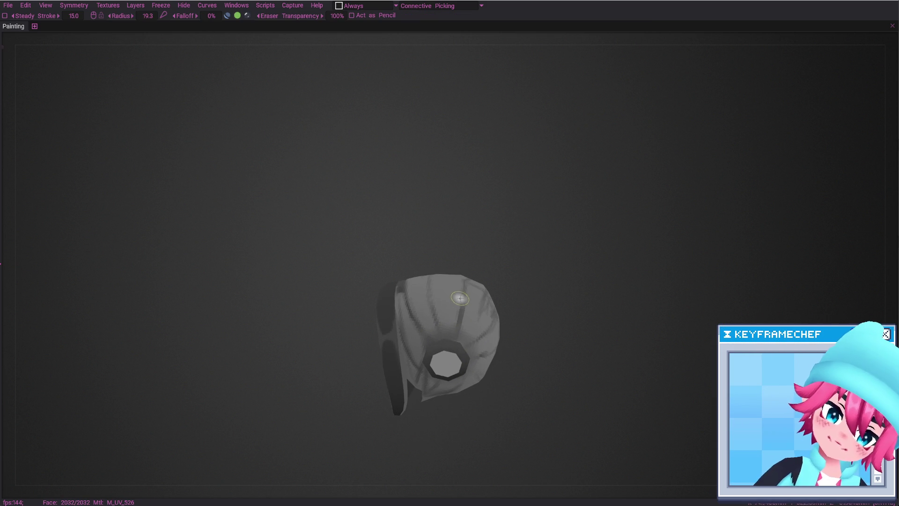
{"action": "left_click_drag", "start_coordinate": [456, 317], "coordinate": [477, 319], "text": "alt+shift"}
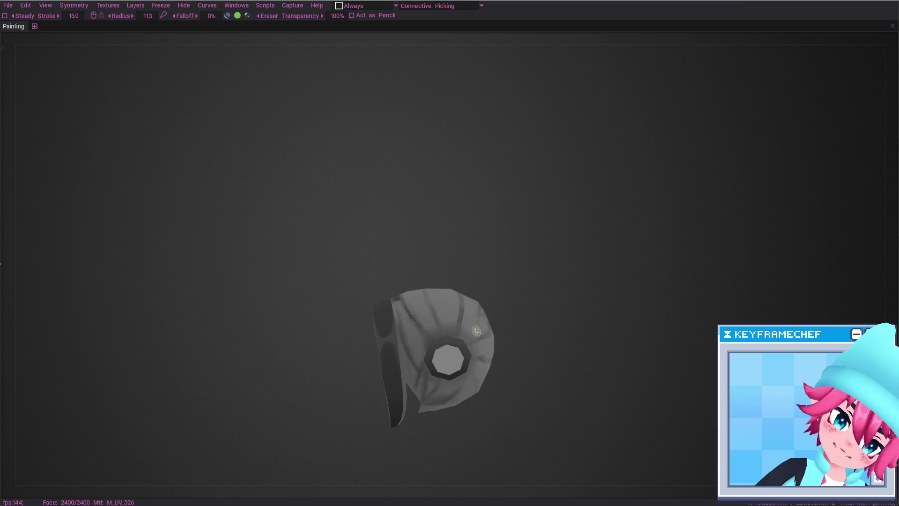
{"action": "right_click_drag", "start_coordinate": [477, 330], "coordinate": [462, 351]}
Restore the HairBackAO layer opacity to 50% and return to the full-width viewport.
{"action": "key", "text": "Tab"}
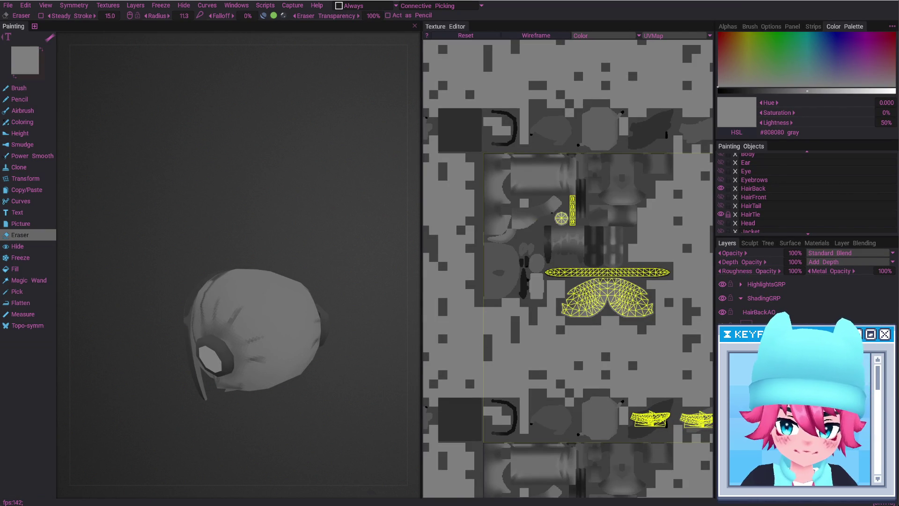
{"action": "left_click_drag", "start_coordinate": [323, 335], "coordinate": [345, 336], "text": "alt+shift"}
{"action": "key", "text": "ctrl+z"}
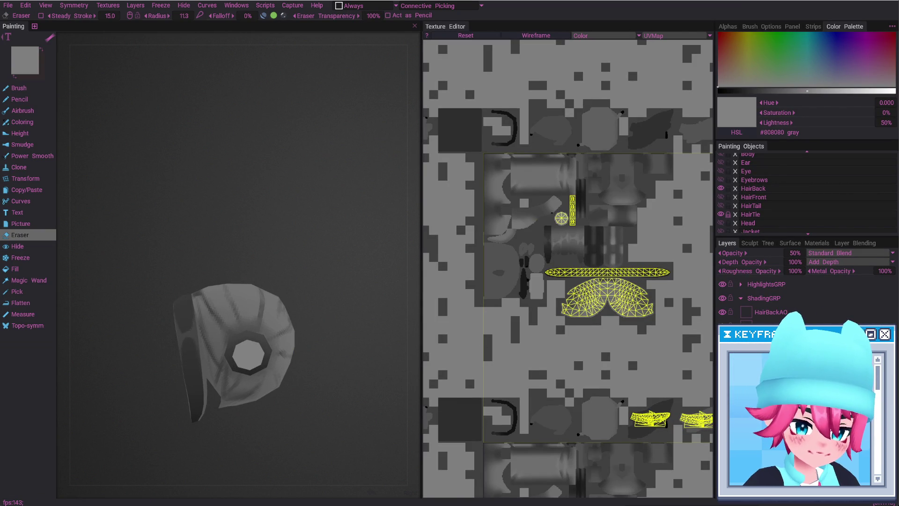
{"action": "key", "text": "Tab"}
Erase and smooth the dark scribbles on the hair's back and upper left, eraser radius 12.8.
{"action": "right_click_drag", "start_coordinate": [315, 331], "coordinate": [493, 314]}
{"action": "left_click_drag", "start_coordinate": [492, 314], "coordinate": [523, 288]}
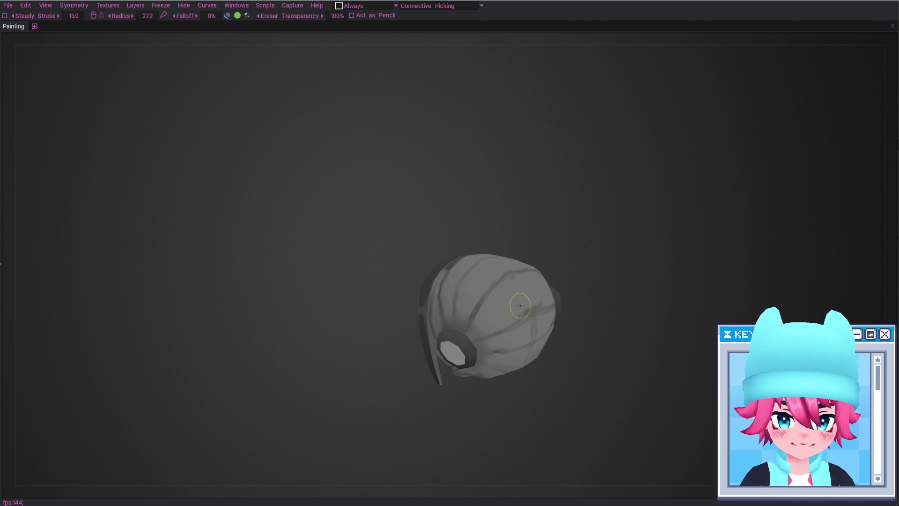
{"action": "mouse_move", "coordinate": [537, 325]}
{"action": "right_mouse_down"}
{"action": "mouse_move", "coordinate": [542, 315]}
{"action": "mouse_move", "coordinate": [526, 346]}
{"action": "right_mouse_up"}
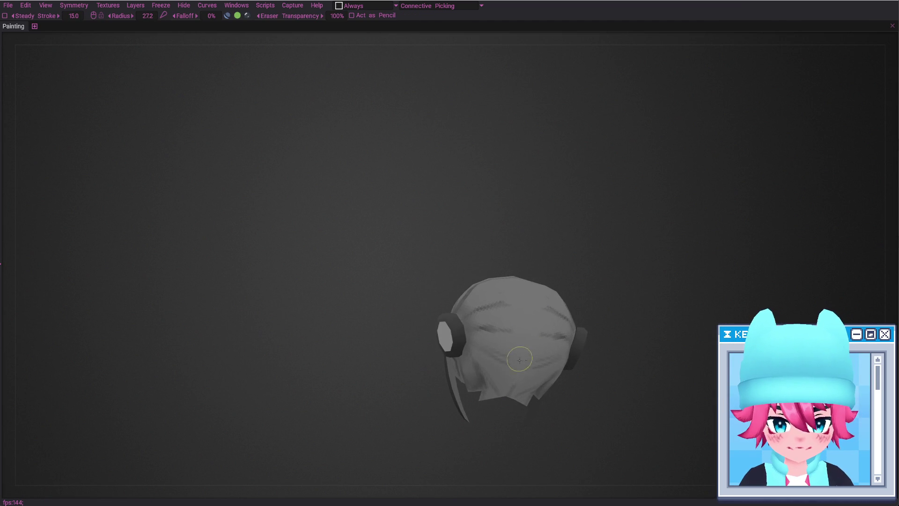
{"action": "mouse_move", "coordinate": [510, 328]}
{"action": "left_mouse_down", "text": "shift"}
{"action": "mouse_move", "coordinate": [517, 299]}
{"action": "mouse_move", "coordinate": [500, 323]}
{"action": "left_mouse_up", "text": "shift"}
{"action": "mouse_move", "coordinate": [513, 321]}
{"action": "right_mouse_down"}
{"action": "mouse_move", "coordinate": [497, 318]}
{"action": "mouse_move", "coordinate": [502, 254]}
{"action": "mouse_move", "coordinate": [465, 211]}
{"action": "mouse_move", "coordinate": [498, 240]}
{"action": "mouse_move", "coordinate": [490, 247]}
{"action": "mouse_move", "coordinate": [503, 238]}
{"action": "mouse_move", "coordinate": [447, 256]}
{"action": "right_mouse_up"}
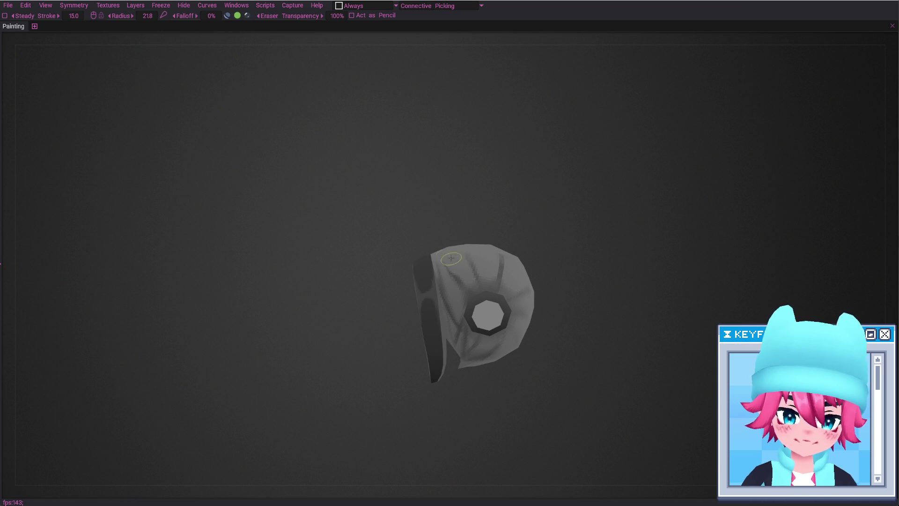
{"action": "key", "text": "bracketleft"}
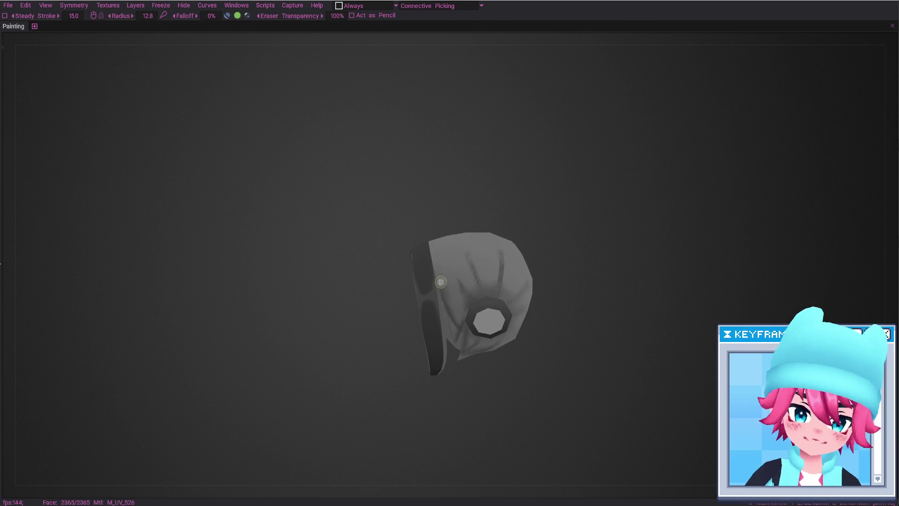
{"action": "key", "text": "shift"}
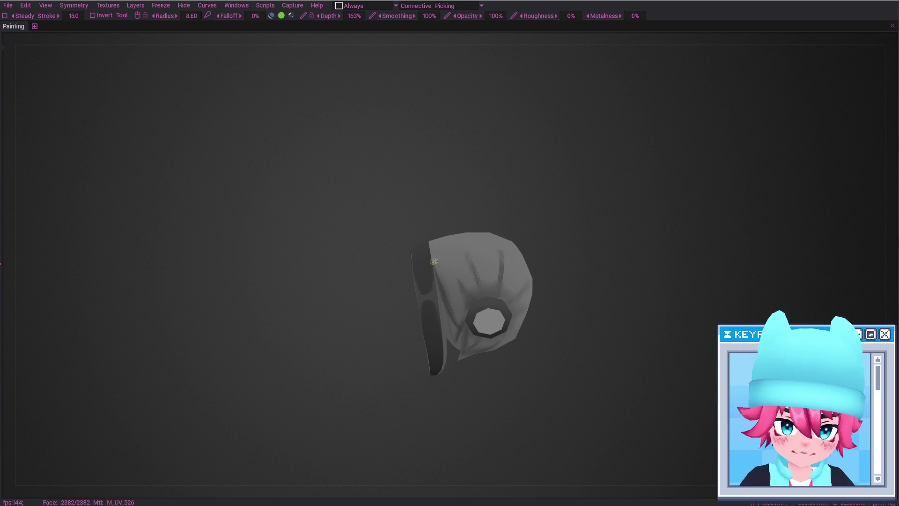
Set the brush radius to 8.59, orbit the back hair, and restore the panels and Texture Editor.
{"action": "key", "text": "shift"}
{"action": "mouse_move", "coordinate": [451, 304]}
{"action": "middle_mouse_down"}
{"action": "mouse_move", "coordinate": [449, 323]}
{"action": "mouse_move", "coordinate": [466, 327]}
{"action": "mouse_move", "coordinate": [450, 343]}
{"action": "middle_mouse_up"}
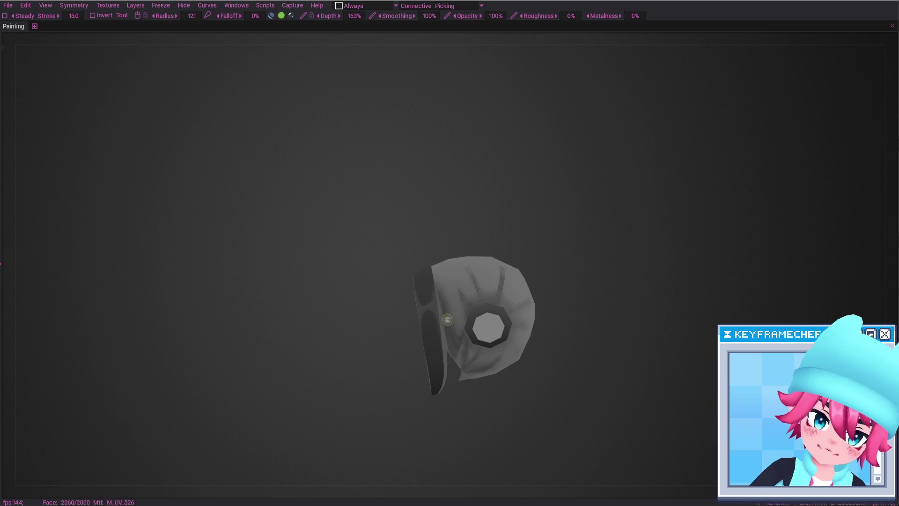
{"action": "key", "text": "e"}
{"action": "key", "text": "bracketleft"}
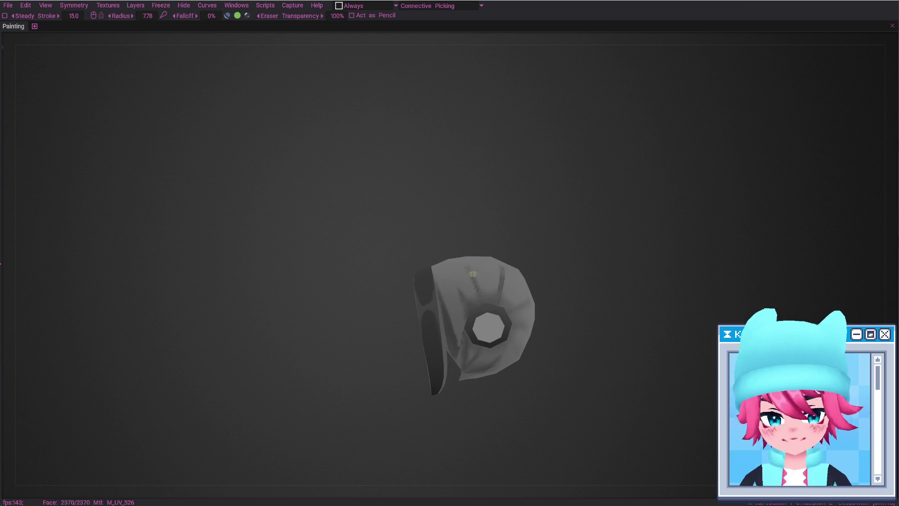
{"action": "key", "text": "bracketright"}
{"action": "key", "text": "bracketright"}
{"action": "key", "text": "bracketright"}
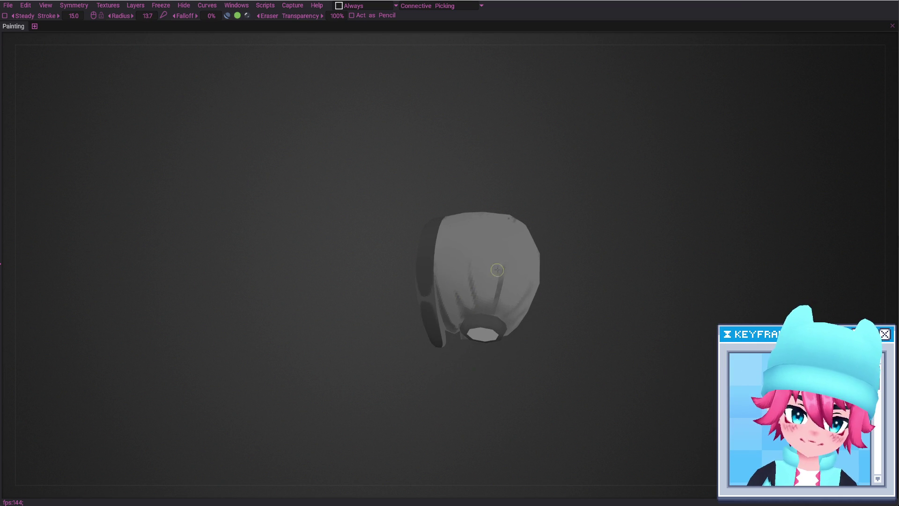
{"action": "key", "text": "b"}
{"action": "mouse_move", "coordinate": [490, 313]}
{"action": "left_mouse_down", "text": "alt"}
{"action": "mouse_move", "coordinate": [514, 267]}
{"action": "mouse_move", "coordinate": [493, 298]}
{"action": "left_mouse_up", "text": "alt"}
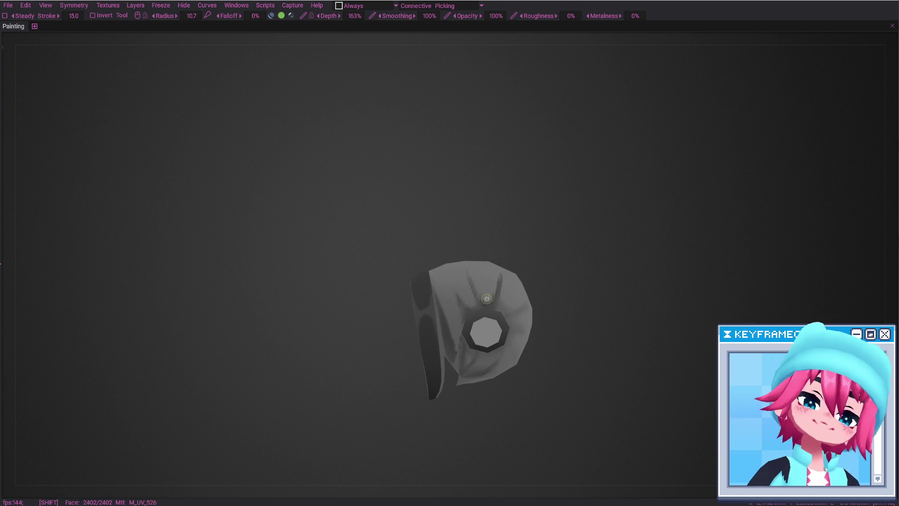
{"action": "left_click_drag", "start_coordinate": [514, 317], "coordinate": [490, 315], "text": "alt"}
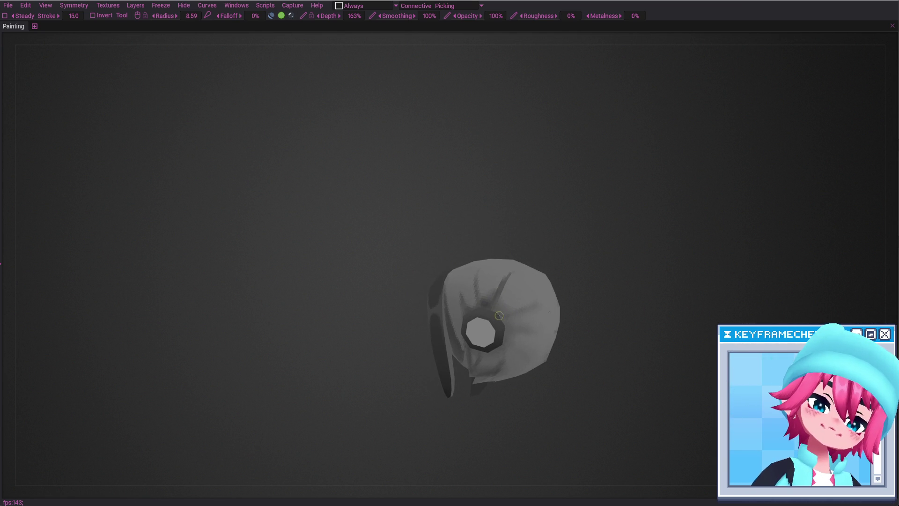
{"action": "key", "text": "Tab"}
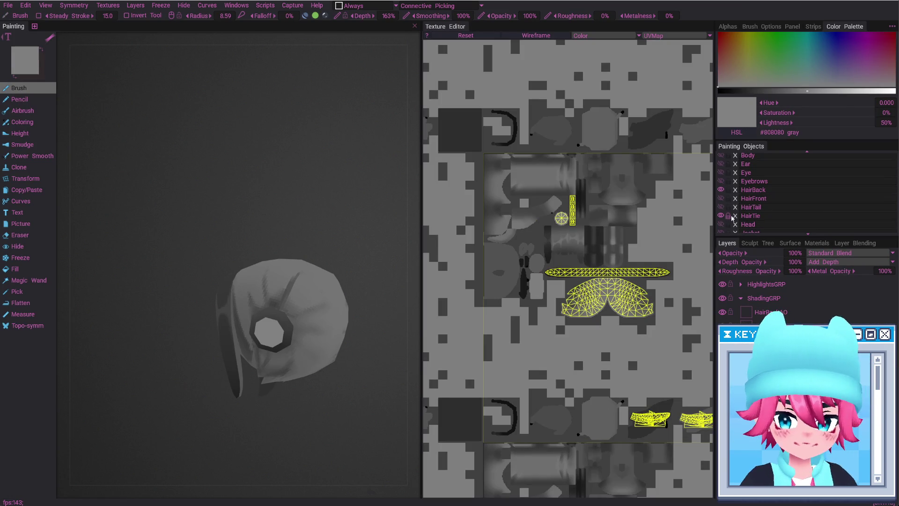
Hide HairTie and paint darker AO strokes on HairBackAO where the tie sits.
{"action": "left_click", "coordinate": [721, 216]}
{"action": "left_click_drag", "start_coordinate": [330, 315], "coordinate": [276, 322], "text": "alt"}
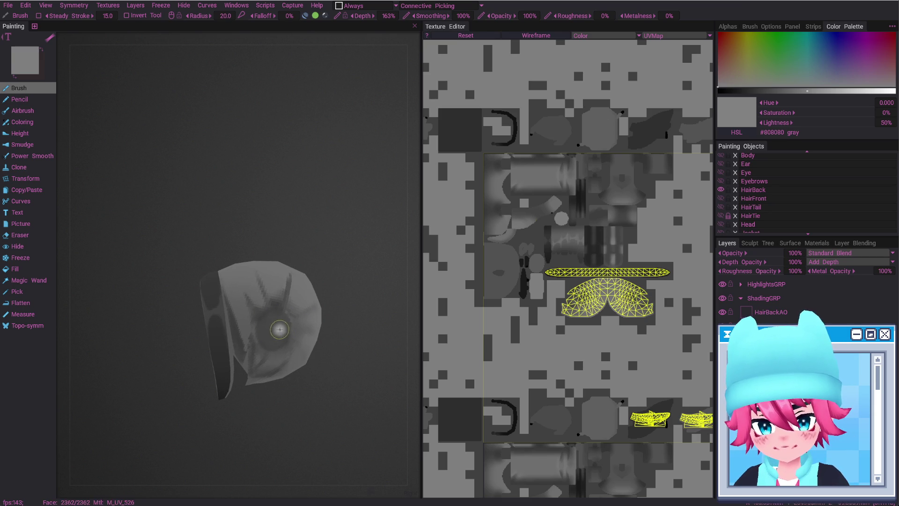
{"action": "key", "text": "Tab"}
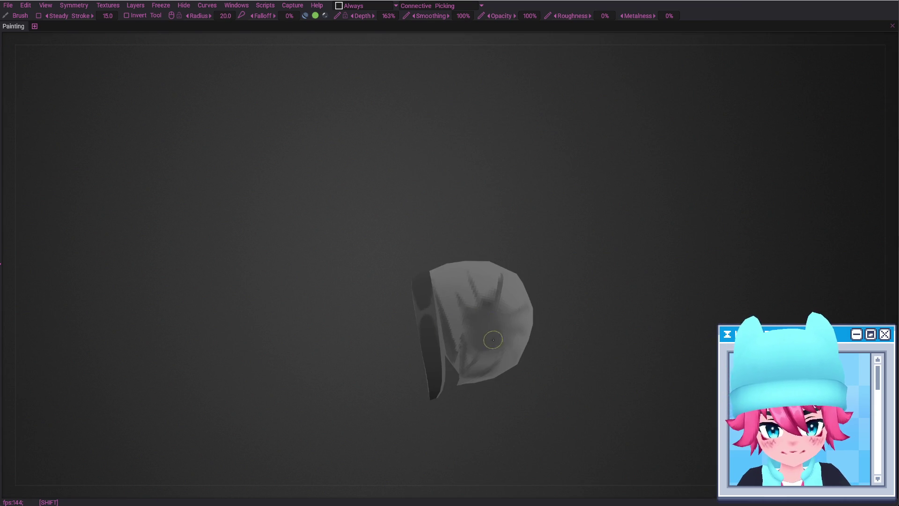
{"action": "right_click_drag", "start_coordinate": [487, 311], "coordinate": [473, 283]}
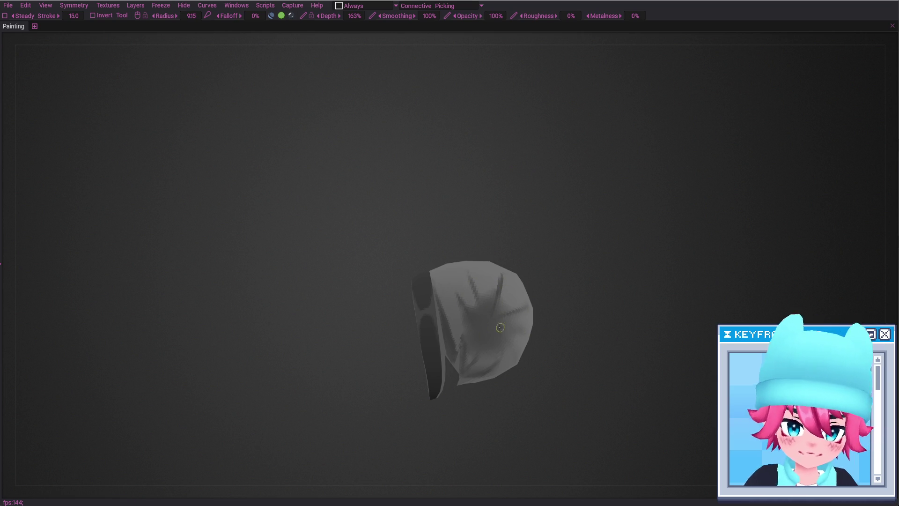
{"action": "mouse_move", "coordinate": [474, 358]}
{"action": "left_mouse_down", "text": "alt"}
{"action": "mouse_move", "coordinate": [498, 334]}
{"action": "mouse_move", "coordinate": [502, 358]}
{"action": "left_mouse_up", "text": "alt"}
{"action": "mouse_move", "coordinate": [499, 349]}
{"action": "right_mouse_down"}
{"action": "mouse_move", "coordinate": [507, 371]}
{"action": "mouse_move", "coordinate": [482, 329]}
{"action": "right_mouse_up"}
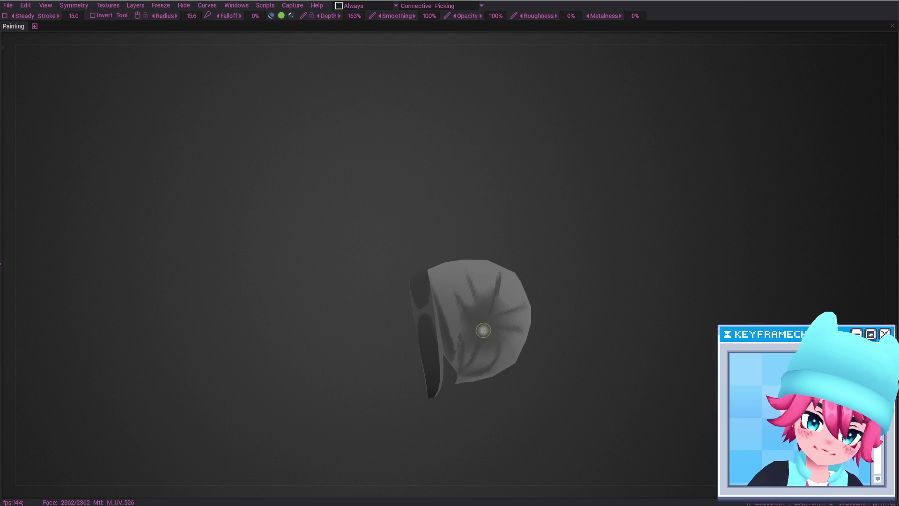
{"action": "key", "text": "Tab"}
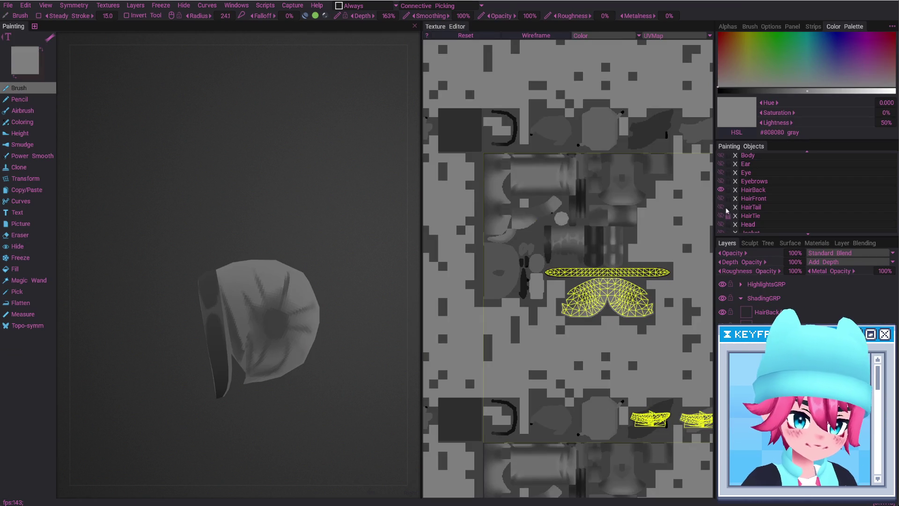
Show HairTie again and expand HighlightsGRP to rename its new top layer.
{"action": "left_click", "coordinate": [721, 216]}
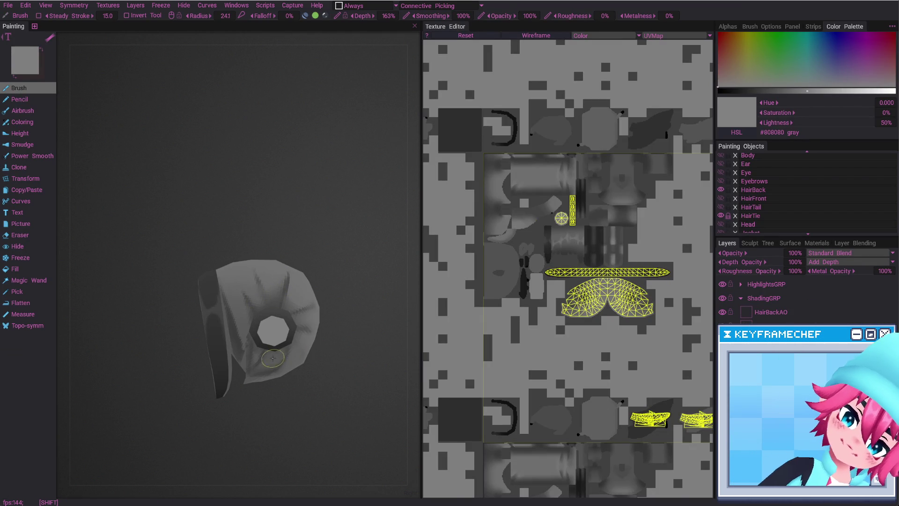
{"action": "mouse_move", "coordinate": [294, 358]}
{"action": "left_mouse_down", "text": "alt"}
{"action": "mouse_move", "coordinate": [284, 354]}
{"action": "mouse_move", "coordinate": [311, 347]}
{"action": "mouse_move", "coordinate": [263, 347]}
{"action": "left_mouse_up", "text": "alt"}
{"action": "left_click_drag", "start_coordinate": [772, 302], "coordinate": [752, 305]}
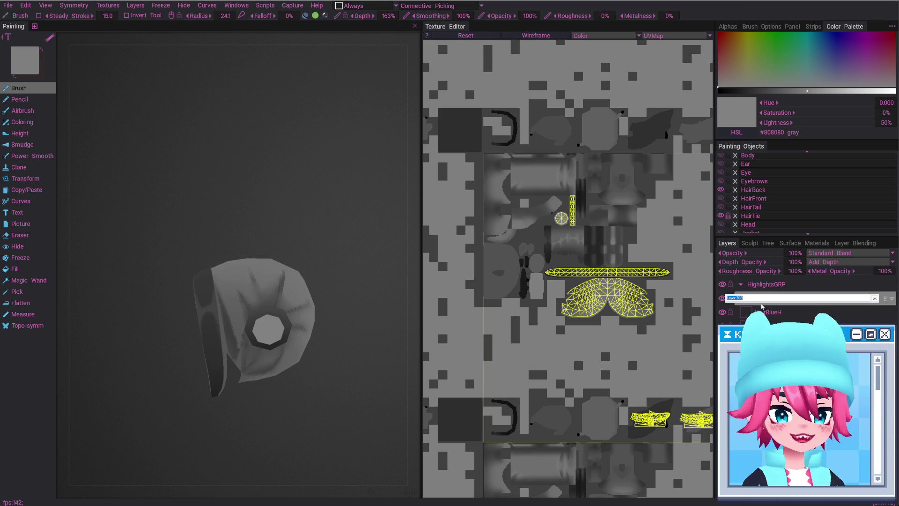
Name the new highlight layer HairBackH.
{"action": "type", "text": "HairBa"}
{"action": "key", "text": "Caps_Lock"}
{"action": "type", "text": "CK"}
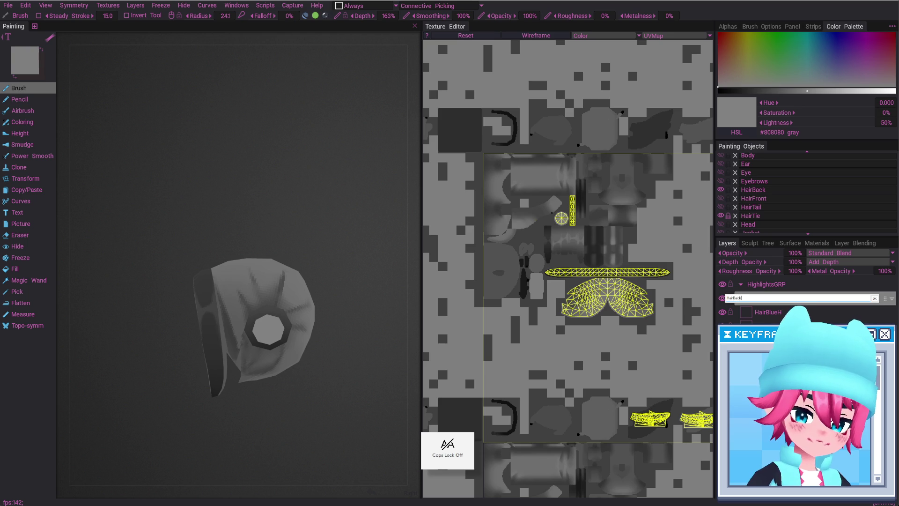
{"action": "key", "text": "Return"}
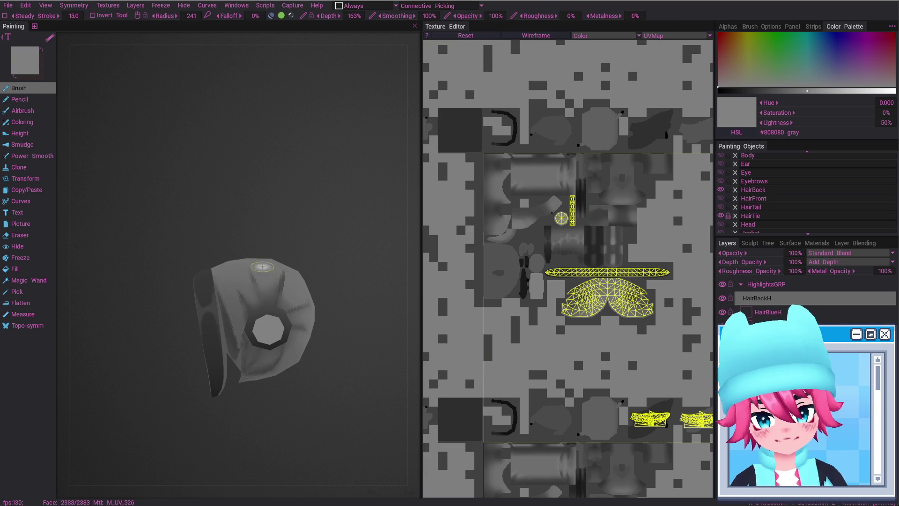
Paint a light white highlight streak across the top of the back hair.
{"action": "left_click_drag", "start_coordinate": [269, 275], "coordinate": [272, 271], "text": "alt"}
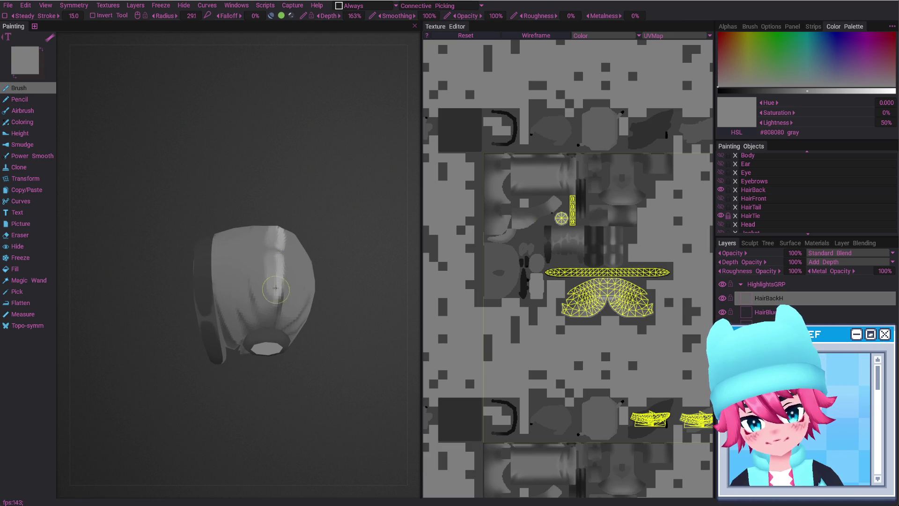
{"action": "mouse_move", "coordinate": [267, 283]}
{"action": "left_mouse_down", "text": "alt"}
{"action": "mouse_move", "coordinate": [254, 271]}
{"action": "mouse_move", "coordinate": [249, 290]}
{"action": "mouse_move", "coordinate": [234, 241]}
{"action": "mouse_move", "coordinate": [295, 309]}
{"action": "mouse_move", "coordinate": [290, 359]}
{"action": "mouse_move", "coordinate": [286, 346]}
{"action": "mouse_move", "coordinate": [328, 389]}
{"action": "mouse_move", "coordinate": [300, 370]}
{"action": "mouse_move", "coordinate": [318, 374]}
{"action": "mouse_move", "coordinate": [276, 358]}
{"action": "left_mouse_up", "text": "alt"}
{"action": "mouse_move", "coordinate": [276, 358]}
{"action": "right_mouse_down"}
{"action": "mouse_move", "coordinate": [270, 356]}
{"action": "mouse_move", "coordinate": [279, 348]}
{"action": "right_mouse_up"}
{"action": "mouse_move", "coordinate": [280, 348]}
{"action": "left_mouse_down", "text": "alt"}
{"action": "mouse_move", "coordinate": [260, 345]}
{"action": "mouse_move", "coordinate": [261, 321]}
{"action": "left_mouse_up", "text": "alt"}
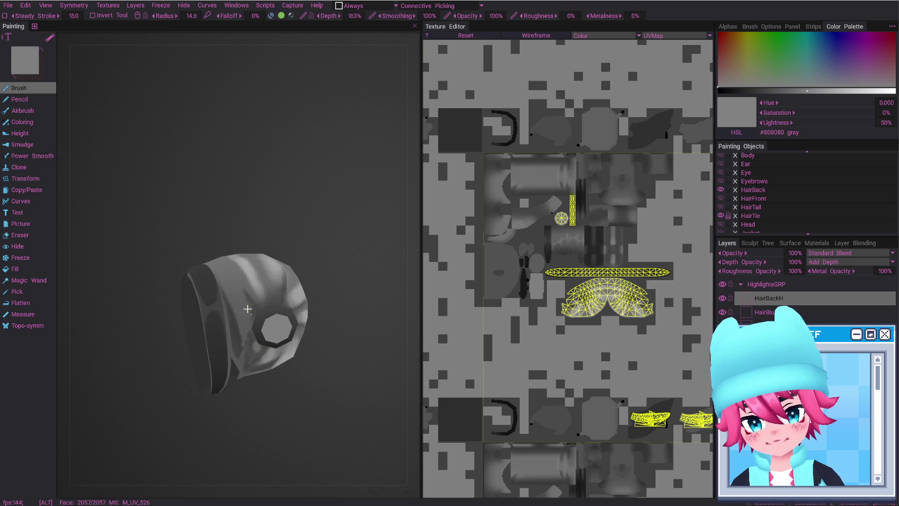
{"action": "right_click_drag", "start_coordinate": [261, 321], "coordinate": [239, 301]}
{"action": "left_click_drag", "start_coordinate": [241, 309], "coordinate": [249, 328]}
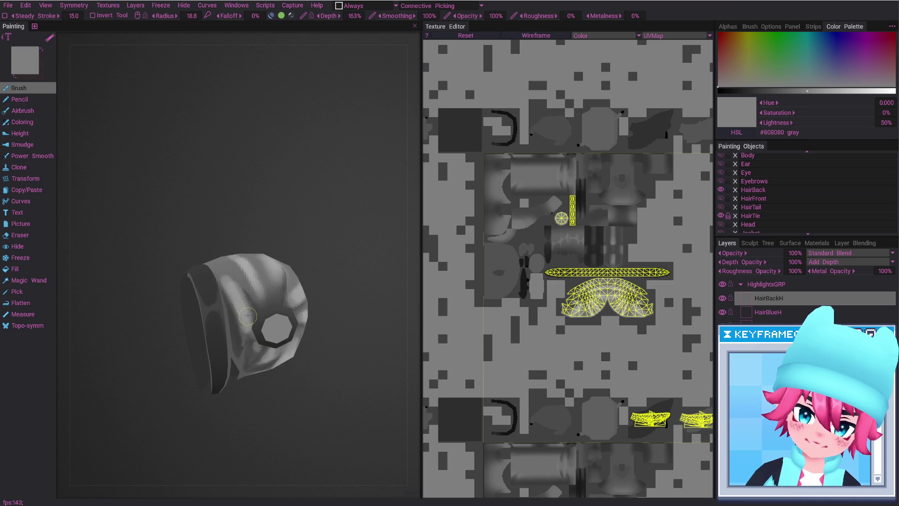
Switch to the Eraser with E and enlarge its radius.
{"action": "left_click_drag", "start_coordinate": [234, 291], "coordinate": [226, 279], "text": "alt"}
{"action": "key", "text": "e"}
{"action": "right_click_drag", "start_coordinate": [227, 277], "coordinate": [244, 281]}
{"action": "mouse_move", "coordinate": [220, 276]}
{"action": "left_mouse_down", "text": "alt"}
{"action": "mouse_move", "coordinate": [243, 276]}
{"action": "mouse_move", "coordinate": [285, 252]}
{"action": "mouse_move", "coordinate": [281, 243]}
{"action": "mouse_move", "coordinate": [299, 264]}
{"action": "left_mouse_up", "text": "alt"}
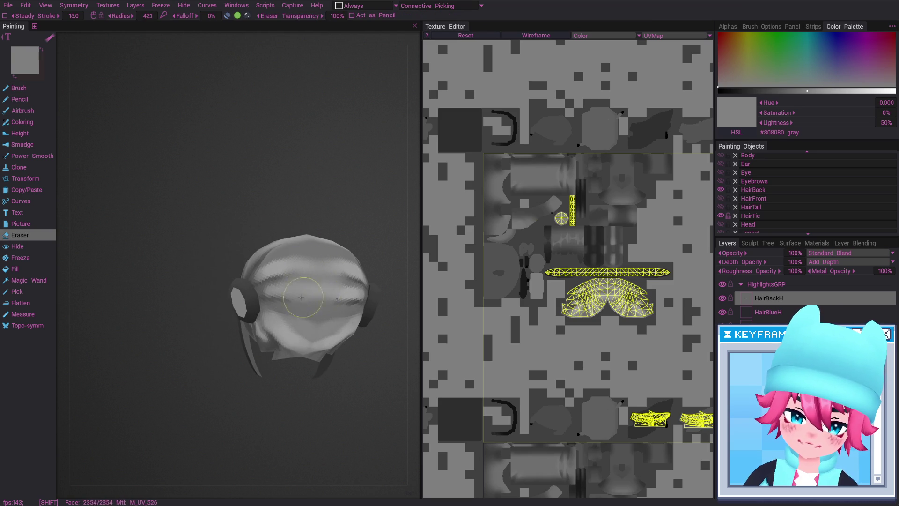
Erase the stripy, rough edges of the HairBackH highlight using an 83.9 eraser radius.
{"action": "mouse_move", "coordinate": [309, 332]}
{"action": "left_mouse_down", "text": "shift"}
{"action": "mouse_move", "coordinate": [281, 262]}
{"action": "mouse_move", "coordinate": [277, 270]}
{"action": "mouse_move", "coordinate": [295, 268]}
{"action": "left_mouse_up", "text": "shift"}
{"action": "mouse_move", "coordinate": [296, 277]}
{"action": "right_mouse_down", "text": "alt"}
{"action": "mouse_move", "coordinate": [313, 307]}
{"action": "mouse_move", "coordinate": [271, 344]}
{"action": "right_mouse_up", "text": "alt"}
{"action": "mouse_move", "coordinate": [271, 344]}
{"action": "left_mouse_down", "text": "alt"}
{"action": "mouse_move", "coordinate": [261, 246]}
{"action": "mouse_move", "coordinate": [210, 237]}
{"action": "mouse_move", "coordinate": [265, 261]}
{"action": "mouse_move", "coordinate": [266, 287]}
{"action": "left_mouse_up", "text": "alt"}
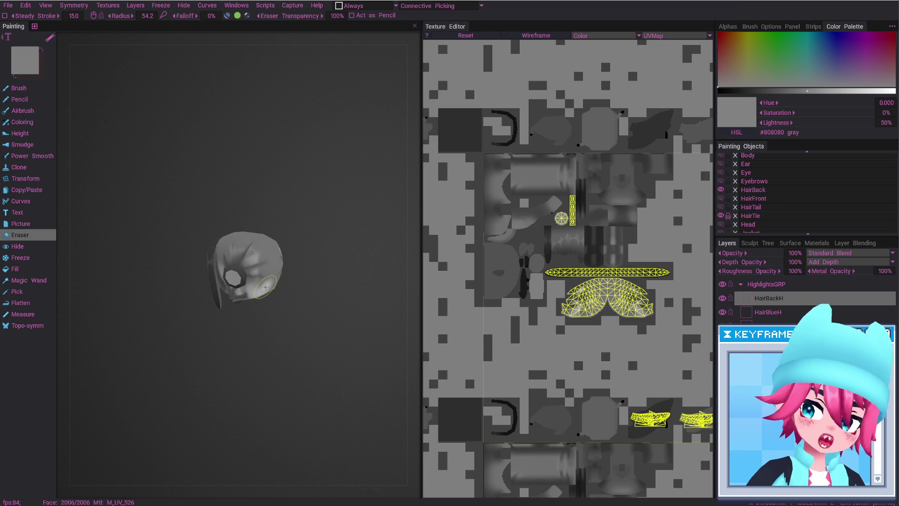
{"action": "mouse_move", "coordinate": [253, 239]}
{"action": "left_mouse_down", "text": "shift"}
{"action": "mouse_move", "coordinate": [256, 290]}
{"action": "mouse_move", "coordinate": [242, 290]}
{"action": "mouse_move", "coordinate": [281, 315]}
{"action": "left_mouse_up", "text": "shift"}
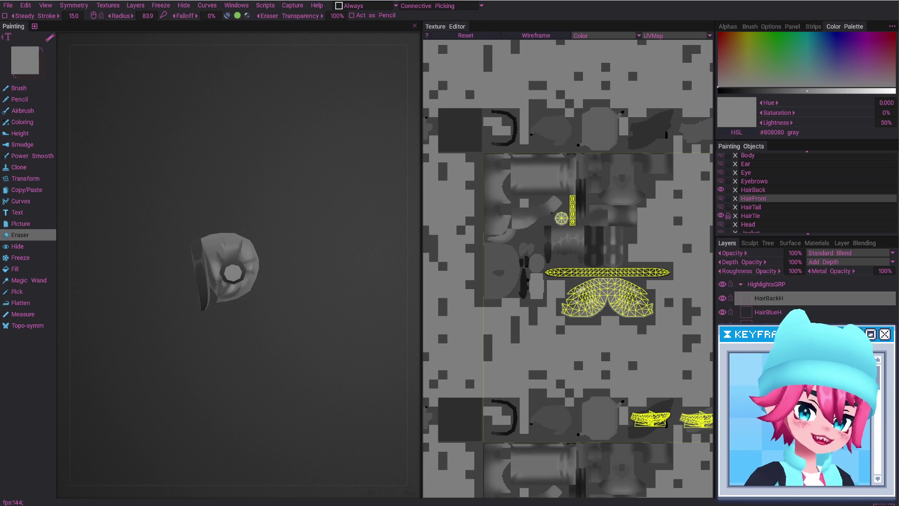
Compare the back hair with and without HairBackH, leaving the highlight layer hidden.
{"action": "left_click", "coordinate": [722, 298]}
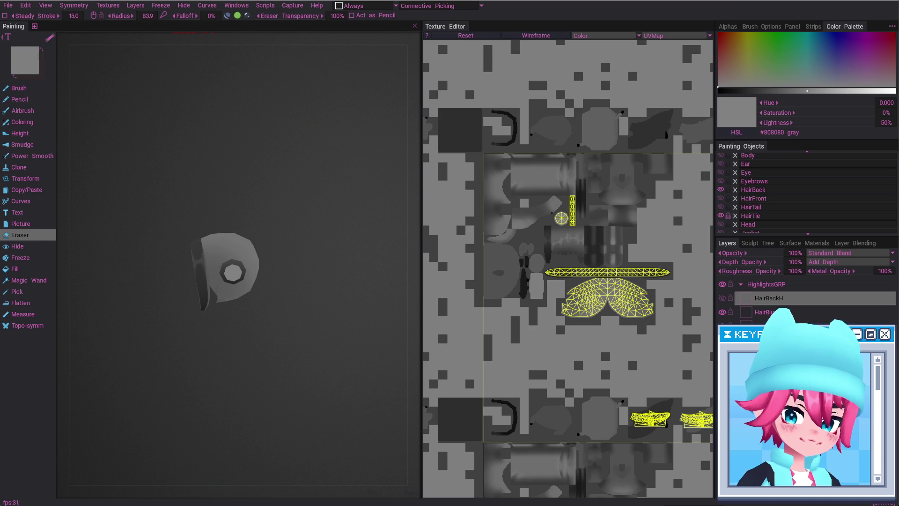
{"action": "left_click", "coordinate": [723, 298]}
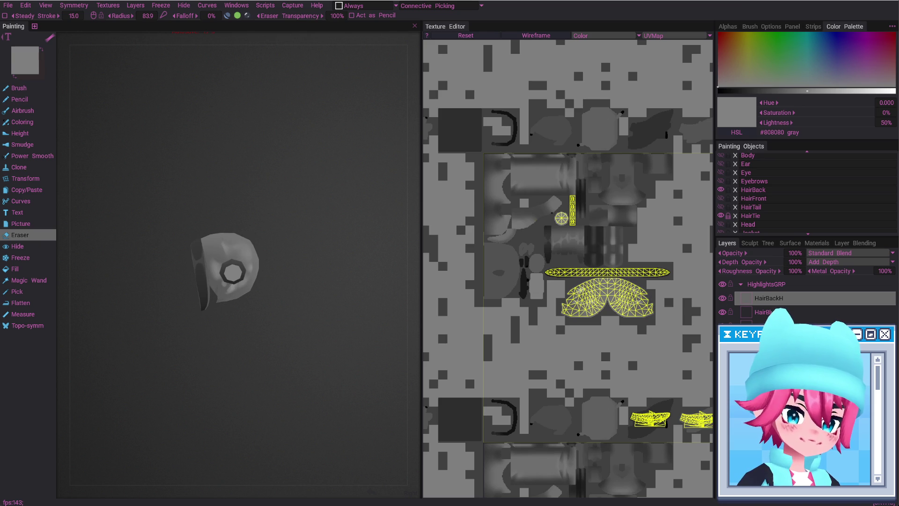
{"action": "left_click", "coordinate": [723, 298]}
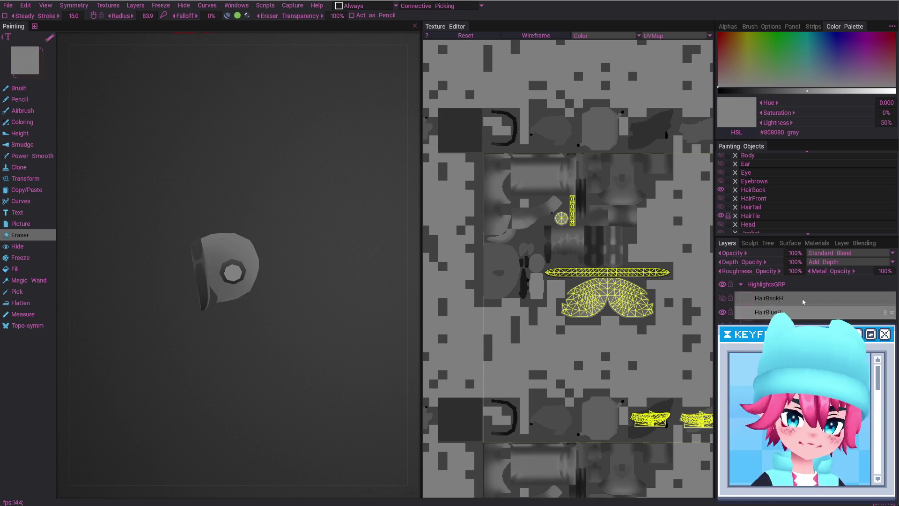
Show every character object and zoom the whole grey-shaded model to fill the full-screen view.
{"action": "left_click", "coordinate": [722, 217], "text": "alt"}
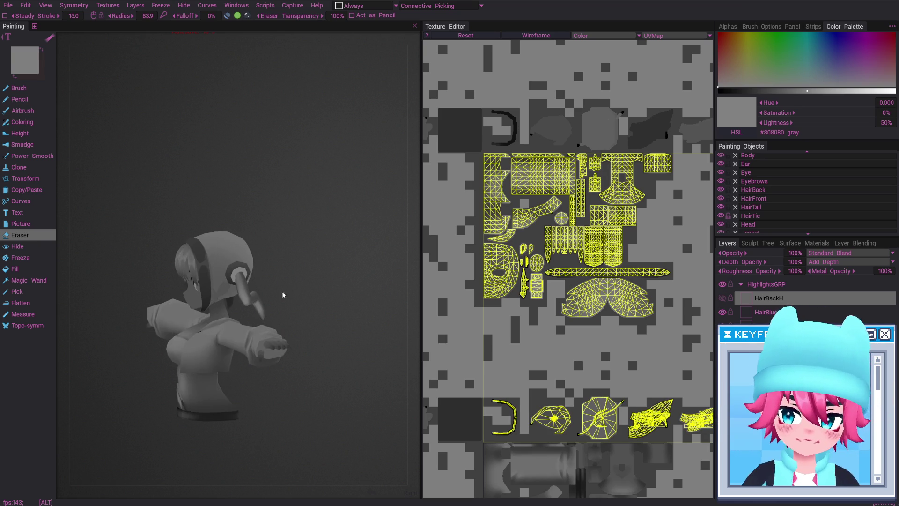
{"action": "mouse_move", "coordinate": [321, 307]}
{"action": "middle_mouse_down", "text": "alt"}
{"action": "mouse_move", "coordinate": [334, 246]}
{"action": "mouse_move", "coordinate": [370, 238]}
{"action": "middle_mouse_up", "text": "alt"}
{"action": "key", "text": "Tab"}
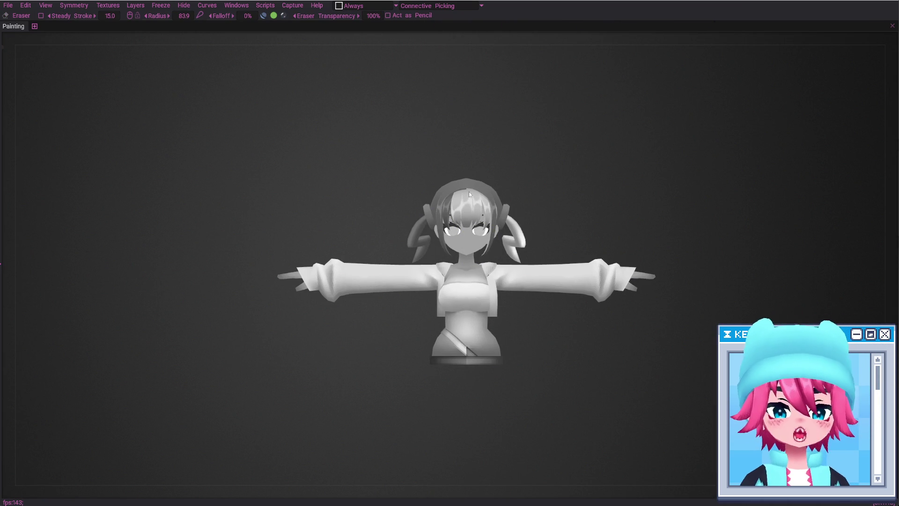
{"action": "scroll", "coordinate": [453, 289], "scroll_direction": "up", "scroll_amount": 3}
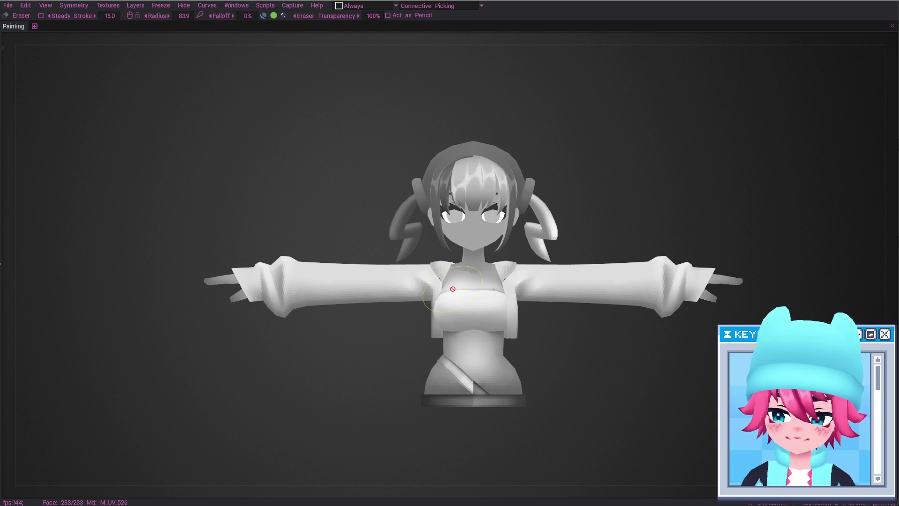
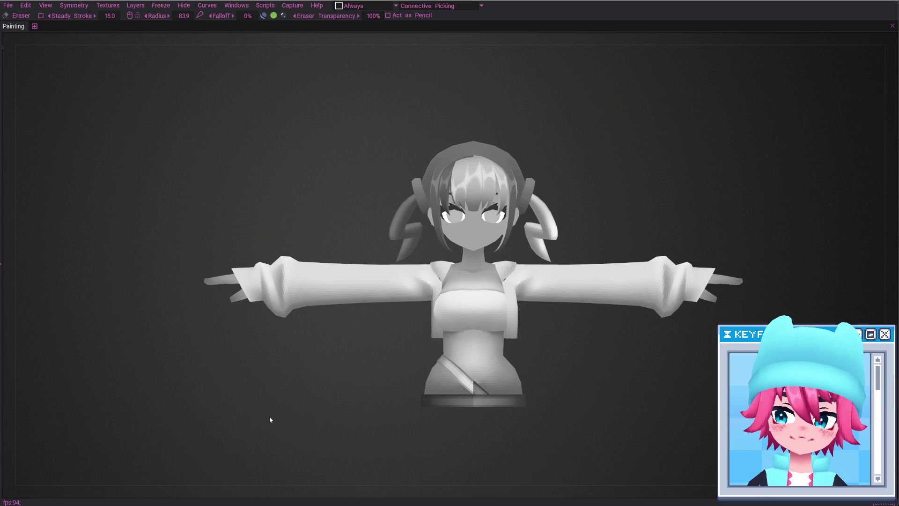
Orbit and zoom the greyscale bust in 3DCoat through side and rear views.
{"action": "mouse_move", "coordinate": [4, 429]}
{"action": "left_mouse_down"}
{"action": "mouse_move", "coordinate": [316, 422]}
{"action": "mouse_move", "coordinate": [337, 407]}
{"action": "mouse_move", "coordinate": [482, 398]}
{"action": "mouse_move", "coordinate": [472, 413]}
{"action": "left_mouse_up"}
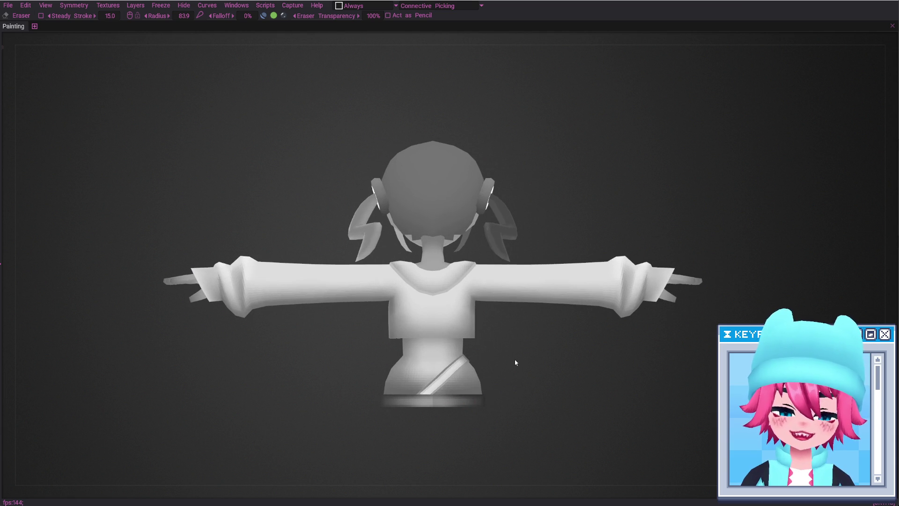
{"action": "scroll", "coordinate": [432, 305], "scroll_direction": "up", "scroll_amount": 2}
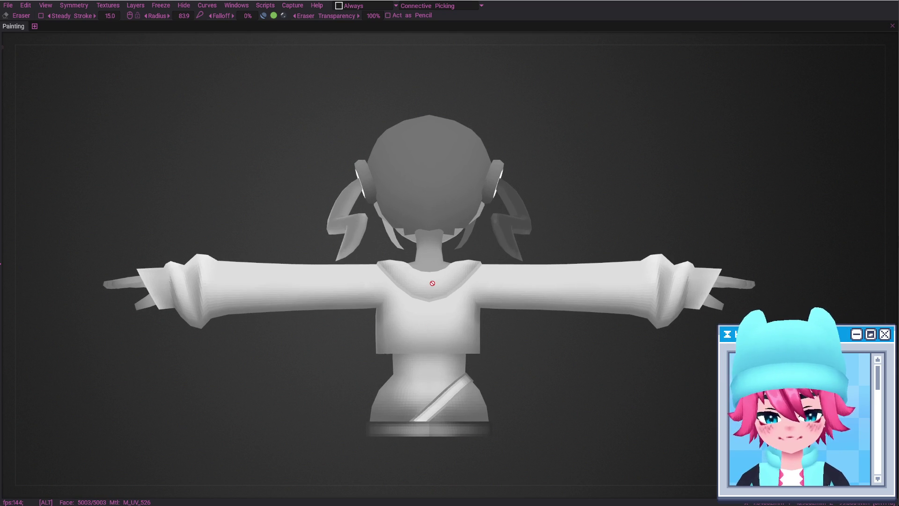
{"action": "mouse_move", "coordinate": [432, 283]}
{"action": "left_mouse_down", "text": "alt"}
{"action": "mouse_move", "coordinate": [439, 315]}
{"action": "mouse_move", "coordinate": [514, 297]}
{"action": "left_mouse_up", "text": "alt"}
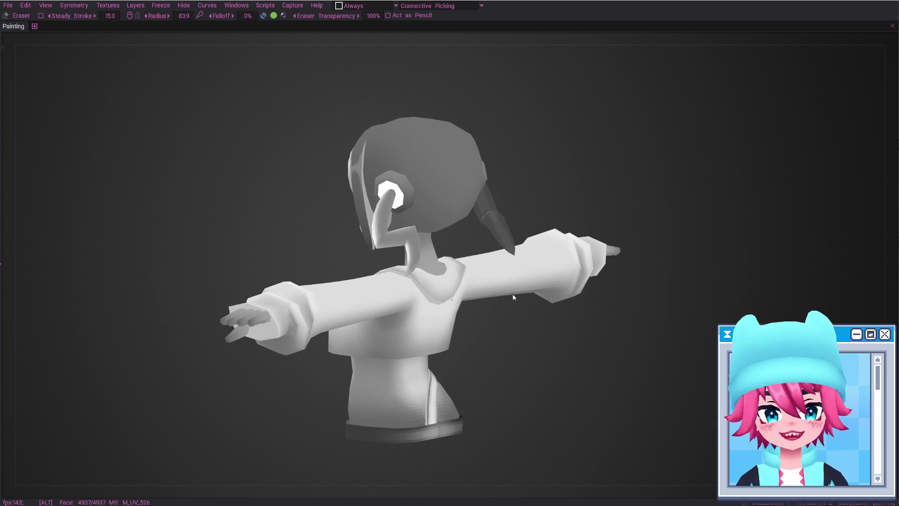
{"action": "mouse_move", "coordinate": [502, 228]}
{"action": "left_mouse_down", "text": "alt"}
{"action": "mouse_move", "coordinate": [408, 235]}
{"action": "mouse_move", "coordinate": [496, 229]}
{"action": "left_mouse_up", "text": "alt"}
{"action": "scroll", "coordinate": [497, 229], "scroll_direction": "up", "scroll_amount": 4}
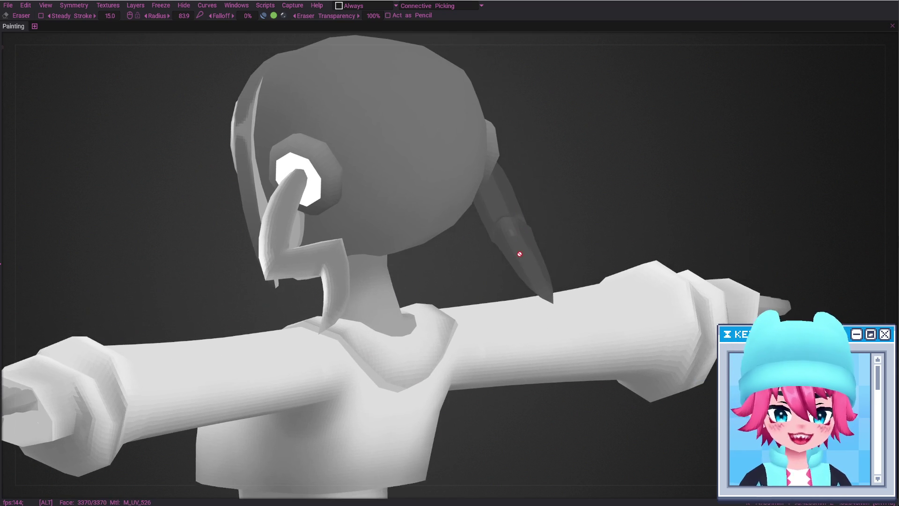
Hide the HairBackH layer, then orbit round the back and return to the front.
{"action": "key", "text": "Tab"}
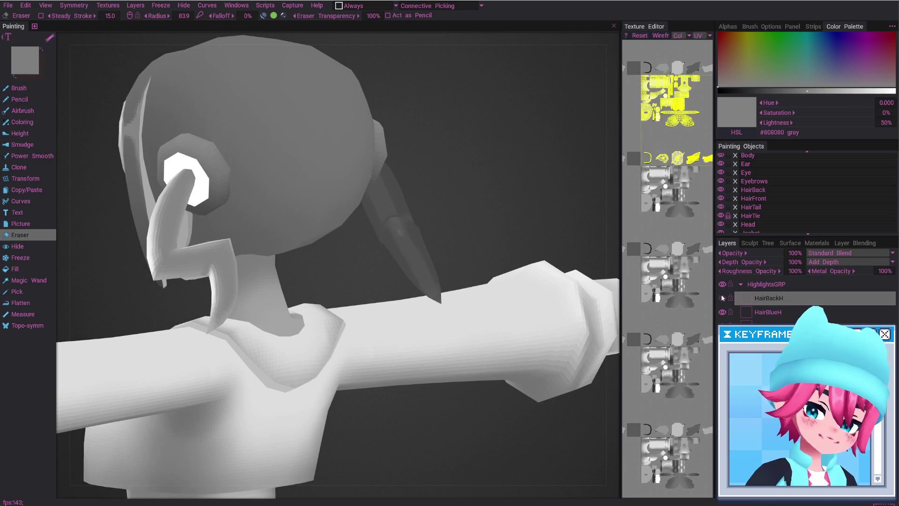
{"action": "left_click", "coordinate": [723, 298]}
{"action": "key", "text": "Tab"}
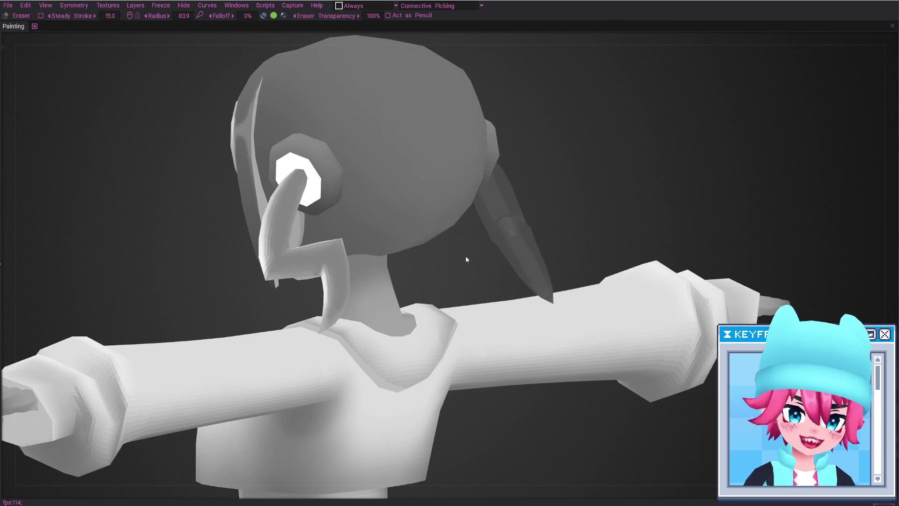
{"action": "scroll", "coordinate": [519, 271], "scroll_direction": "down", "scroll_amount": 5}
{"action": "mouse_move", "coordinate": [544, 401]}
{"action": "left_mouse_down", "text": "alt"}
{"action": "mouse_move", "coordinate": [454, 325]}
{"action": "mouse_move", "coordinate": [412, 327]}
{"action": "mouse_move", "coordinate": [417, 317]}
{"action": "left_mouse_up", "text": "alt"}
{"action": "mouse_move", "coordinate": [524, 287]}
{"action": "left_mouse_down", "text": "alt"}
{"action": "mouse_move", "coordinate": [308, 283]}
{"action": "mouse_move", "coordinate": [472, 301]}
{"action": "mouse_move", "coordinate": [488, 294]}
{"action": "left_mouse_up", "text": "alt"}
{"action": "middle_click_drag", "start_coordinate": [488, 295], "coordinate": [503, 288], "text": "alt"}
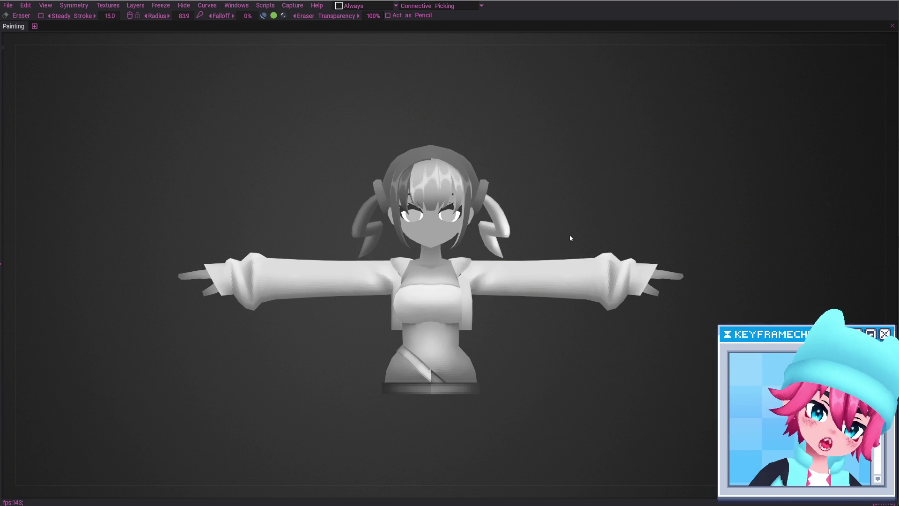
Reload the changed texture in Photoshop, then go to Blender and enter edit mode.
{"action": "key", "text": "alt+Tab"}
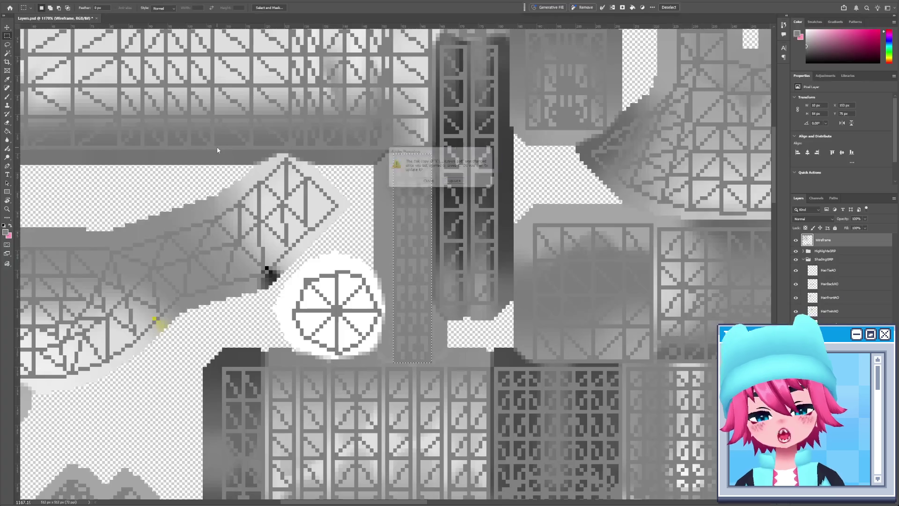
{"action": "left_click", "coordinate": [458, 183]}
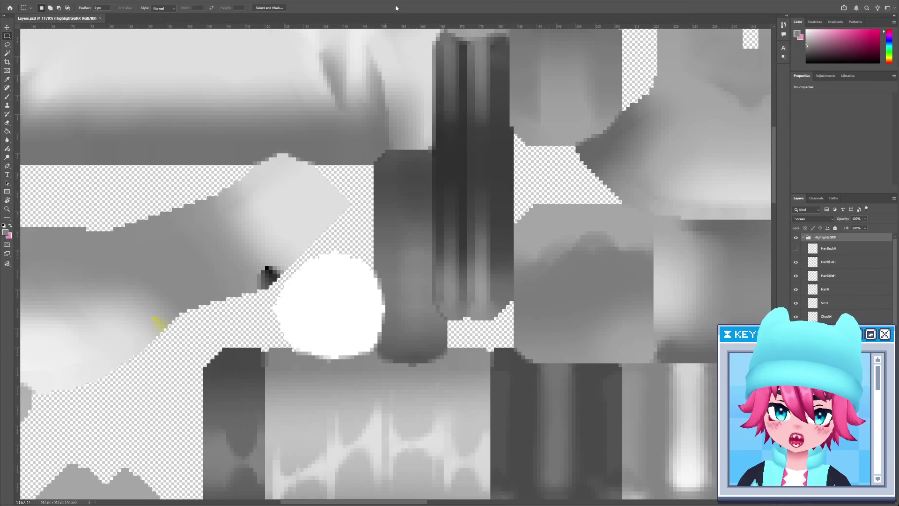
{"action": "key", "text": "alt+Tab"}
{"action": "key", "text": "Tab"}
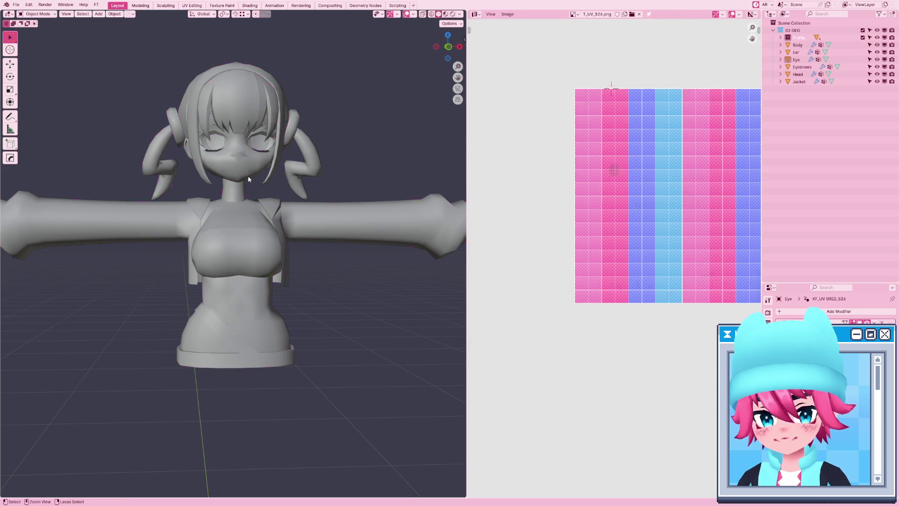
Return the Head to object mode and inspect its M_Skin material slot.
{"action": "key", "text": "alt+q"}
{"action": "key", "text": "ctrl+Tab"}
{"action": "left_click", "coordinate": [201, 193]}
{"action": "left_click_drag", "start_coordinate": [466, 153], "coordinate": [529, 153]}
{"action": "left_click", "coordinate": [798, 74]}
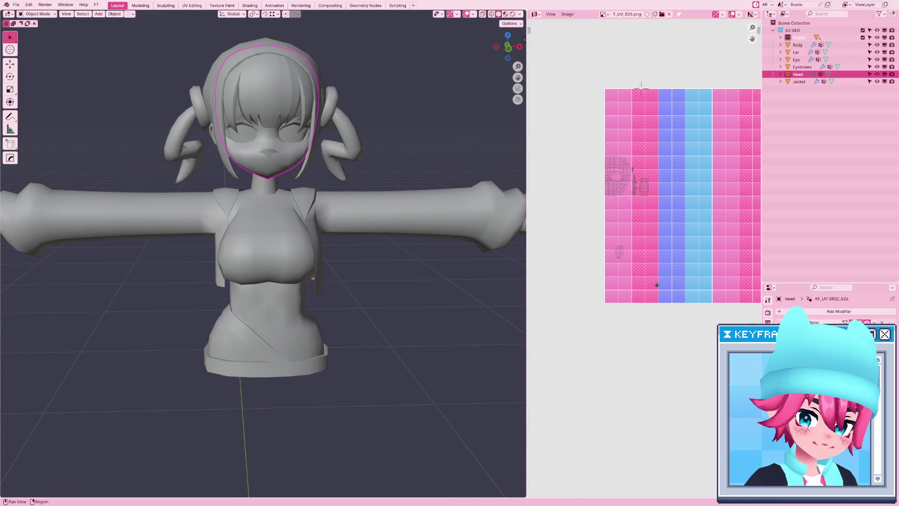
{"action": "left_click", "coordinate": [768, 445]}
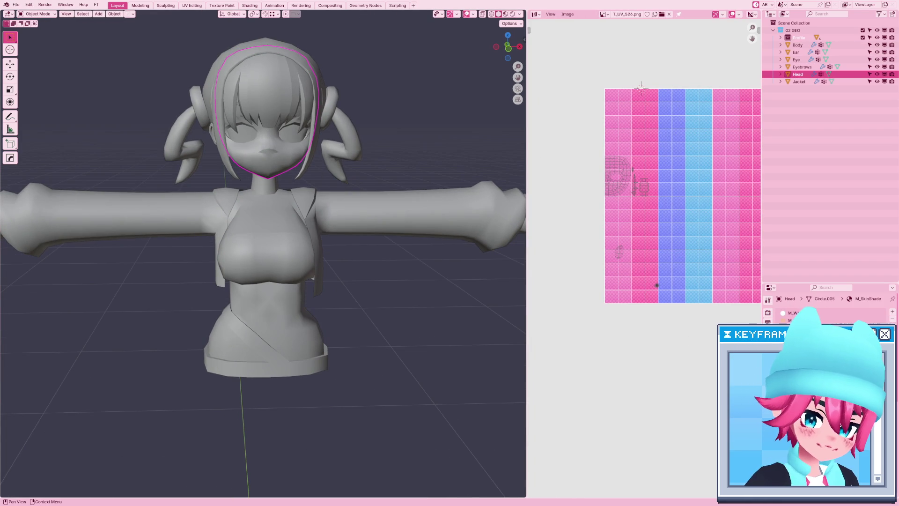
{"action": "left_click", "coordinate": [893, 320]}
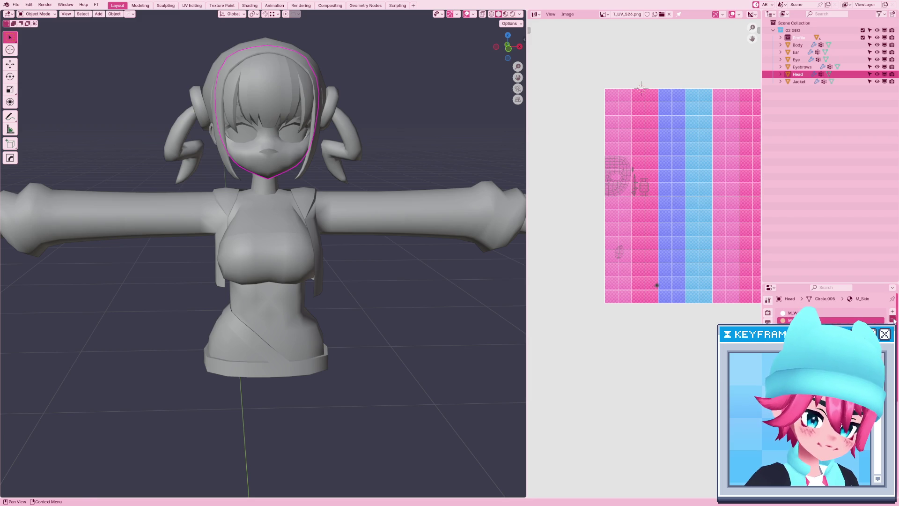
Select Jacket, Body, HairTail and the back hair, with Ear as the active object.
{"action": "left_click", "coordinate": [335, 219]}
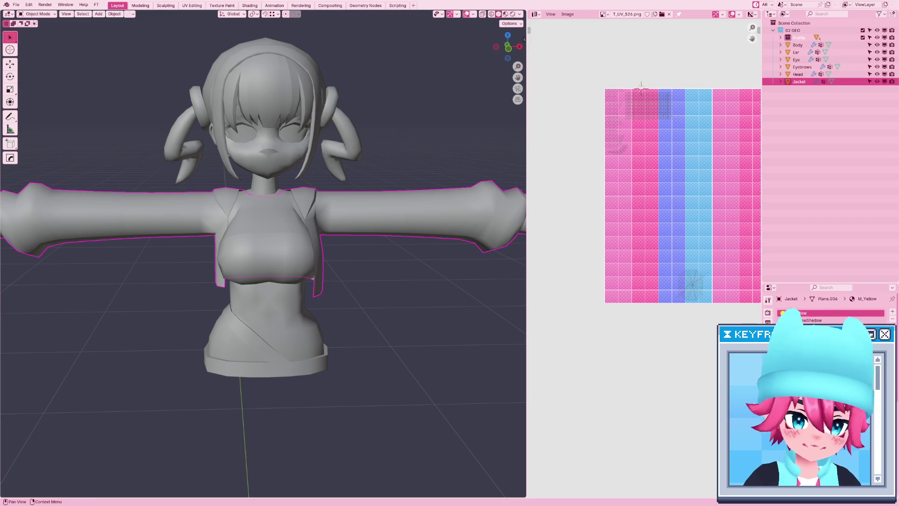
{"action": "left_click", "coordinate": [297, 247], "text": "shift"}
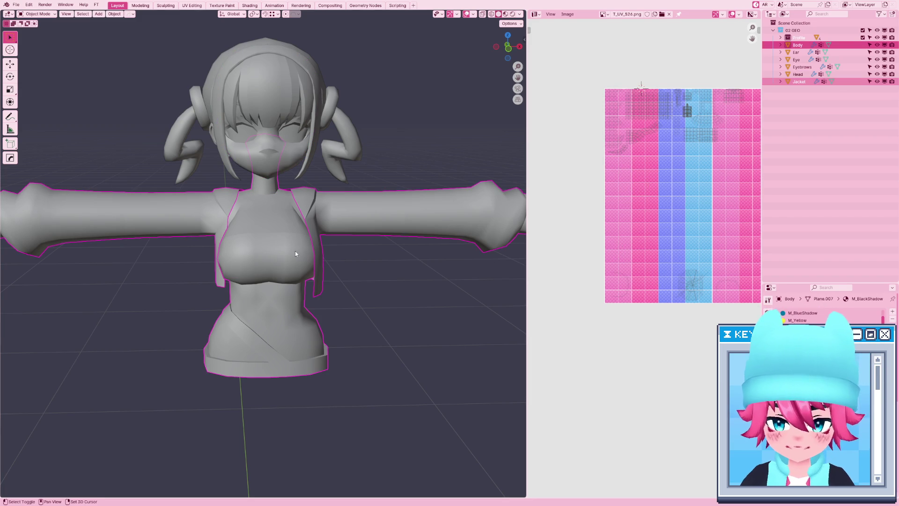
{"action": "key", "text": "KP_Decimal"}
{"action": "key", "text": "shift+z"}
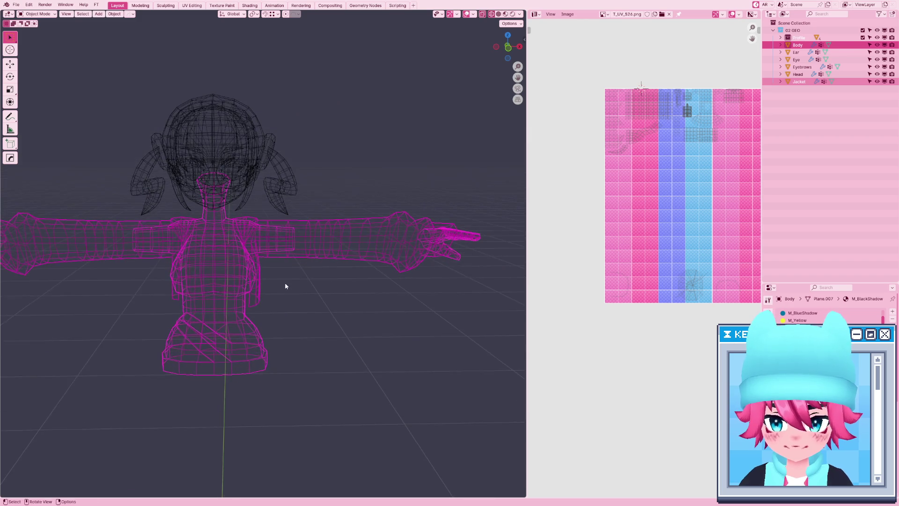
{"action": "scroll", "coordinate": [285, 283], "scroll_direction": "up", "scroll_amount": 3}
{"action": "left_click", "coordinate": [298, 220], "text": "shift"}
{"action": "key", "text": "shift+z"}
{"action": "scroll", "coordinate": [293, 224], "scroll_direction": "up", "scroll_amount": 3, "text": "shift"}
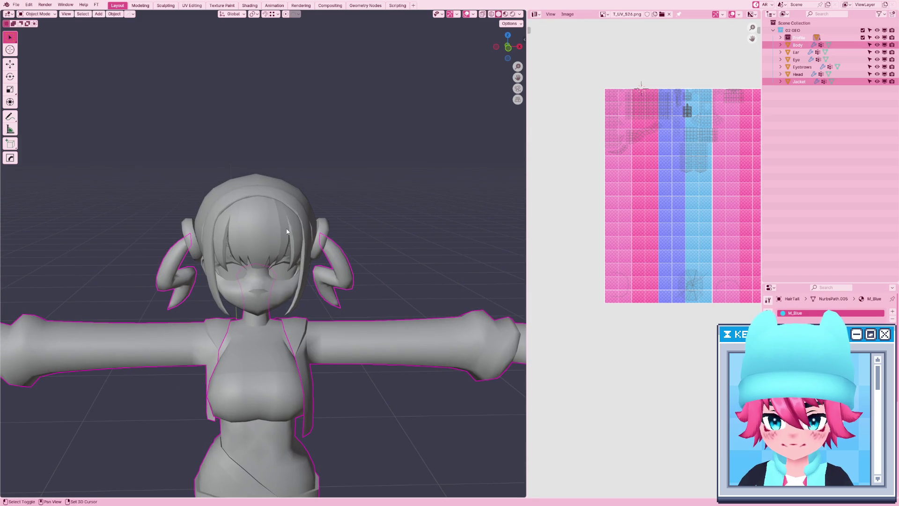
{"action": "left_click", "coordinate": [297, 211], "text": "shift"}
{"action": "mouse_move", "coordinate": [297, 210]}
{"action": "middle_mouse_down"}
{"action": "mouse_move", "coordinate": [302, 252]}
{"action": "mouse_move", "coordinate": [217, 297]}
{"action": "mouse_move", "coordinate": [242, 303]}
{"action": "middle_mouse_up"}
{"action": "left_click", "coordinate": [244, 281], "text": "shift"}
Remove all materials from the selected meshes using the 'clear mat' search.
{"action": "key", "text": "F3"}
{"action": "type", "text": "clear mate"}
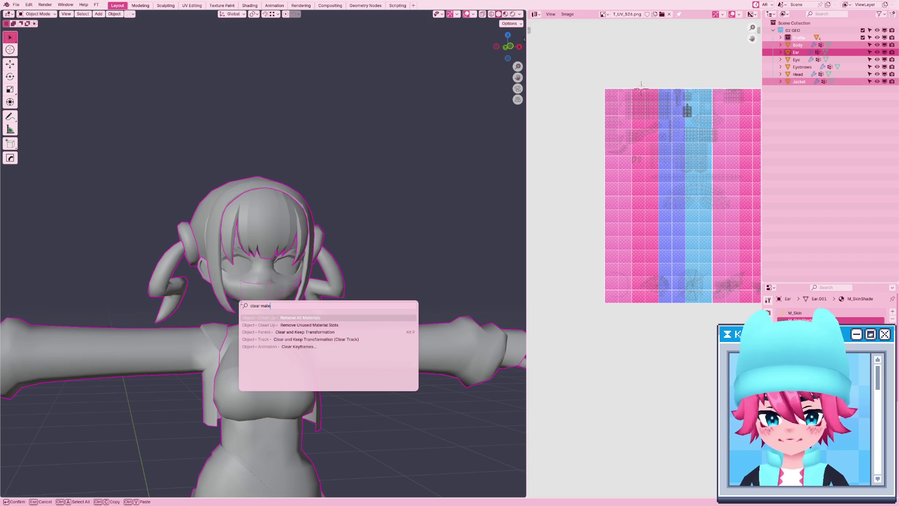
{"action": "key", "text": "Return"}
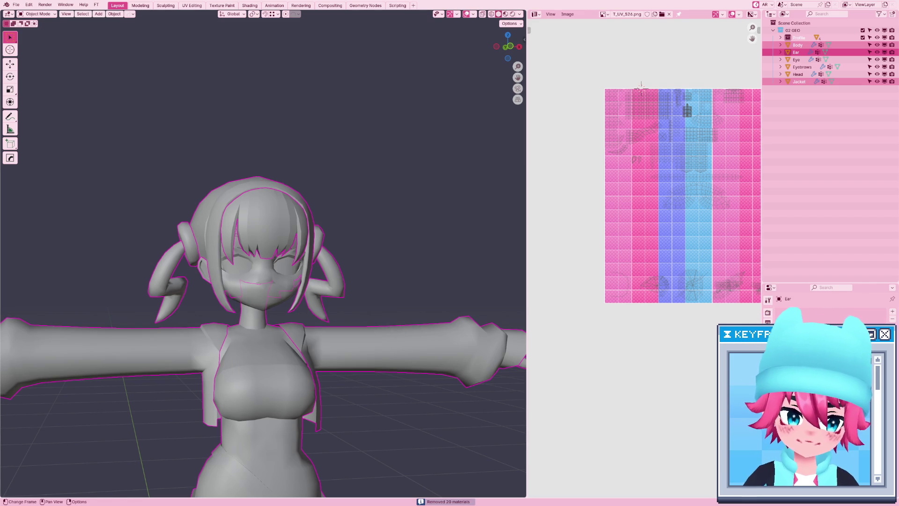
Assign M_Handpainted to Ear and link that material to all selected meshes.
{"action": "key", "text": "F3"}
{"action": "key", "text": "Return"}
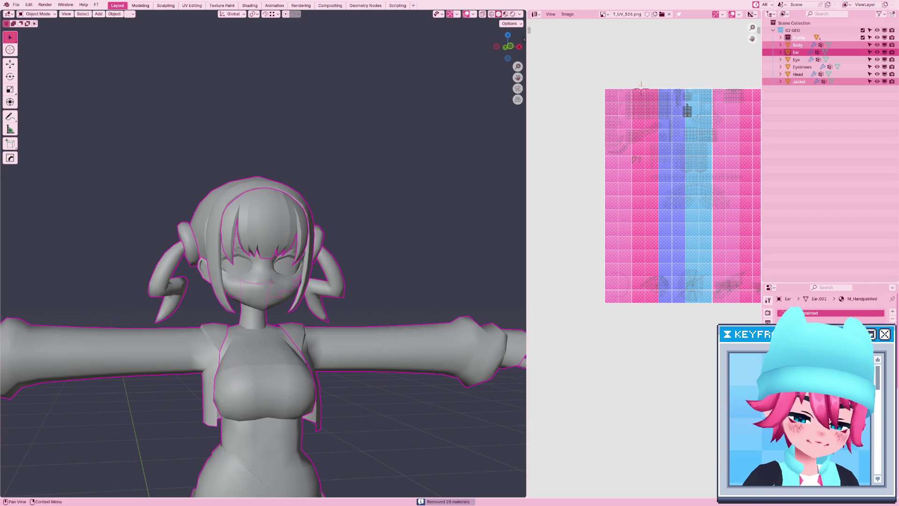
{"action": "middle_click_drag", "start_coordinate": [360, 310], "coordinate": [353, 311]}
{"action": "key", "text": "F3"}
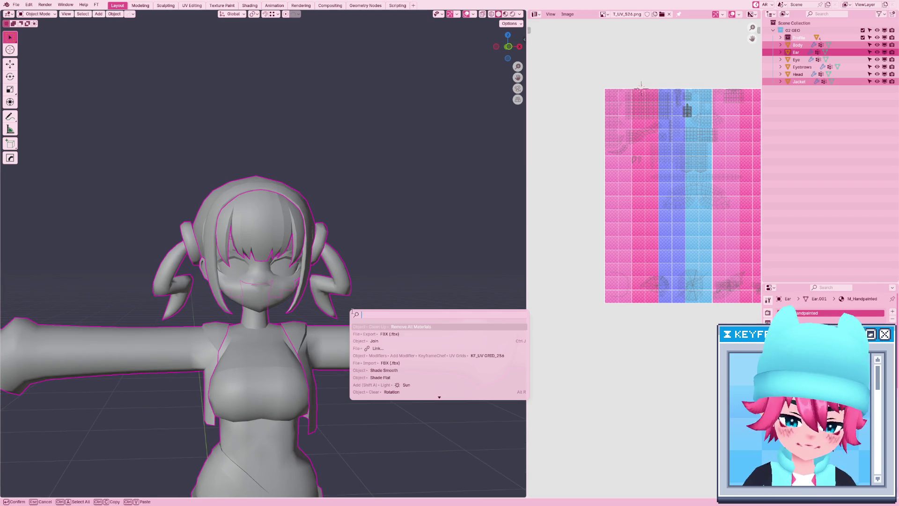
{"action": "key", "text": "Escape"}
{"action": "key", "text": "ctrl+l"}
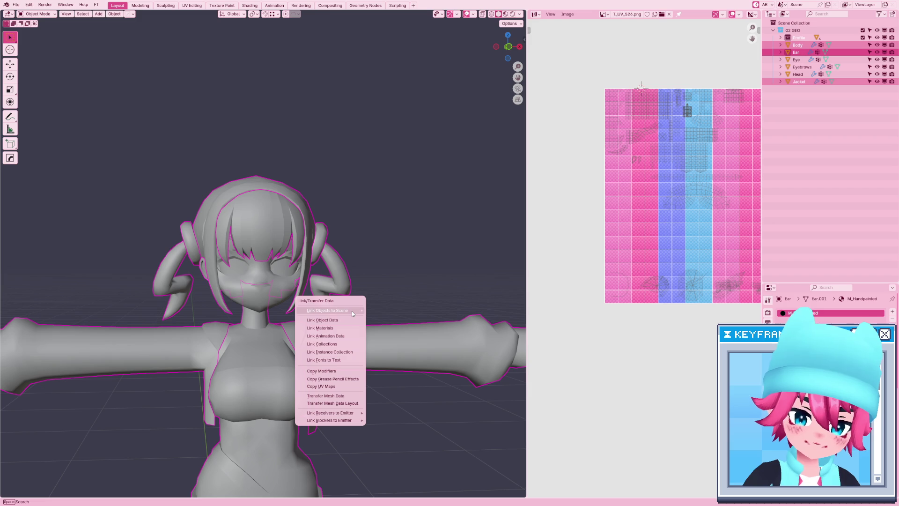
{"action": "left_click", "coordinate": [350, 322]}
Check the Head and Eyebrows now use M_Handpainted, then deselect everything.
{"action": "scroll", "coordinate": [306, 308], "scroll_direction": "up", "scroll_amount": 4}
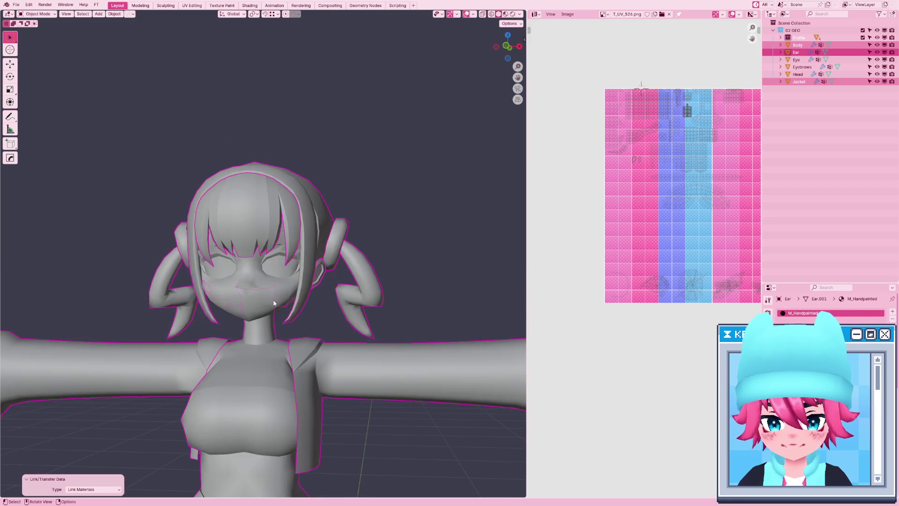
{"action": "left_click", "coordinate": [281, 310]}
{"action": "scroll", "coordinate": [281, 306], "scroll_direction": "up", "scroll_amount": 3}
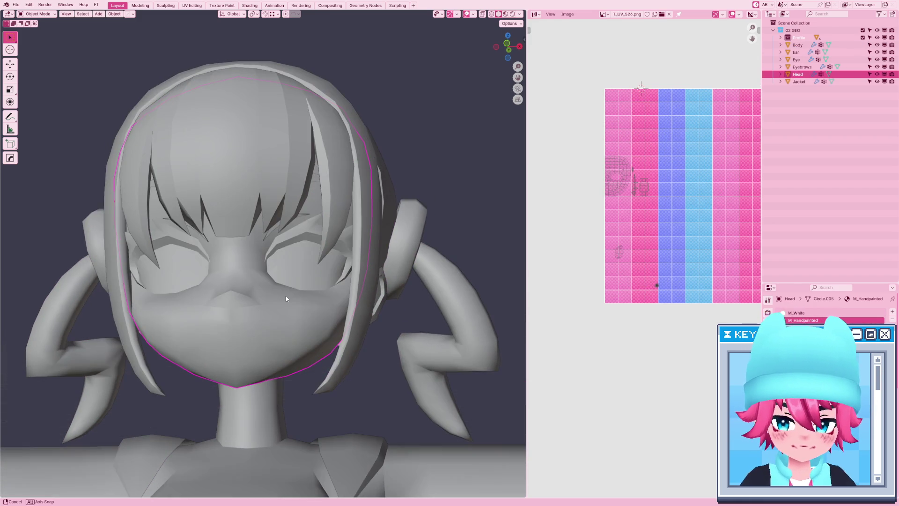
{"action": "left_click", "coordinate": [303, 218]}
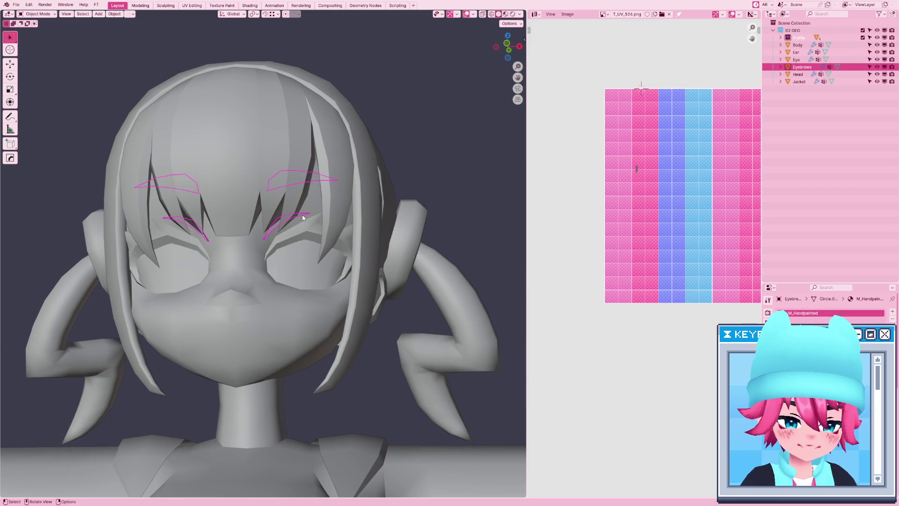
{"action": "scroll", "coordinate": [304, 217], "scroll_direction": "down", "scroll_amount": 5}
{"action": "left_click", "coordinate": [391, 213]}
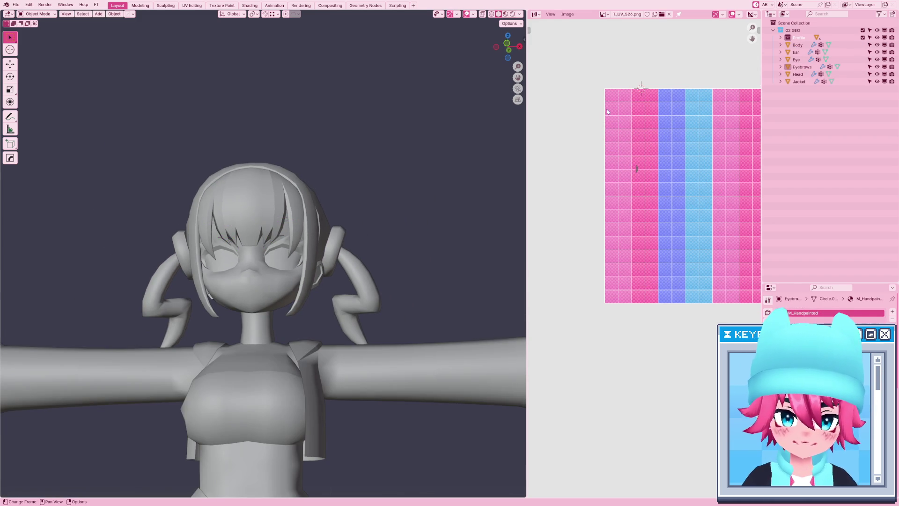
{"action": "left_click", "coordinate": [536, 15]}
Turn the right area into a widened shader node editor with textured material preview.
{"action": "left_click", "coordinate": [562, 73]}
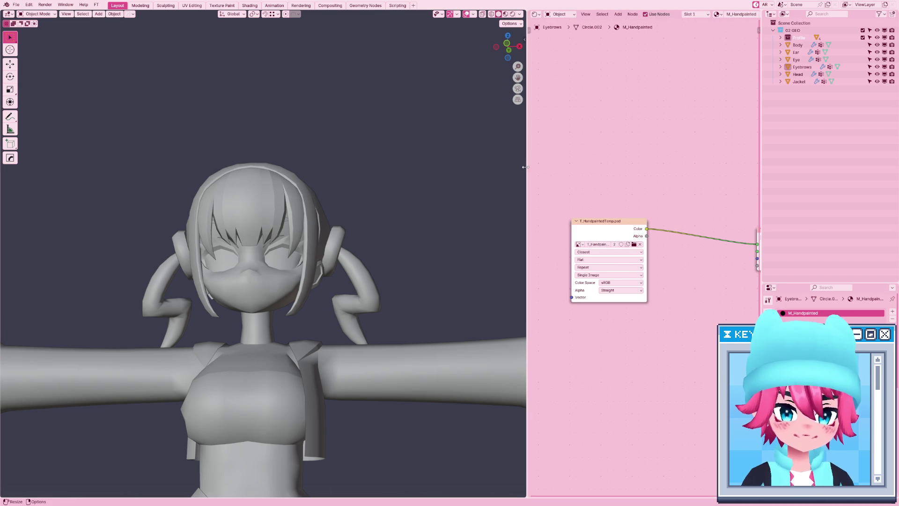
{"action": "left_click_drag", "start_coordinate": [525, 168], "coordinate": [495, 167]}
{"action": "left_click", "coordinate": [472, 14]}
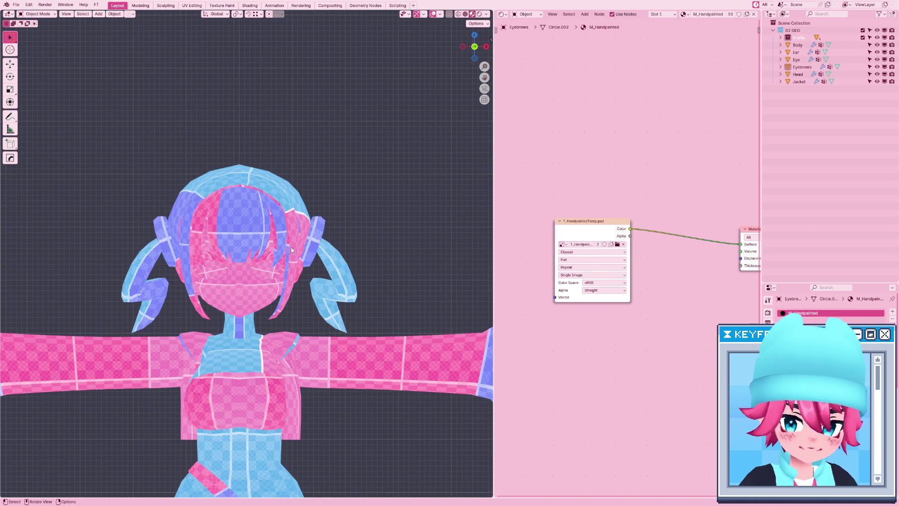
{"action": "scroll", "coordinate": [393, 262], "scroll_direction": "down", "scroll_amount": 5}
Load T_Handpainted.psd into the M_Handpainted image texture node.
{"action": "key", "text": "a"}
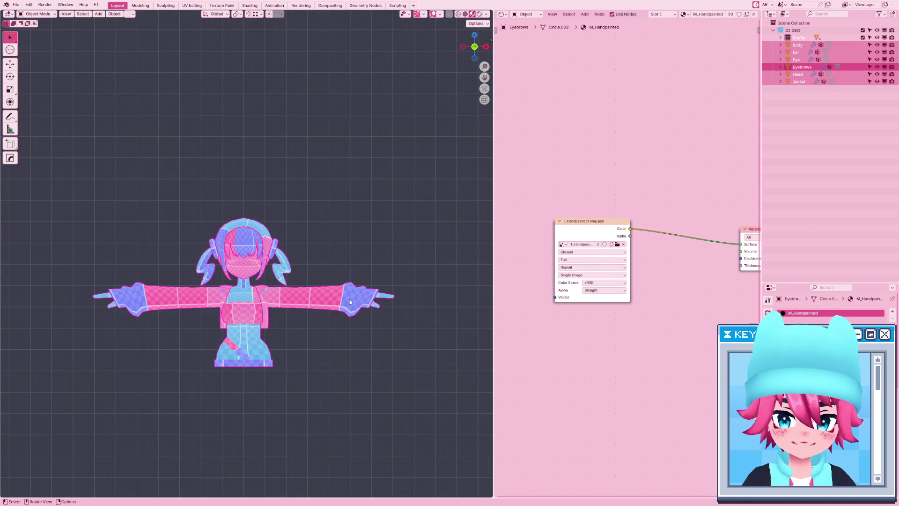
{"action": "left_click", "coordinate": [351, 303]}
{"action": "key", "text": "a"}
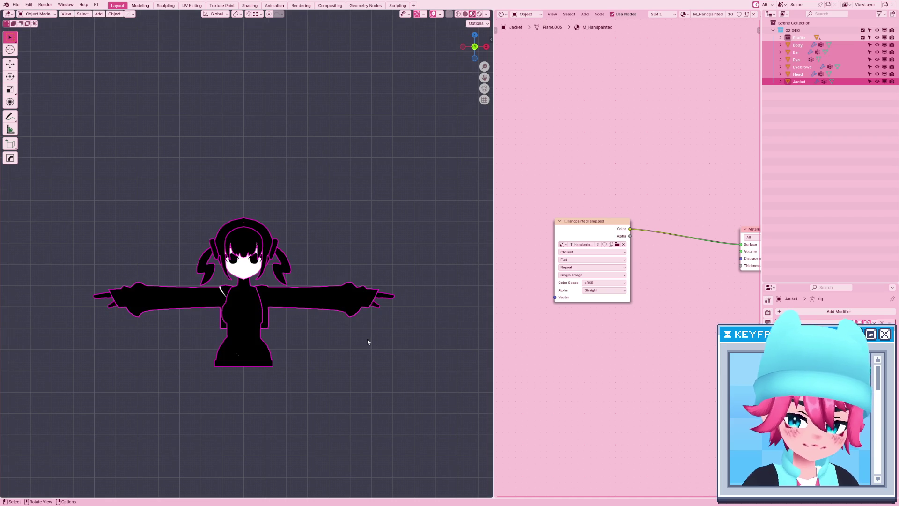
{"action": "scroll", "coordinate": [396, 286], "scroll_direction": "up", "scroll_amount": 4}
{"action": "left_click", "coordinate": [417, 233]}
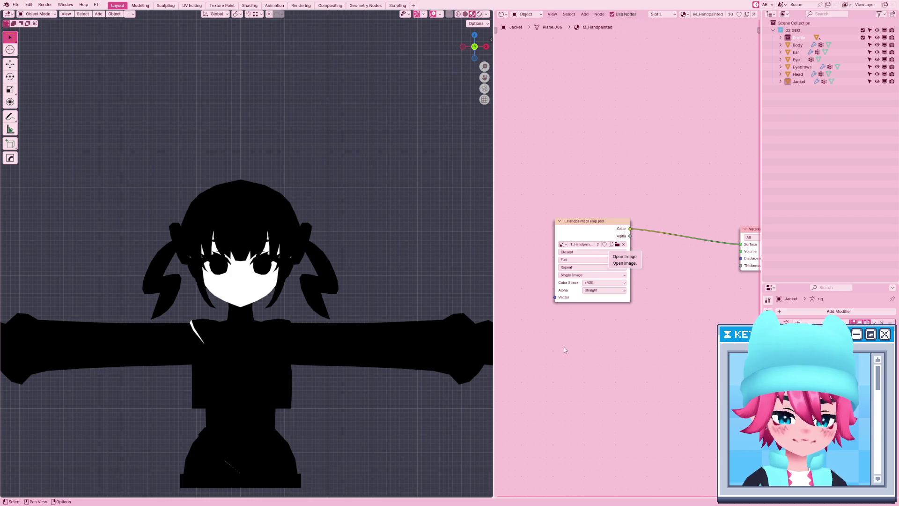
{"action": "left_click_drag", "start_coordinate": [563, 297], "coordinate": [566, 308]}
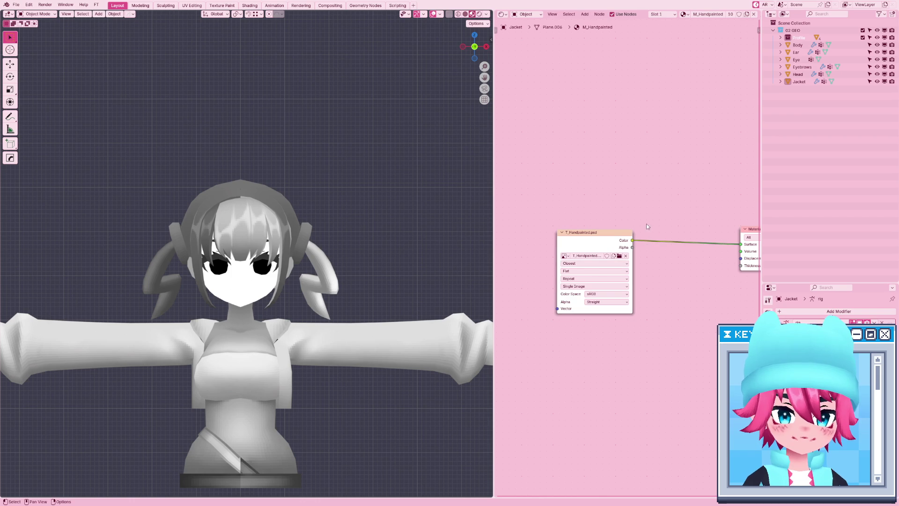
Inspect the painted shading, save Canari_V4.blend and add a new collection.
{"action": "scroll", "coordinate": [335, 251], "scroll_direction": "up", "scroll_amount": 5}
{"action": "left_click", "coordinate": [325, 323]}
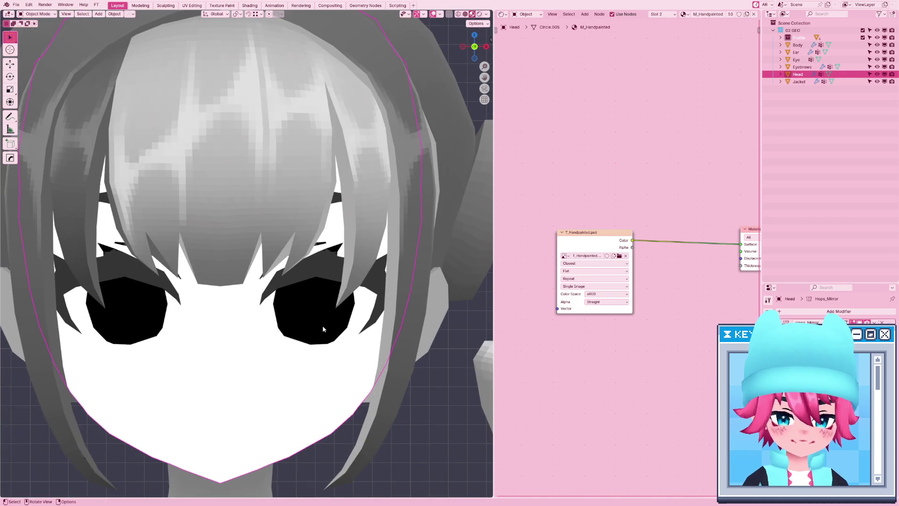
{"action": "scroll", "coordinate": [324, 322], "scroll_direction": "down", "scroll_amount": 2}
{"action": "scroll", "coordinate": [320, 336], "scroll_direction": "down", "scroll_amount": 5}
{"action": "left_click", "coordinate": [323, 328]}
{"action": "mouse_move", "coordinate": [323, 328]}
{"action": "middle_mouse_down"}
{"action": "mouse_move", "coordinate": [361, 294]}
{"action": "mouse_move", "coordinate": [333, 267]}
{"action": "mouse_move", "coordinate": [330, 286]}
{"action": "mouse_move", "coordinate": [356, 295]}
{"action": "mouse_move", "coordinate": [336, 305]}
{"action": "mouse_move", "coordinate": [454, 261]}
{"action": "middle_mouse_up"}
{"action": "scroll", "coordinate": [333, 267], "scroll_direction": "up", "scroll_amount": 3}
{"action": "key", "text": "ctrl+s"}
{"action": "scroll", "coordinate": [335, 307], "scroll_direction": "down", "scroll_amount": 3}
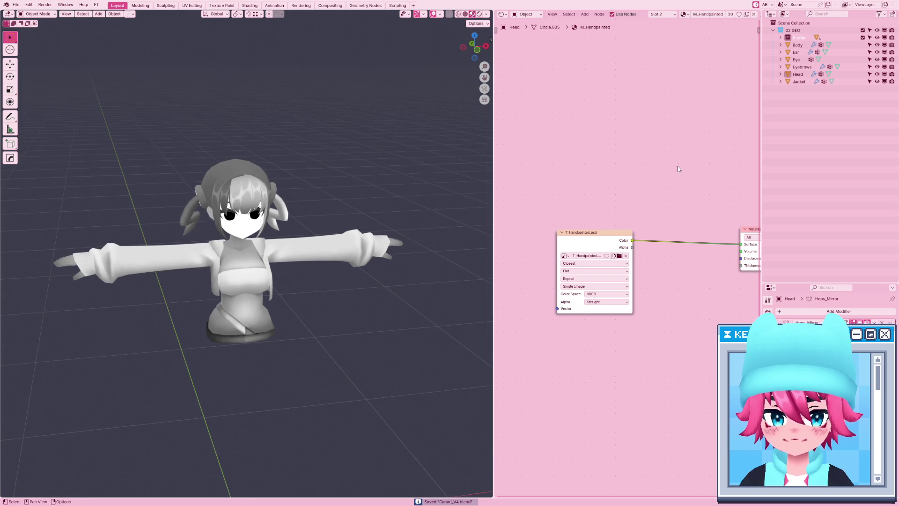
{"action": "left_click", "coordinate": [896, 14]}
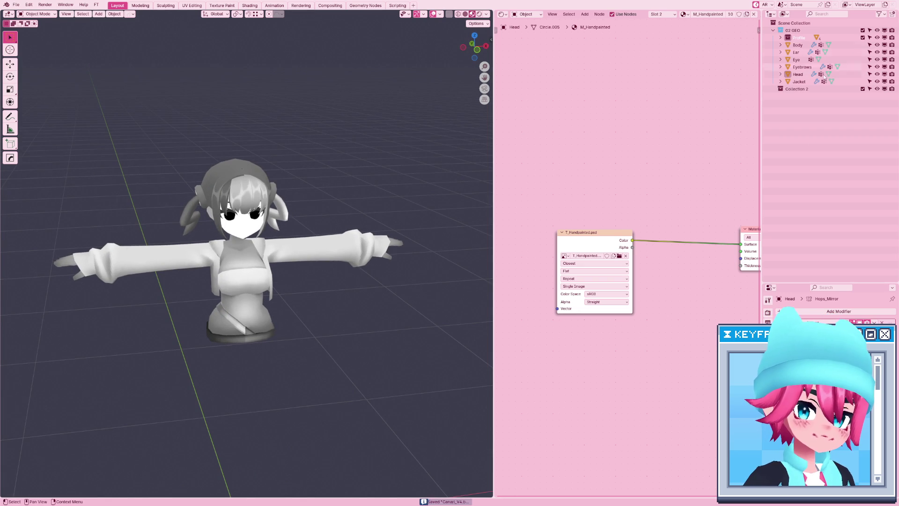
Name the new collection 01 CAM above 02 GEO, and add 03 RIG.
{"action": "double_click", "coordinate": [799, 89]}
{"action": "type", "text": "03 C"}
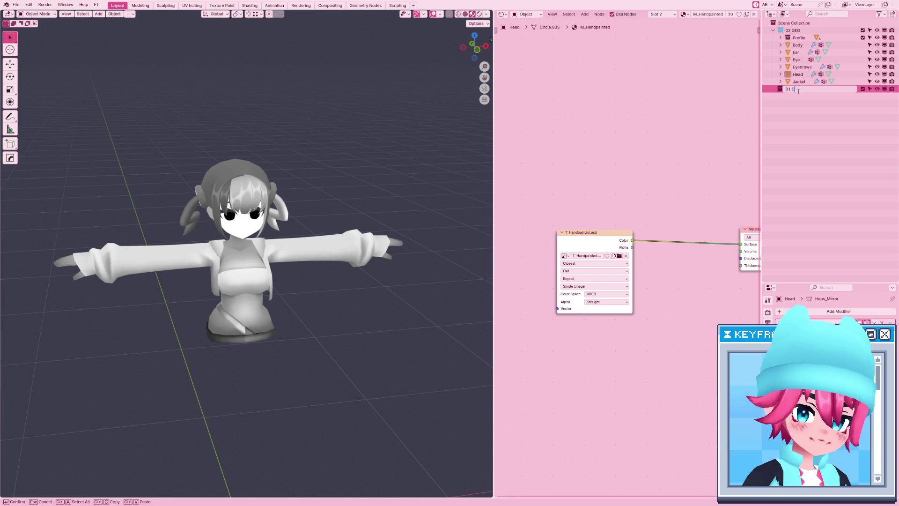
{"action": "type", "text": "AM"}
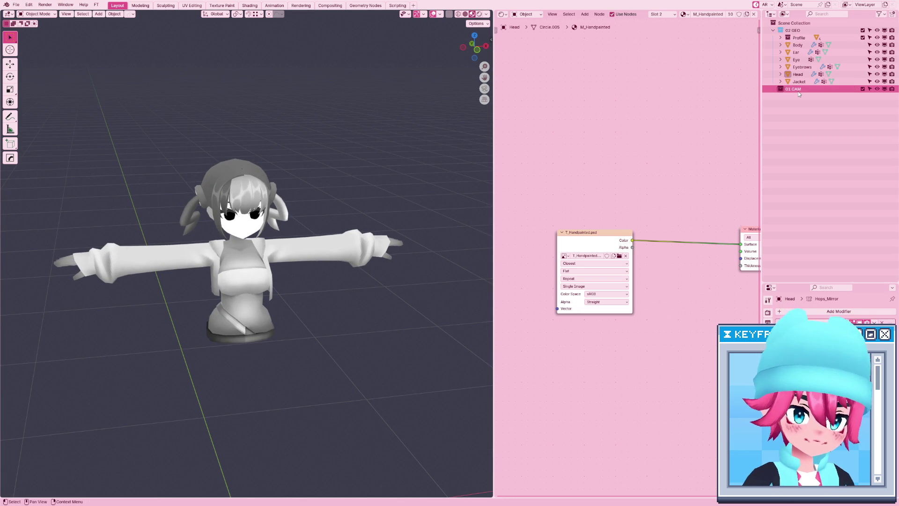
{"action": "key", "text": "Return"}
{"action": "mouse_move", "coordinate": [804, 90]}
{"action": "left_mouse_down"}
{"action": "mouse_move", "coordinate": [806, 40]}
{"action": "mouse_move", "coordinate": [820, 28]}
{"action": "mouse_move", "coordinate": [796, 134]}
{"action": "mouse_move", "coordinate": [798, 95]}
{"action": "left_mouse_up"}
{"action": "double_click", "coordinate": [798, 95]}
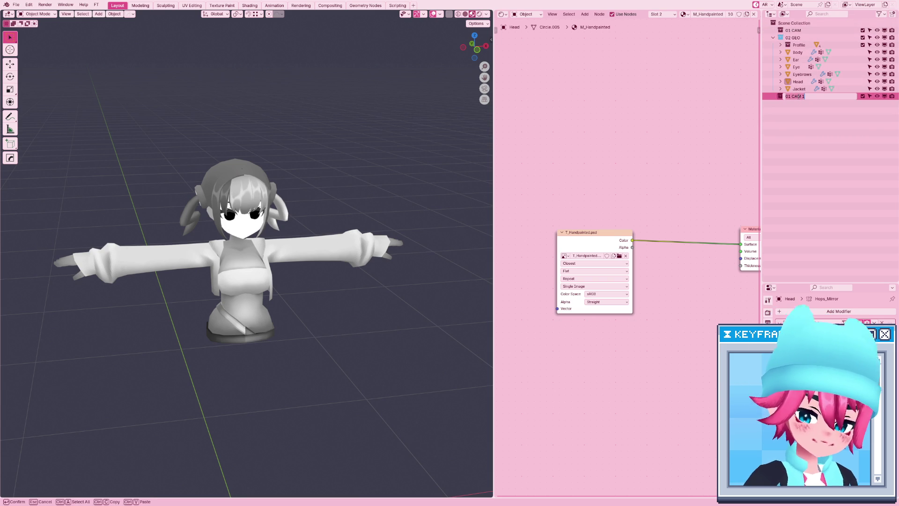
{"action": "type", "text": "03 RIG"}
{"action": "key", "text": "Return"}
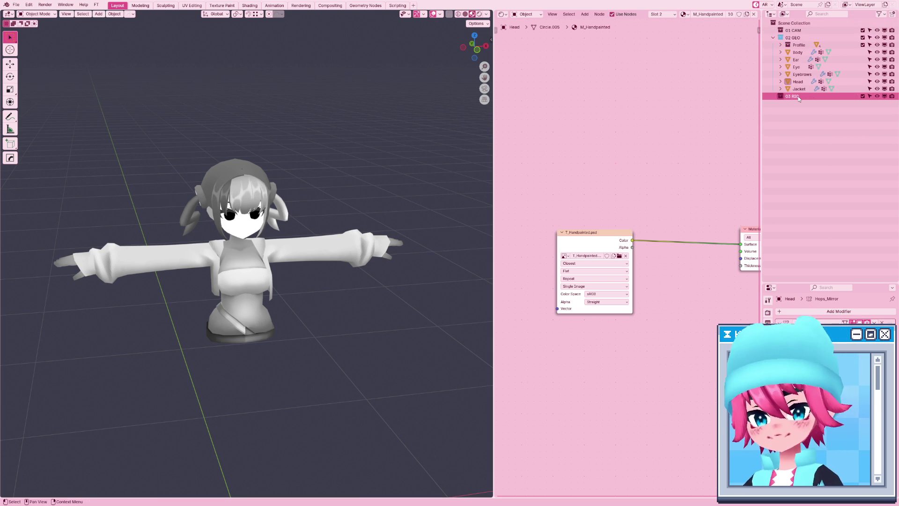
Merge the node editor into the 3D viewport and switch to front orthographic view.
{"action": "left_click_drag", "start_coordinate": [491, 12], "coordinate": [525, 23]}
{"action": "left_click", "coordinate": [891, 120]}
{"action": "middle_click_drag", "start_coordinate": [477, 189], "coordinate": [556, 136]}
{"action": "key", "text": "n"}
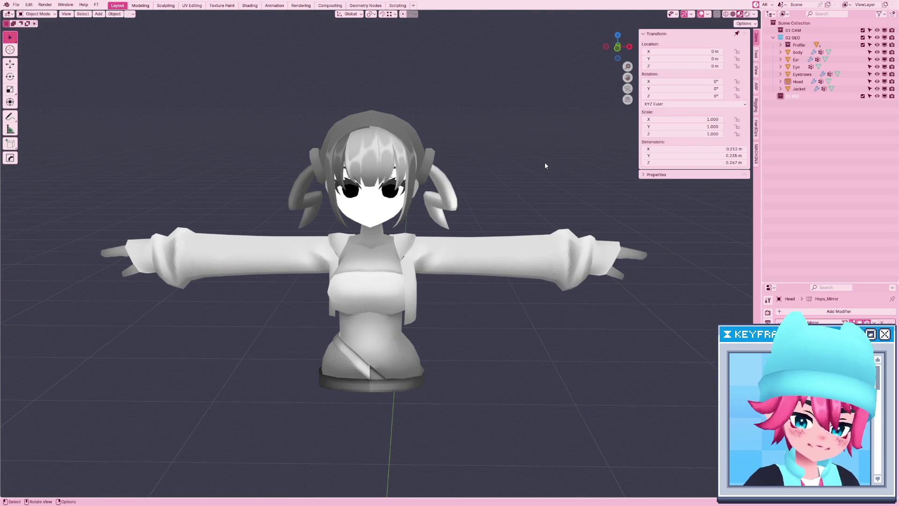
{"action": "key", "text": "KP_1"}
Select the jacket and then the body mesh.
{"action": "left_click", "coordinate": [481, 268]}
{"action": "scroll", "coordinate": [481, 268], "scroll_direction": "down", "scroll_amount": 3}
{"action": "scroll", "coordinate": [515, 365], "scroll_direction": "up", "scroll_amount": 4}
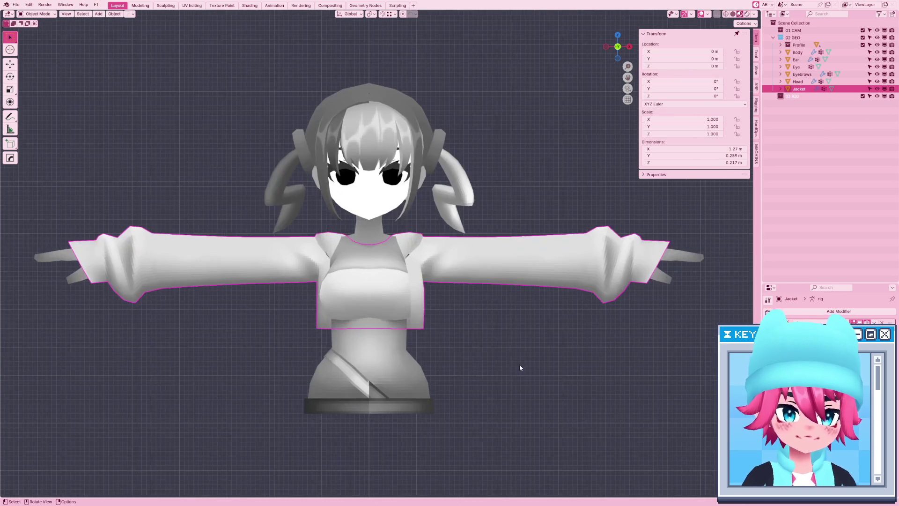
{"action": "scroll", "coordinate": [508, 352], "scroll_direction": "down", "scroll_amount": 4}
{"action": "left_click", "coordinate": [394, 316]}
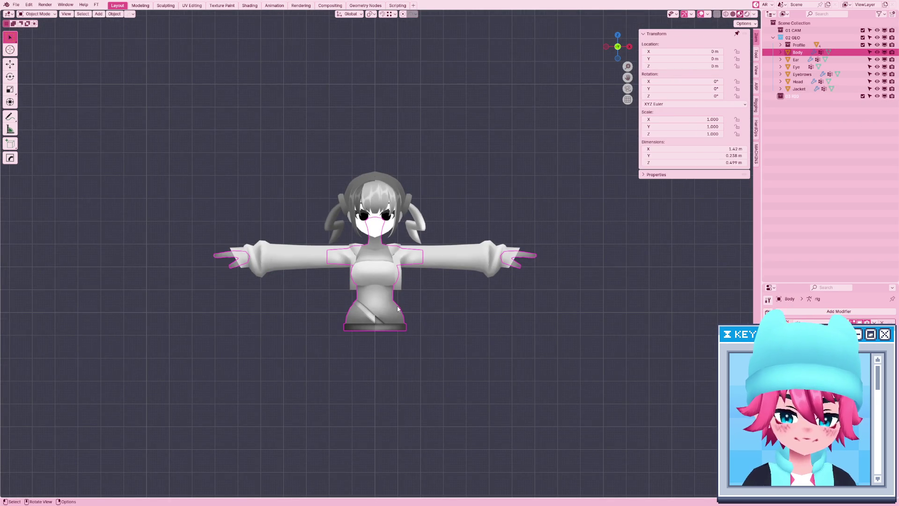
Add the jacket, hair and head to the selection and save the file.
{"action": "left_click", "coordinate": [464, 267], "text": "shift"}
{"action": "left_click", "coordinate": [390, 238], "text": "shift"}
{"action": "left_click", "coordinate": [425, 226], "text": "shift"}
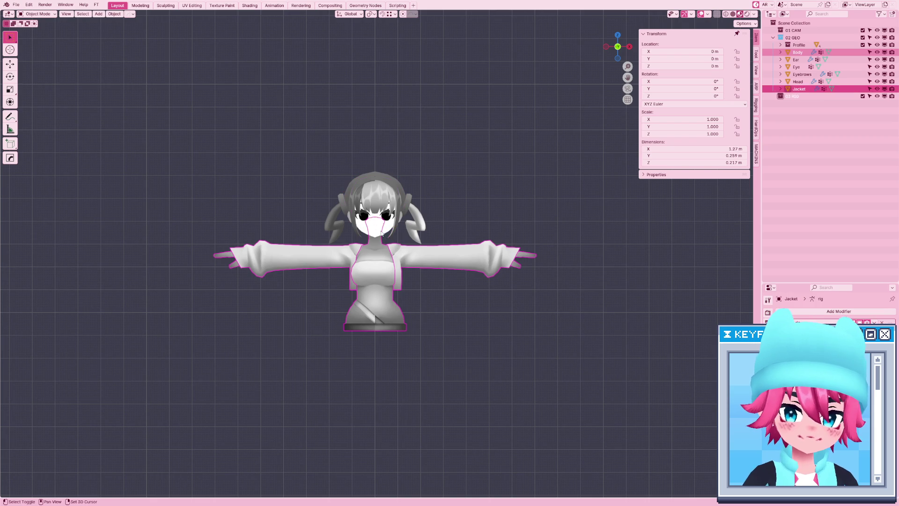
{"action": "key", "text": "ctrl+s"}
In the ARP tab, expand Auto-Rig Pro: Smart, get selected objects, choose Full Body.
{"action": "left_click", "coordinate": [756, 87]}
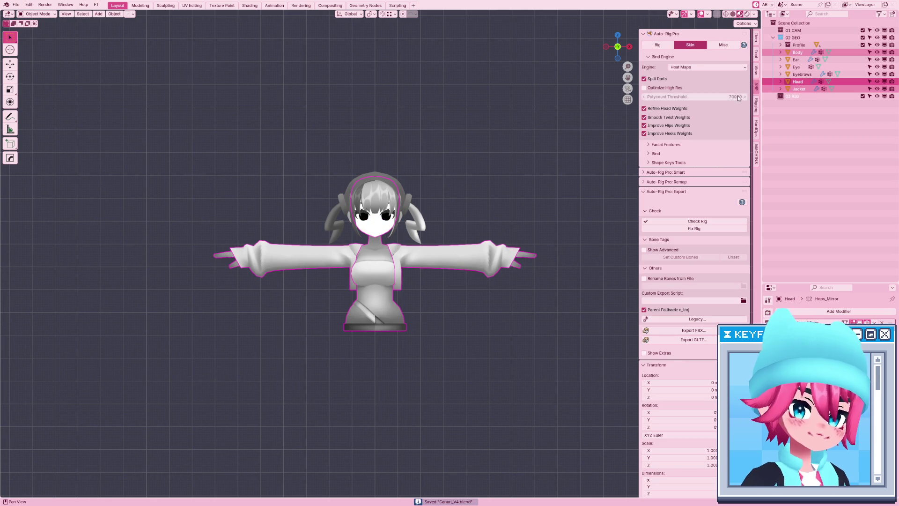
{"action": "left_click", "coordinate": [669, 46]}
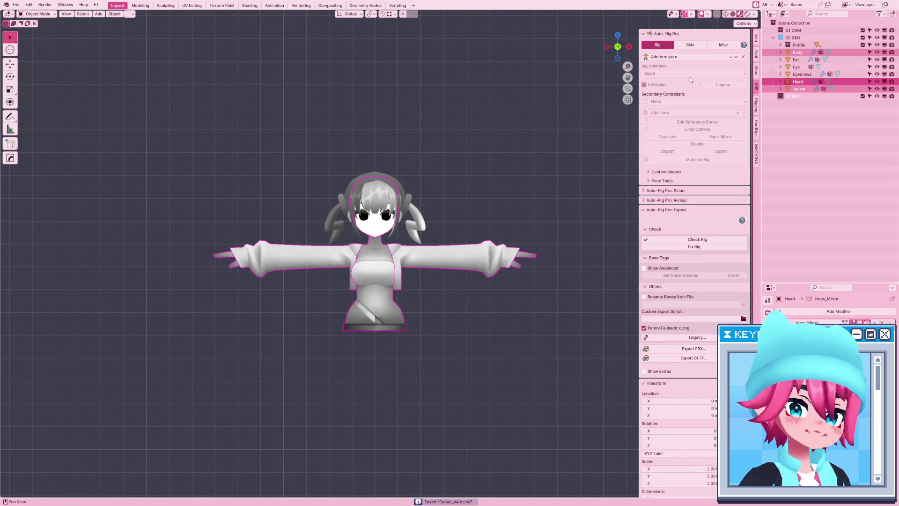
{"action": "left_click", "coordinate": [667, 209]}
{"action": "left_click", "coordinate": [673, 219]}
{"action": "left_click", "coordinate": [685, 211]}
{"action": "left_click", "coordinate": [685, 211]}
{"action": "left_click", "coordinate": [666, 190]}
{"action": "left_click", "coordinate": [690, 214]}
{"action": "left_click", "coordinate": [672, 224]}
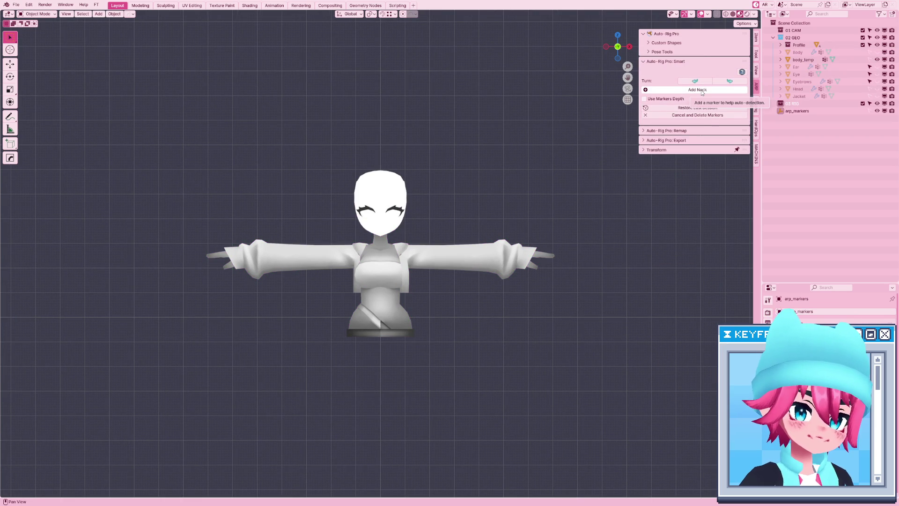
Cancel the Smart markers and reselect Body, Jacket and Head.
{"action": "left_click", "coordinate": [701, 90]}
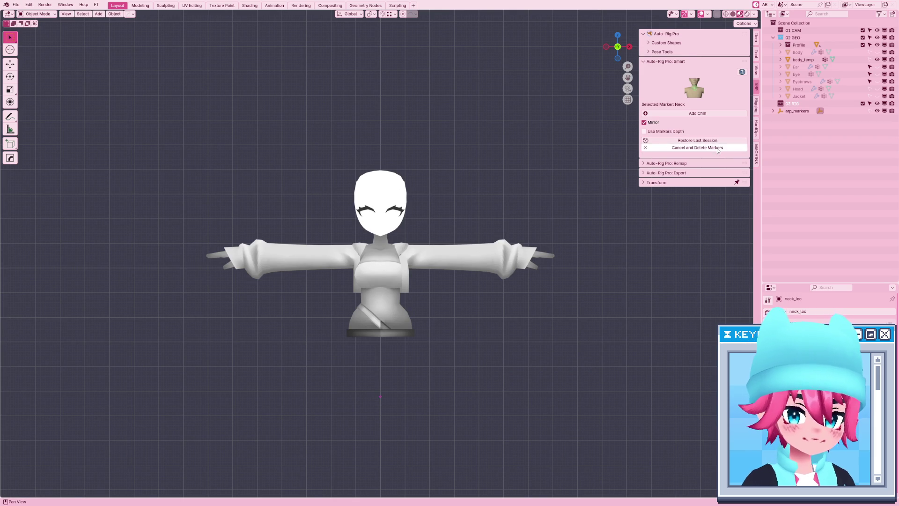
{"action": "left_click", "coordinate": [698, 147]}
{"action": "left_click", "coordinate": [380, 282]}
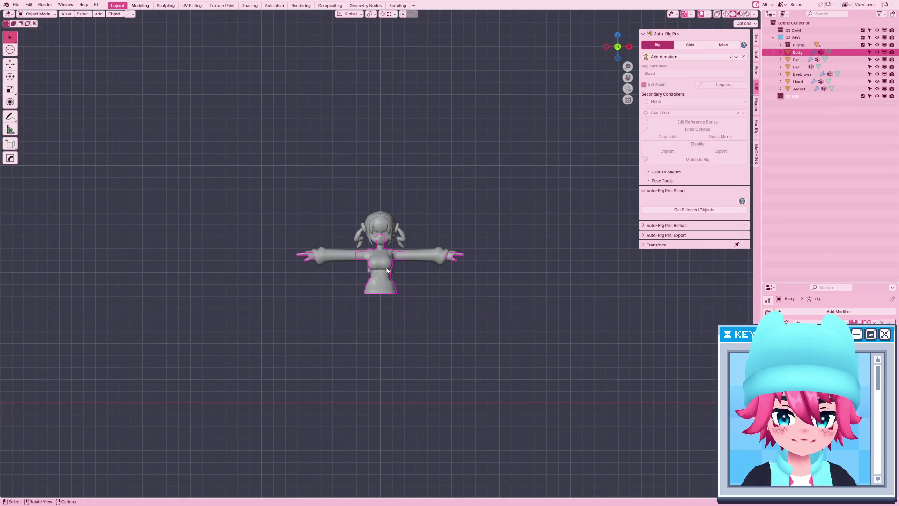
{"action": "left_click", "coordinate": [381, 262], "text": "shift"}
{"action": "left_click", "coordinate": [383, 241], "text": "shift"}
{"action": "scroll", "coordinate": [382, 241], "scroll_direction": "down", "scroll_amount": 5}
{"action": "middle_click_drag", "start_coordinate": [424, 335], "coordinate": [422, 345]}
Frame the character in front view and restart Smart Full Body marker placement.
{"action": "left_click", "coordinate": [707, 16]}
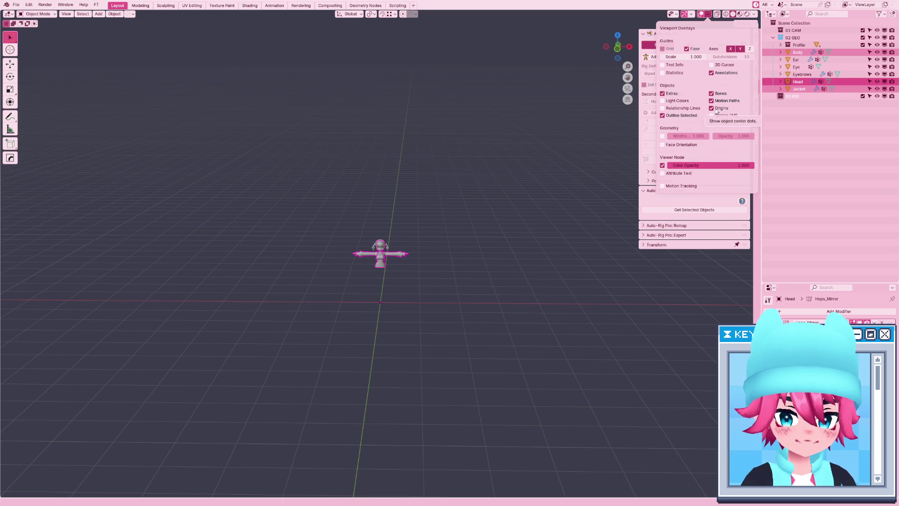
{"action": "middle_click_drag", "start_coordinate": [456, 285], "coordinate": [462, 288]}
{"action": "key", "text": "KP_1"}
{"action": "key", "text": "KP_Decimal"}
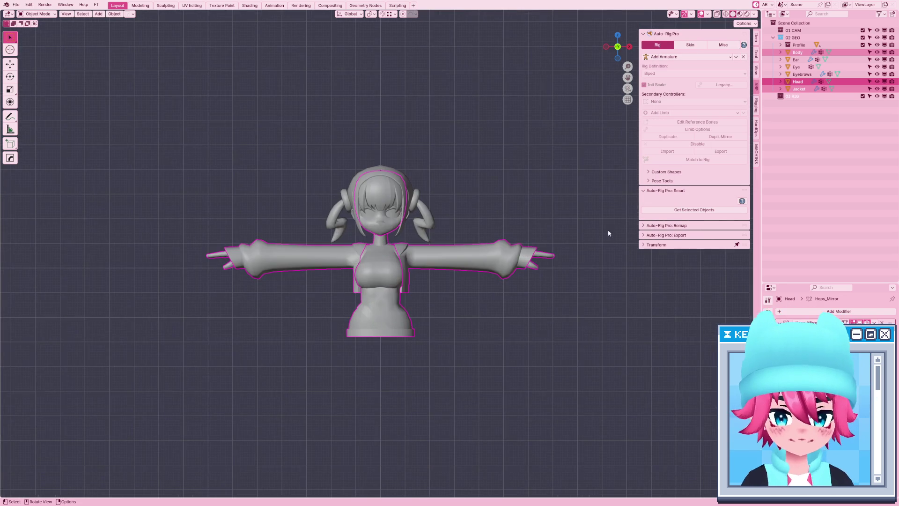
{"action": "left_click", "coordinate": [686, 210]}
{"action": "left_click", "coordinate": [686, 226]}
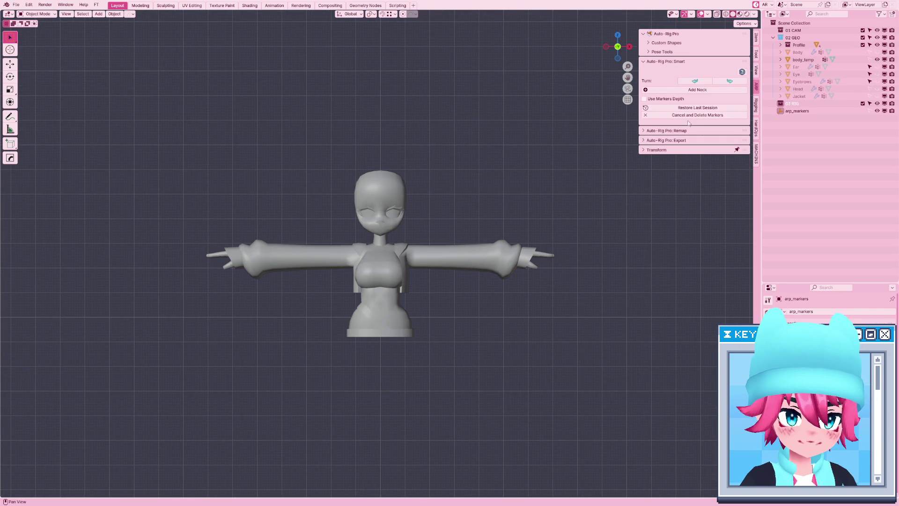
Add the neck marker and place it on the character's neck.
{"action": "left_click", "coordinate": [706, 90]}
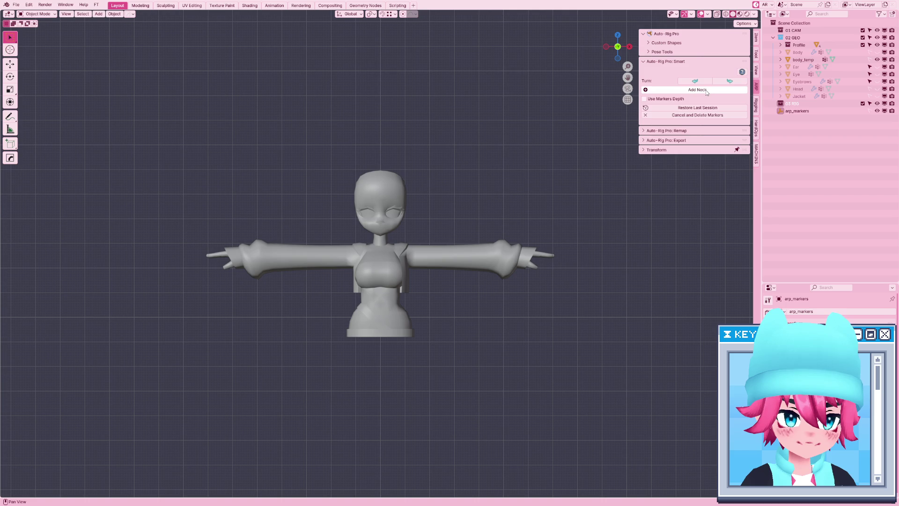
{"action": "left_click", "coordinate": [380, 397]}
{"action": "left_click_drag", "start_coordinate": [384, 397], "coordinate": [389, 451]}
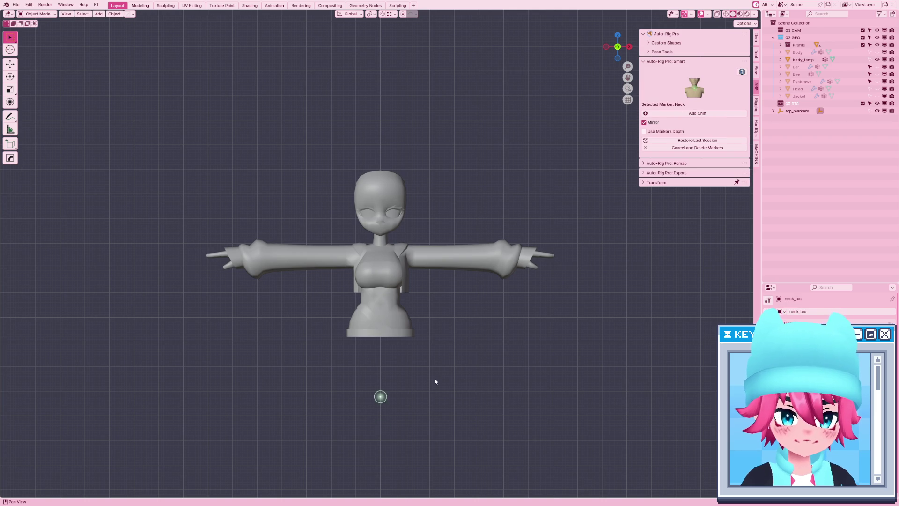
{"action": "scroll", "coordinate": [435, 382], "scroll_direction": "down", "scroll_amount": 5}
{"action": "key", "text": "g"}
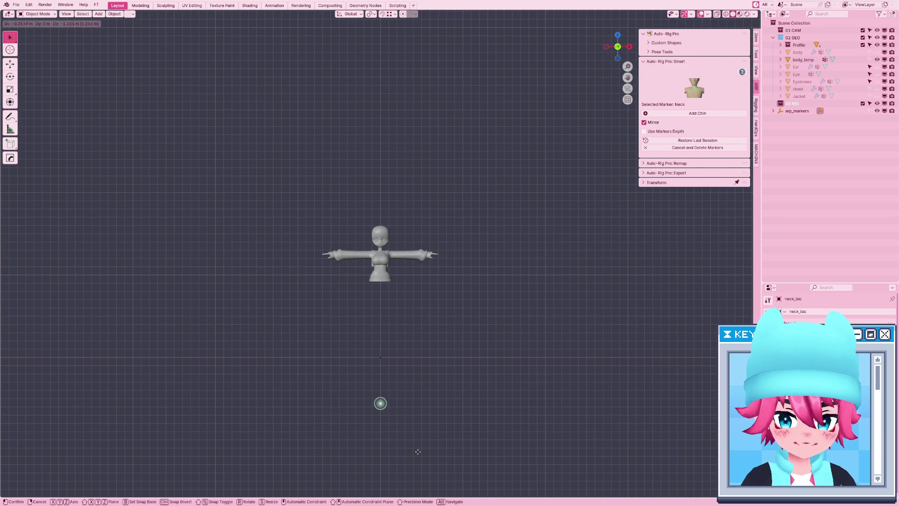
{"action": "left_click", "coordinate": [396, 286]}
{"action": "scroll", "coordinate": [396, 288], "scroll_direction": "up", "scroll_amount": 6}
{"action": "key", "text": "g"}
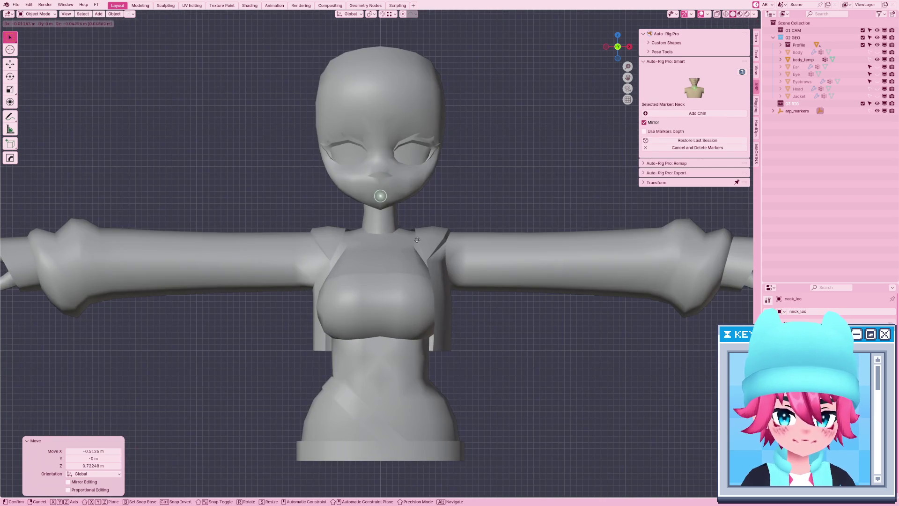
{"action": "left_click", "coordinate": [413, 271]}
Add the chin marker on the head and the shoulder markers on the shoulders.
{"action": "left_click", "coordinate": [697, 114]}
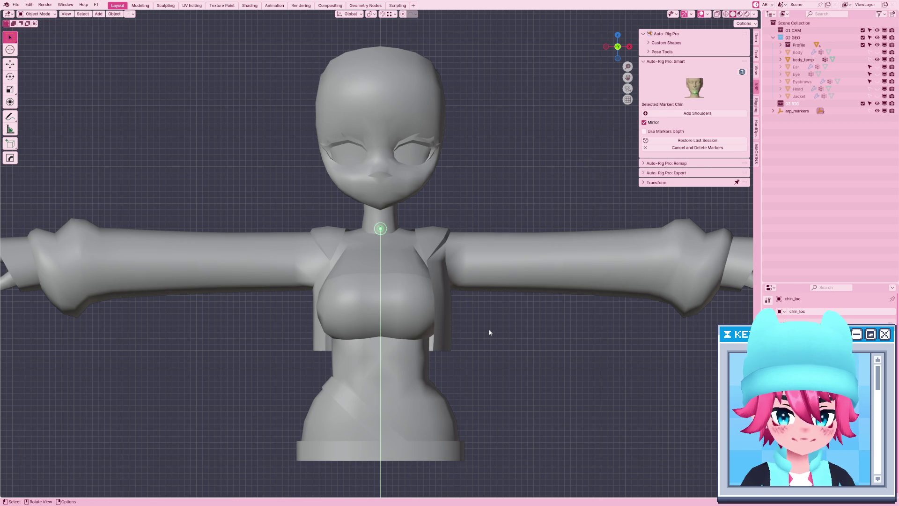
{"action": "scroll", "coordinate": [494, 327], "scroll_direction": "down", "scroll_amount": 7}
{"action": "key", "text": "g"}
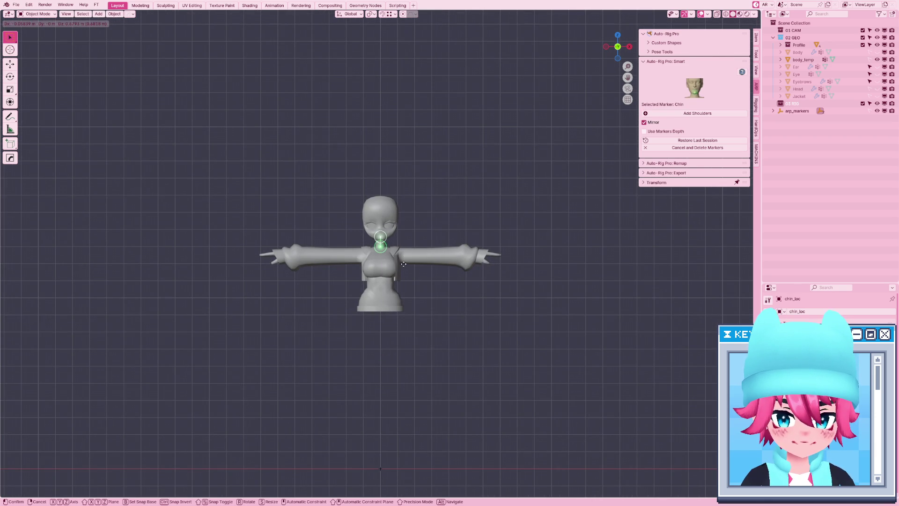
{"action": "left_click", "coordinate": [403, 264]}
{"action": "left_click", "coordinate": [698, 113]}
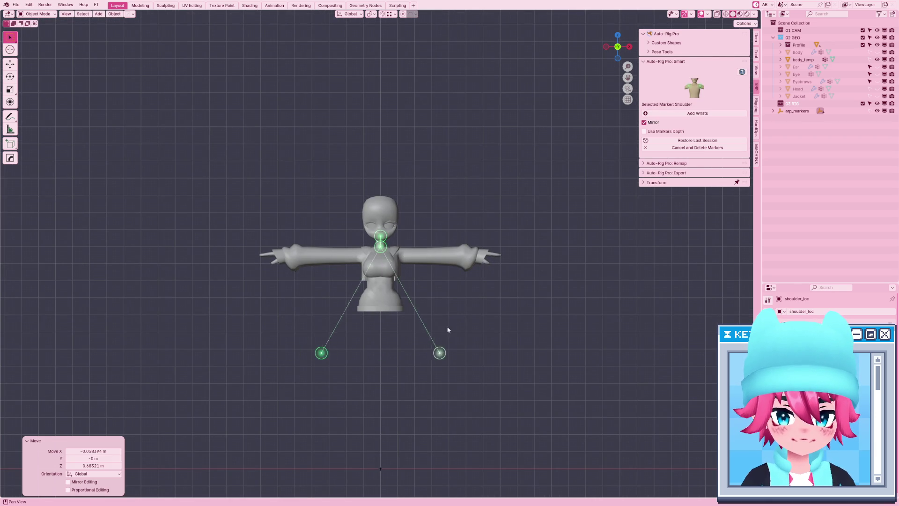
{"action": "left_click", "coordinate": [422, 361]}
{"action": "key", "text": "g"}
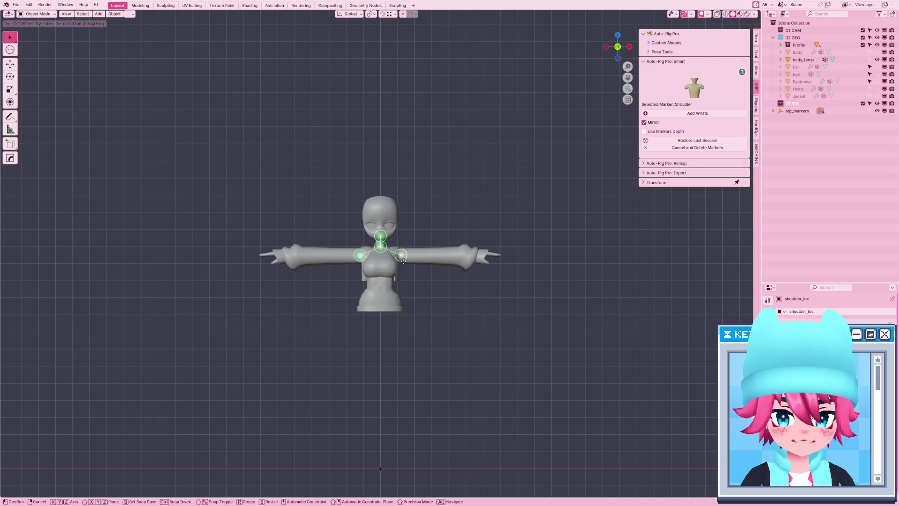
{"action": "left_click", "coordinate": [404, 261]}
Add the wrist markers on the arms and the hand tip markers on the hands.
{"action": "left_click", "coordinate": [697, 114]}
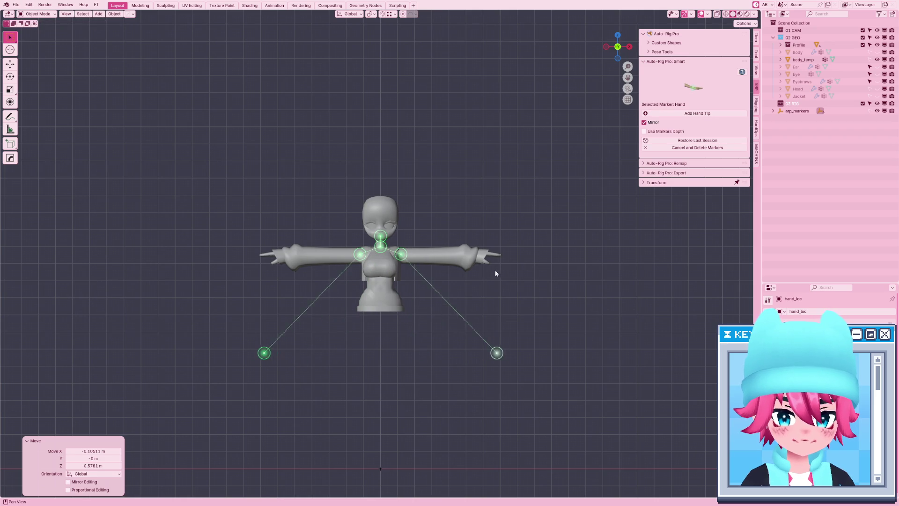
{"action": "left_click", "coordinate": [465, 352]}
{"action": "key", "text": "g"}
{"action": "left_click", "coordinate": [452, 286]}
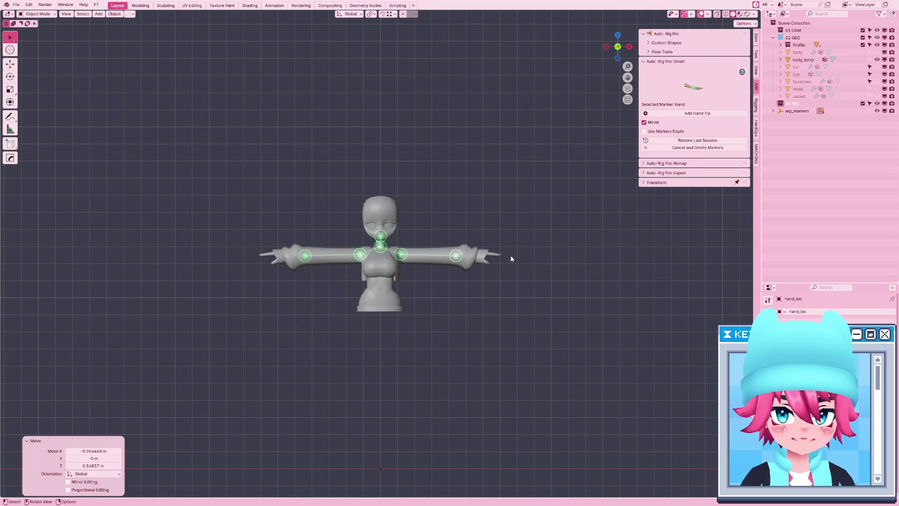
{"action": "left_click", "coordinate": [707, 114]}
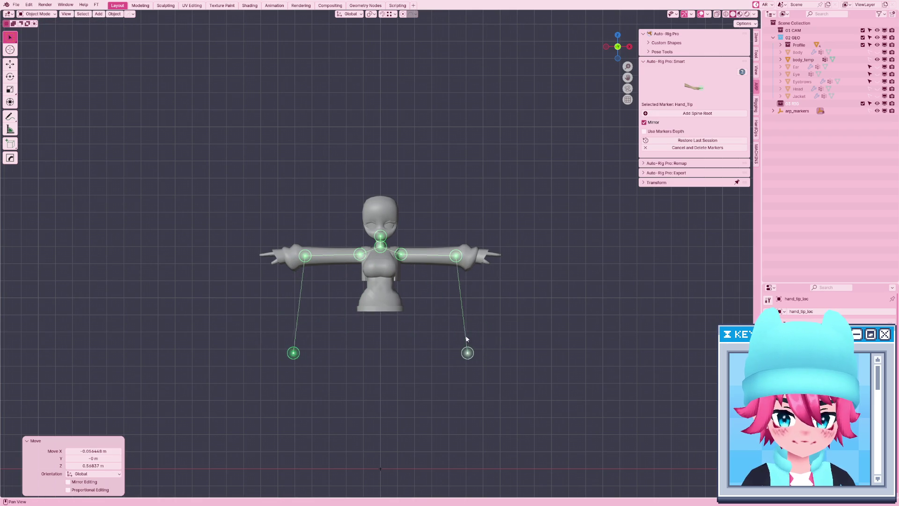
{"action": "left_click", "coordinate": [504, 359]}
{"action": "key", "text": "g"}
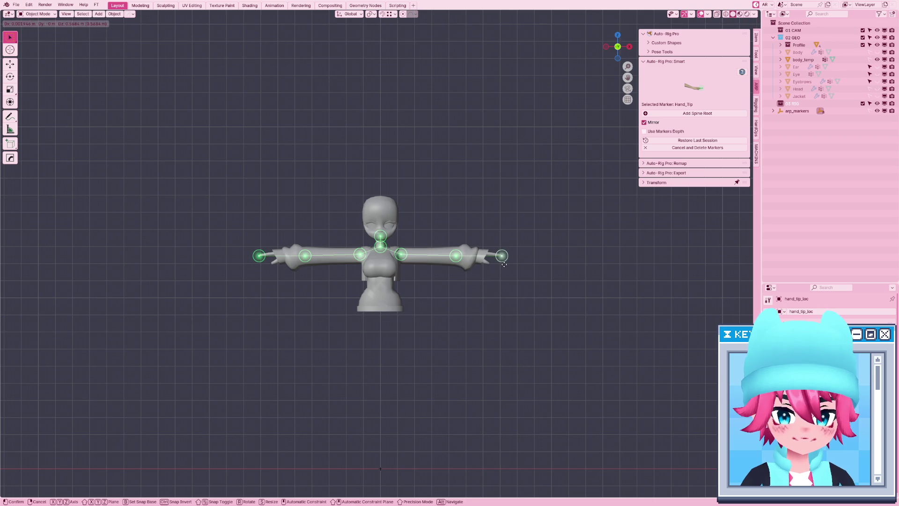
{"action": "left_click", "coordinate": [505, 263]}
In wireframe view, slide the hand marker along X to the end of the arm.
{"action": "scroll", "coordinate": [488, 276], "scroll_direction": "up", "scroll_amount": 3}
{"action": "key", "text": "shift+z"}
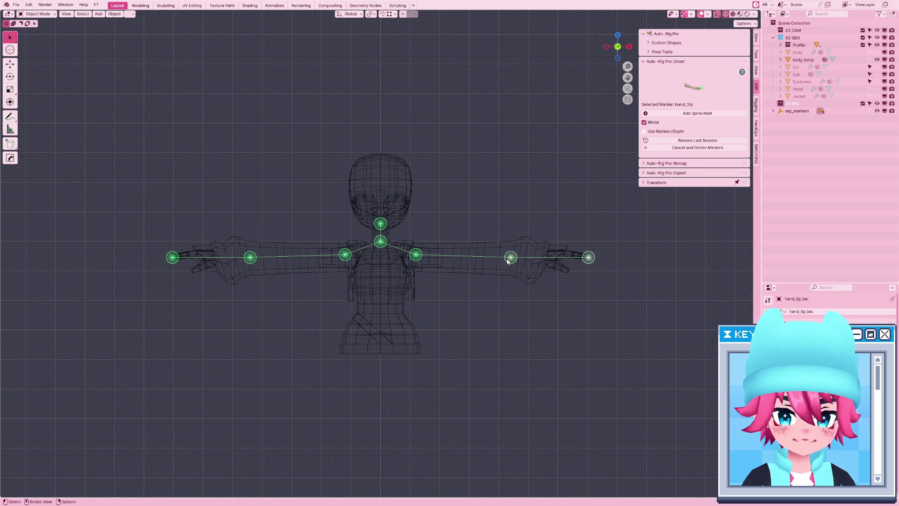
{"action": "key", "text": "g"}
{"action": "key", "text": "x"}
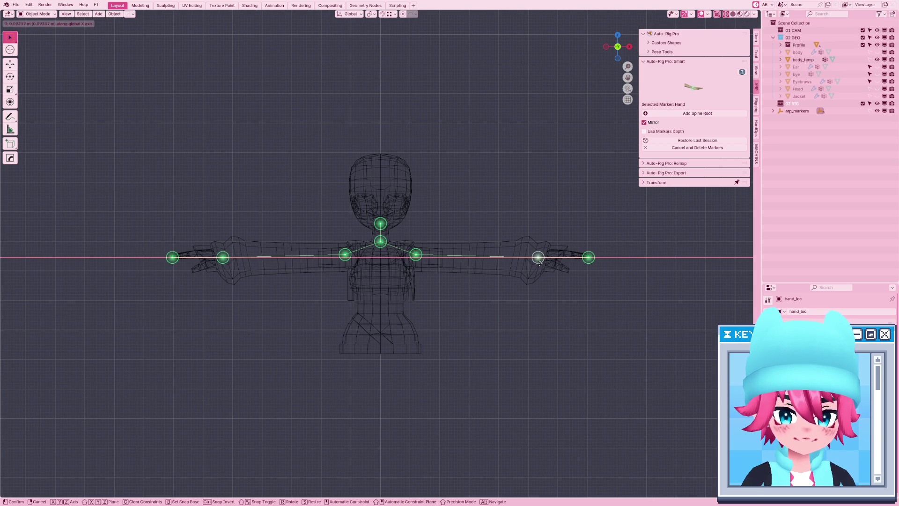
{"action": "left_click", "coordinate": [534, 263]}
{"action": "left_click", "coordinate": [588, 257]}
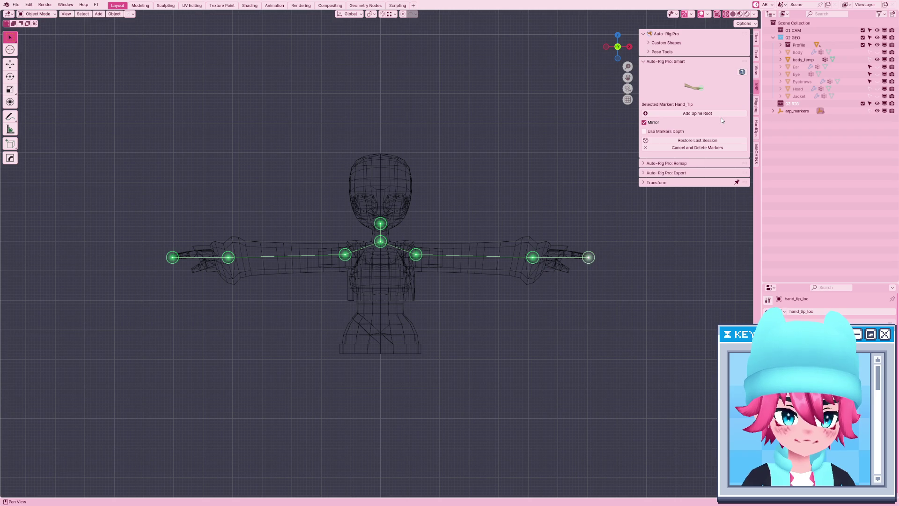
Add the spine root at the hips and ankle markers below the body, then generate the skeleton with Go!
{"action": "left_click", "coordinate": [721, 117]}
{"action": "left_click_drag", "start_coordinate": [389, 428], "coordinate": [391, 342]}
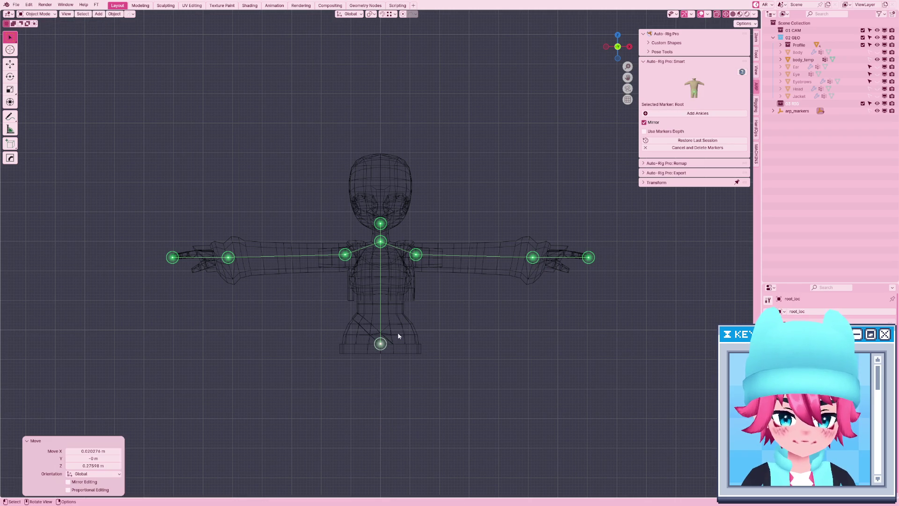
{"action": "scroll", "coordinate": [434, 318], "scroll_direction": "down", "scroll_amount": 4}
{"action": "left_click", "coordinate": [701, 116]}
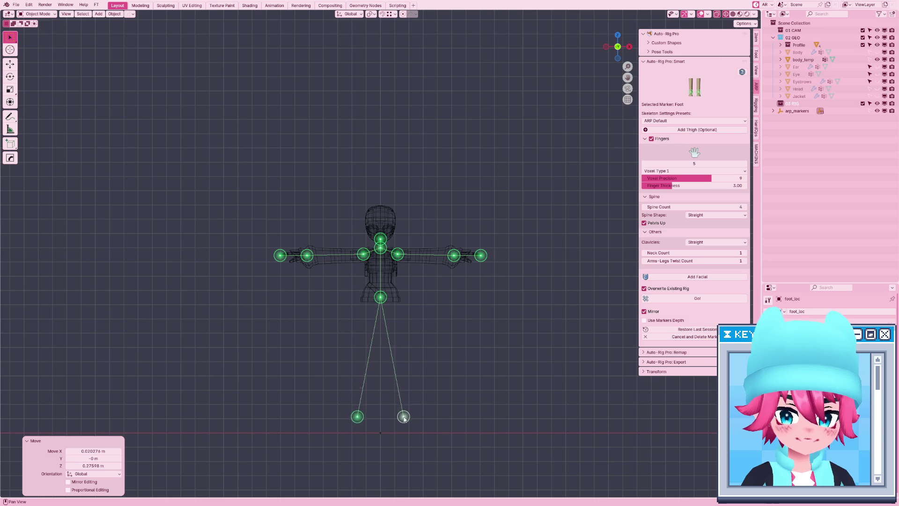
{"action": "left_click", "coordinate": [400, 418]}
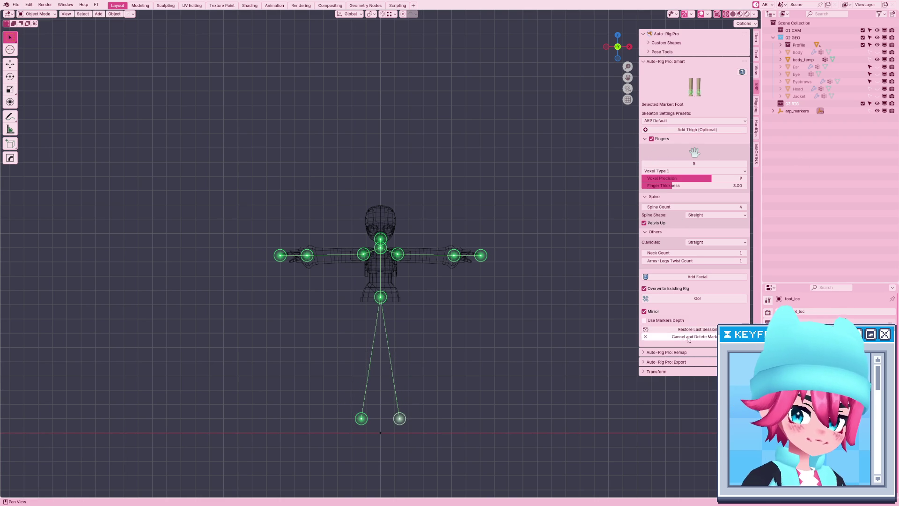
{"action": "left_click", "coordinate": [712, 299]}
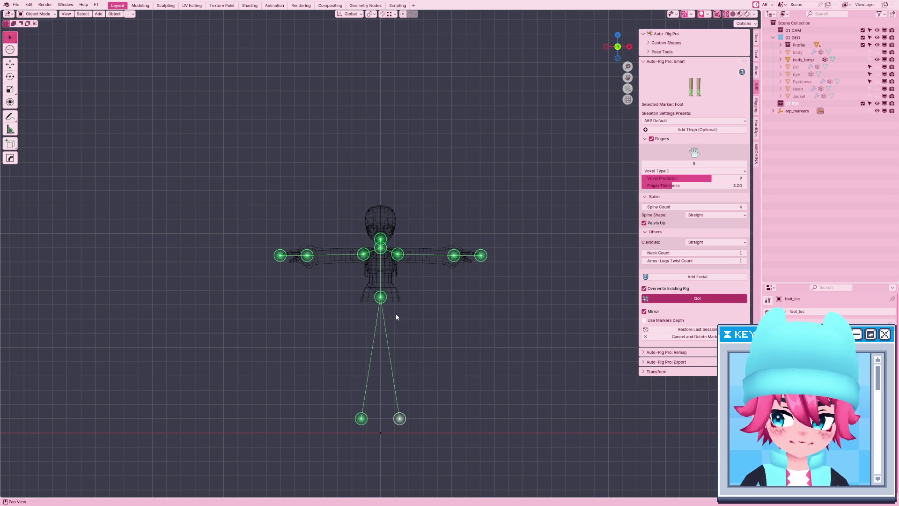
{"action": "scroll", "coordinate": [435, 253], "scroll_direction": "up", "scroll_amount": 4}
Move the shoulder bone vertically and raise the forearm and hand bones level with the arm.
{"action": "left_click", "coordinate": [392, 227]}
{"action": "scroll", "coordinate": [391, 227], "scroll_direction": "up", "scroll_amount": 4}
{"action": "key", "text": "g"}
{"action": "key", "text": "z"}
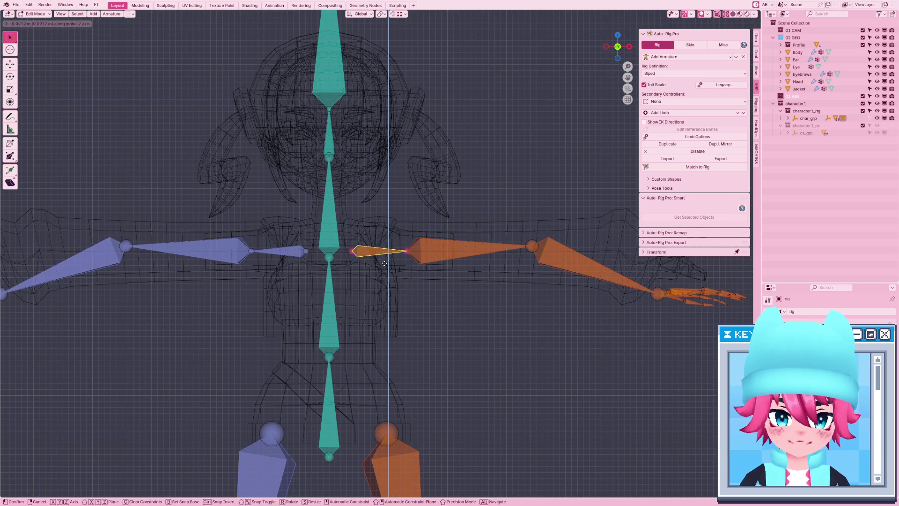
{"action": "left_click", "coordinate": [385, 263]}
{"action": "middle_click_drag", "start_coordinate": [639, 268], "coordinate": [511, 309], "text": "shift"}
{"action": "left_click_drag", "start_coordinate": [511, 309], "coordinate": [628, 385]}
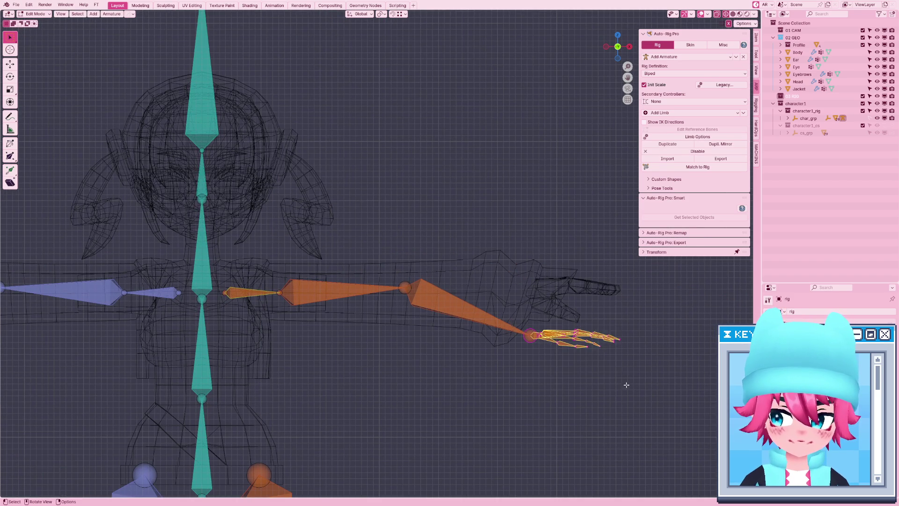
{"action": "key", "text": "g"}
{"action": "left_click", "coordinate": [608, 337]}
Reposition the elbow joint, switching between solid and wireframe shading to check it.
{"action": "left_click", "coordinate": [421, 299]}
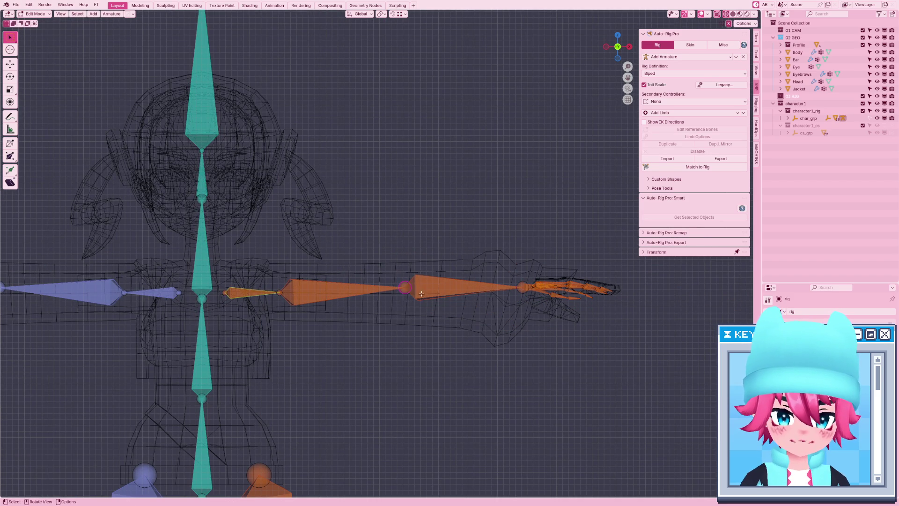
{"action": "key", "text": "g"}
{"action": "left_click", "coordinate": [387, 298]}
{"action": "key", "text": "z"}
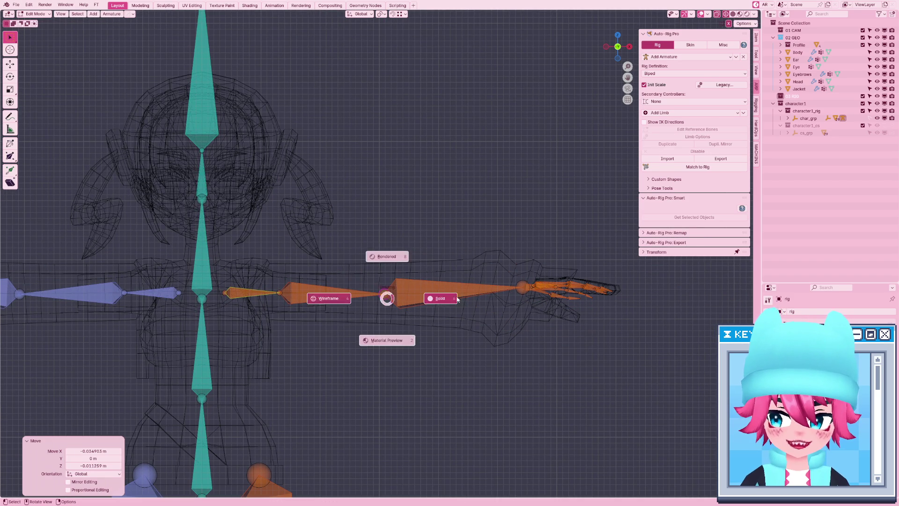
{"action": "left_click", "coordinate": [411, 299]}
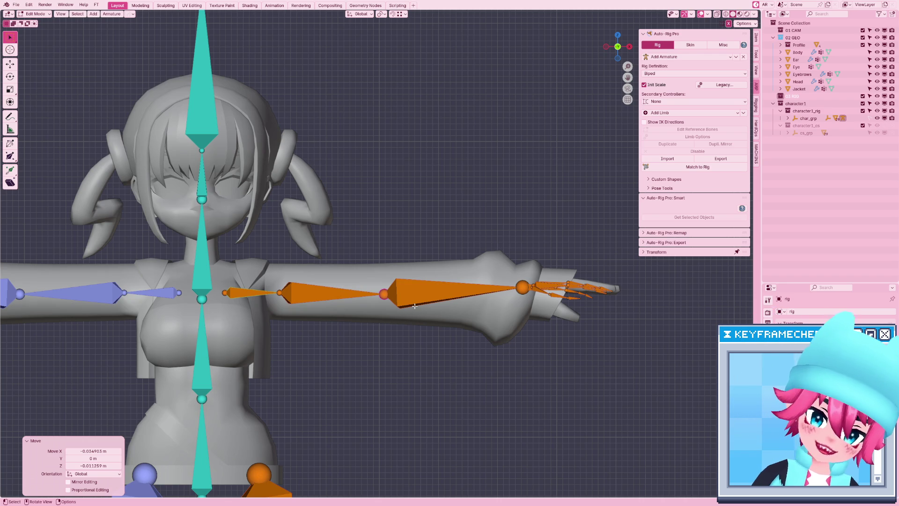
{"action": "key", "text": "shift+z"}
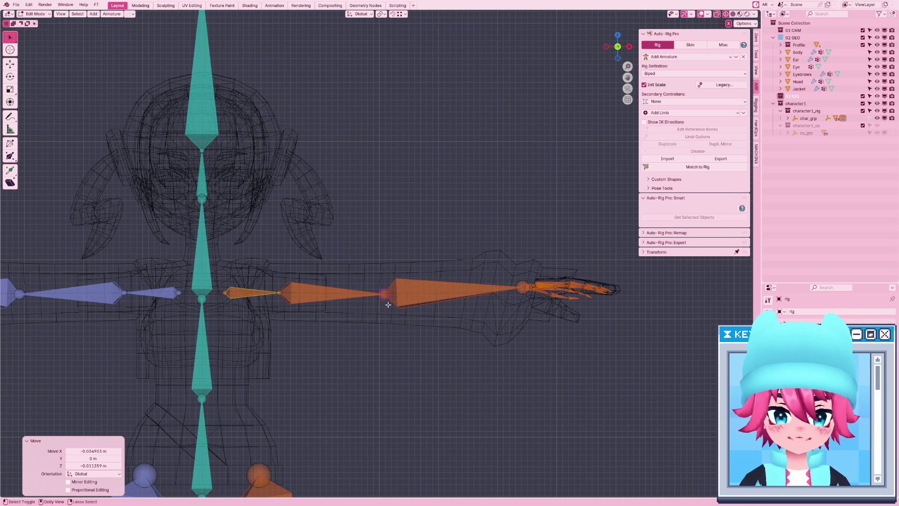
{"action": "key", "text": "z"}
{"action": "left_click", "coordinate": [412, 302]}
{"action": "scroll", "coordinate": [398, 315], "scroll_direction": "up", "scroll_amount": 3}
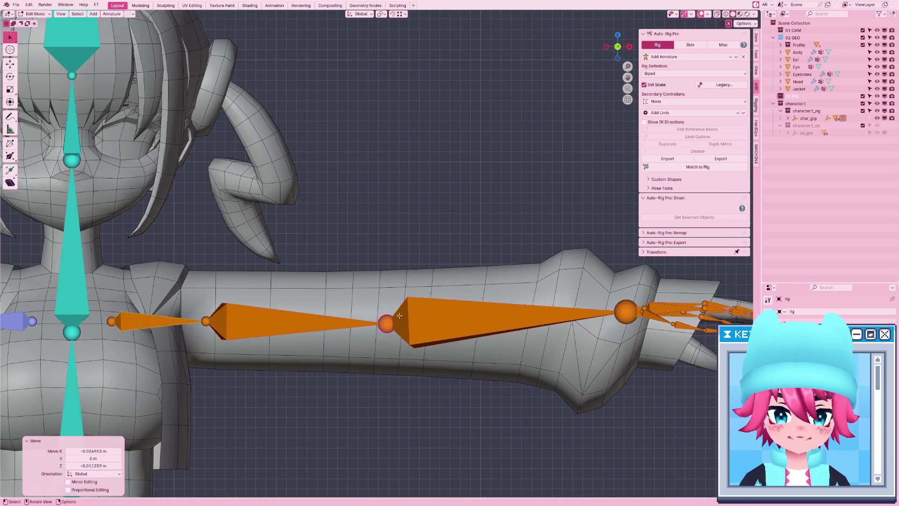
{"action": "key", "text": "g"}
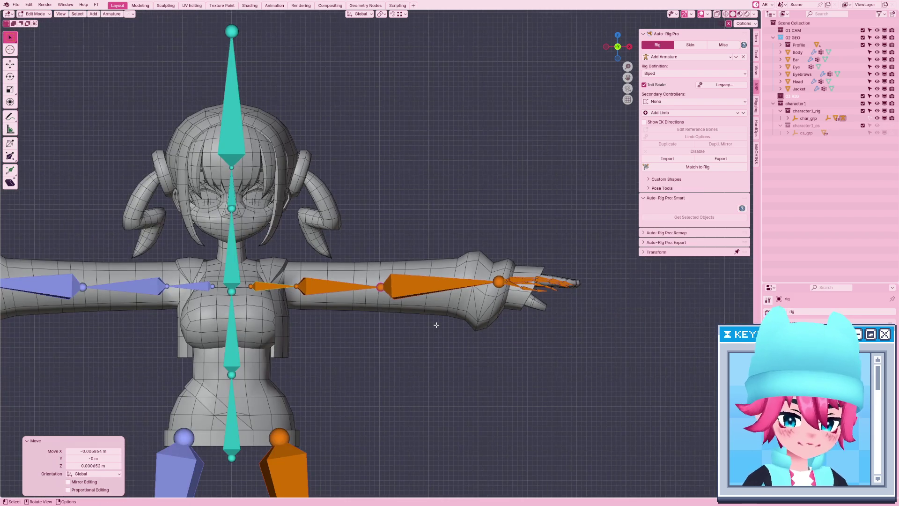
From top view, move the finger bones along Y to line up with the fingers.
{"action": "key", "text": "KP_7"}
{"action": "middle_click_drag", "start_coordinate": [436, 325], "coordinate": [376, 409], "text": "shift"}
{"action": "left_click_drag", "start_coordinate": [536, 258], "coordinate": [430, 368]}
{"action": "key", "text": "g"}
{"action": "key", "text": "y"}
{"action": "left_click", "coordinate": [390, 321]}
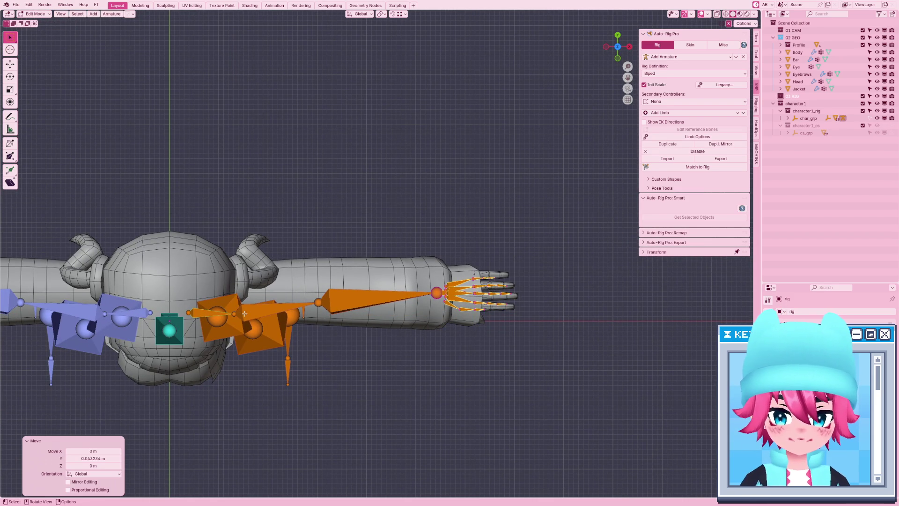
{"action": "key", "text": "alt+a"}
From the side, adjust the depth of two arm bones along Y.
{"action": "key", "text": "KP_3"}
{"action": "mouse_move", "coordinate": [288, 294]}
{"action": "middle_mouse_down"}
{"action": "mouse_move", "coordinate": [413, 305]}
{"action": "mouse_move", "coordinate": [415, 282]}
{"action": "middle_mouse_up"}
{"action": "scroll", "coordinate": [414, 305], "scroll_direction": "up", "scroll_amount": 2}
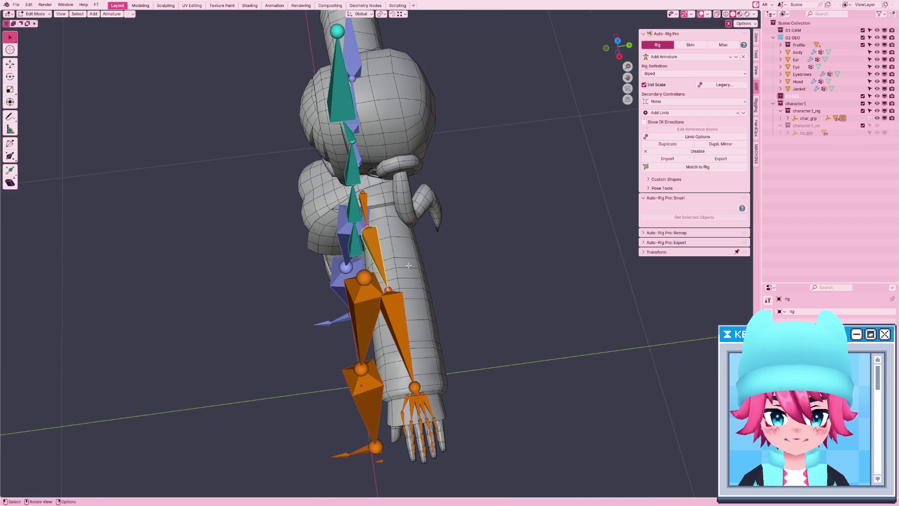
{"action": "key", "text": "g"}
{"action": "key", "text": "y"}
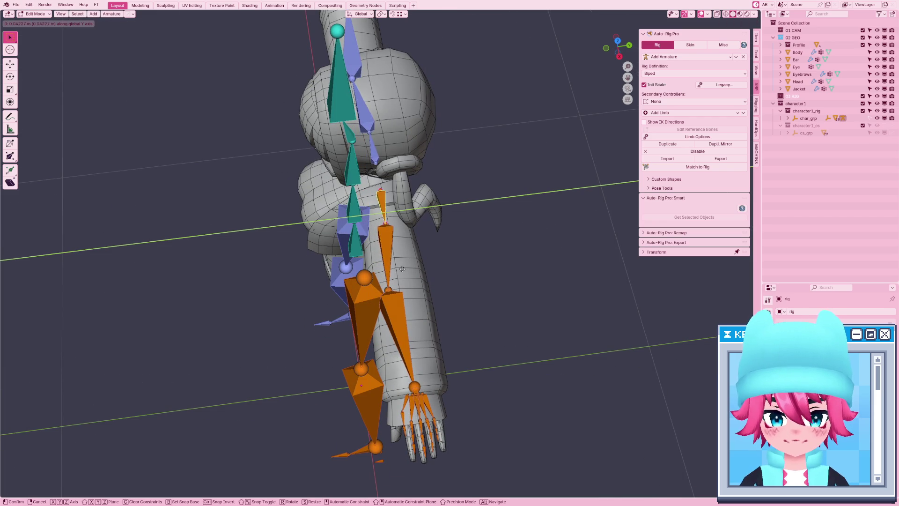
{"action": "left_click", "coordinate": [387, 290]}
{"action": "key", "text": "g"}
{"action": "key", "text": "y"}
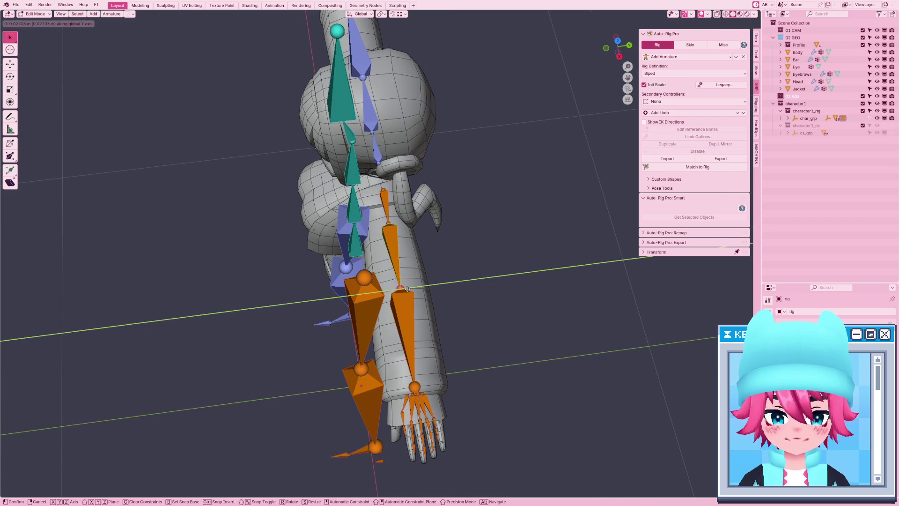
{"action": "left_click", "coordinate": [408, 289]}
Select the thumb bone and bring up the orange arm's finger limb options.
{"action": "key", "text": "KP_1"}
{"action": "scroll", "coordinate": [407, 286], "scroll_direction": "up", "scroll_amount": 3}
{"action": "mouse_move", "coordinate": [408, 287]}
{"action": "middle_mouse_down"}
{"action": "mouse_move", "coordinate": [532, 317]}
{"action": "mouse_move", "coordinate": [496, 259]}
{"action": "middle_mouse_up"}
{"action": "left_click", "coordinate": [496, 259]}
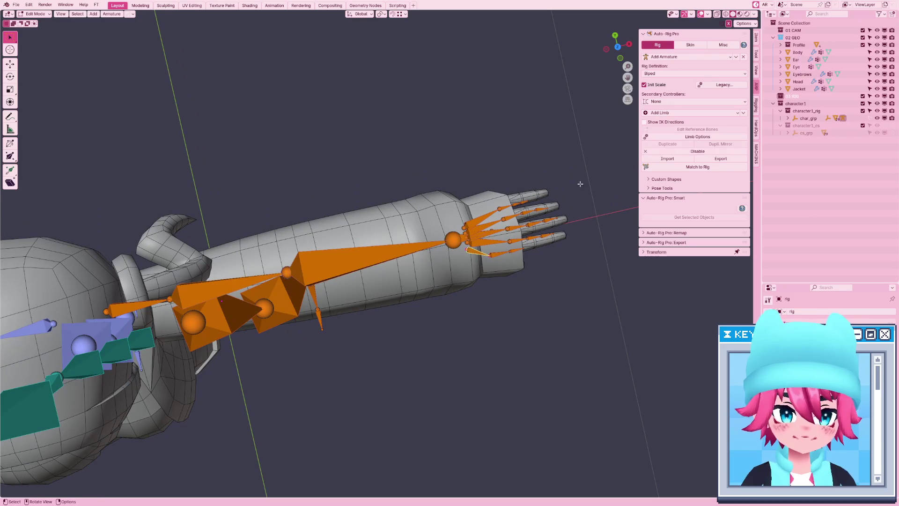
{"action": "left_click", "coordinate": [683, 137]}
{"action": "left_click", "coordinate": [693, 151]}
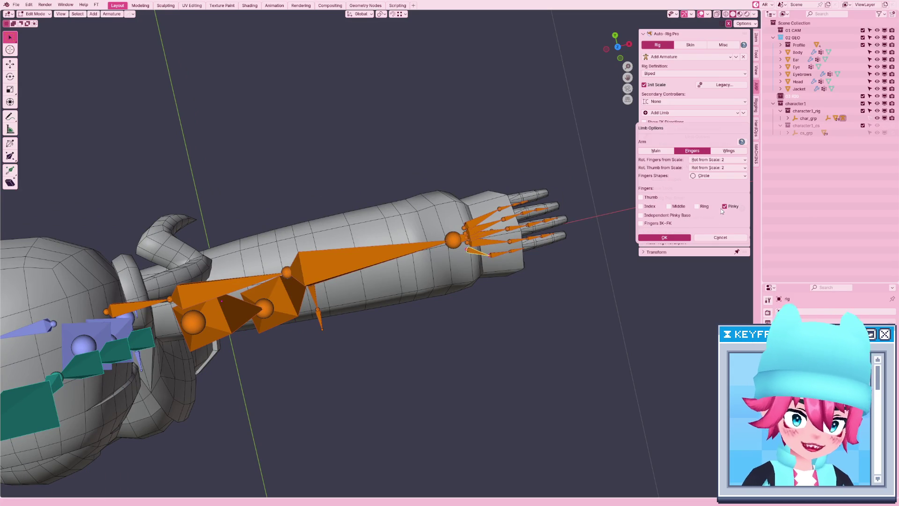
Remove the orange arm's finger bones and move its tip joint to the fingertip.
{"action": "left_click", "coordinate": [686, 238]}
{"action": "middle_click_drag", "start_coordinate": [539, 197], "coordinate": [440, 267]}
{"action": "left_click_drag", "start_coordinate": [471, 275], "coordinate": [412, 311]}
{"action": "key", "text": "g"}
{"action": "left_click", "coordinate": [505, 312]}
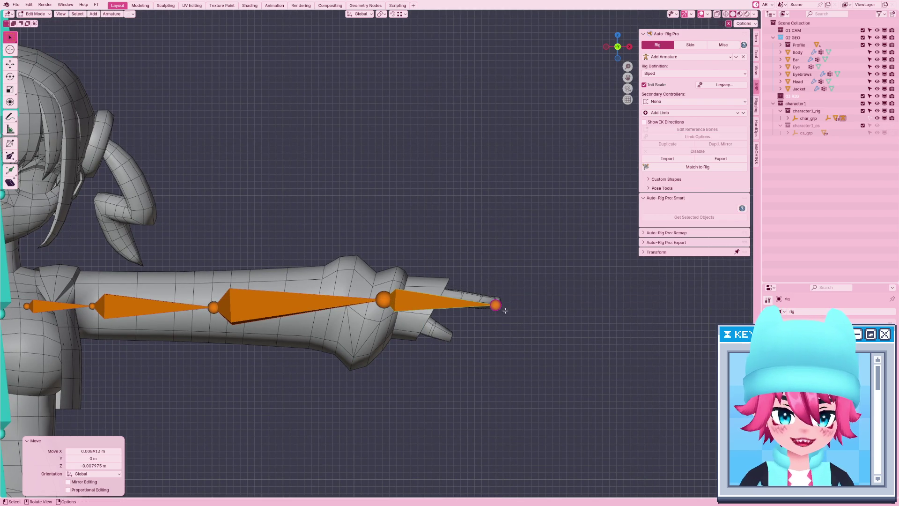
Select the blue arm's hand bone and remove its finger bones in Limb Options.
{"action": "scroll", "coordinate": [348, 300], "scroll_direction": "down", "scroll_amount": 7}
{"action": "middle_click_drag", "start_coordinate": [348, 300], "coordinate": [187, 272]}
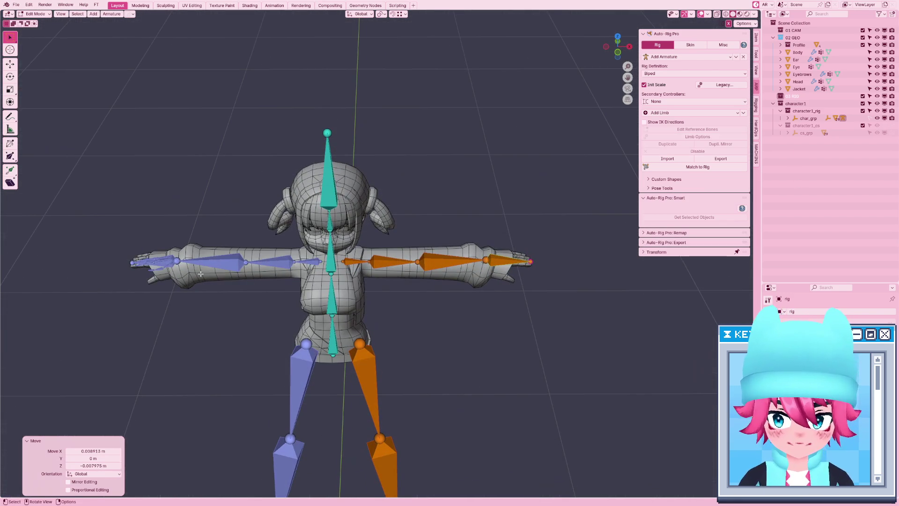
{"action": "left_click", "coordinate": [164, 269]}
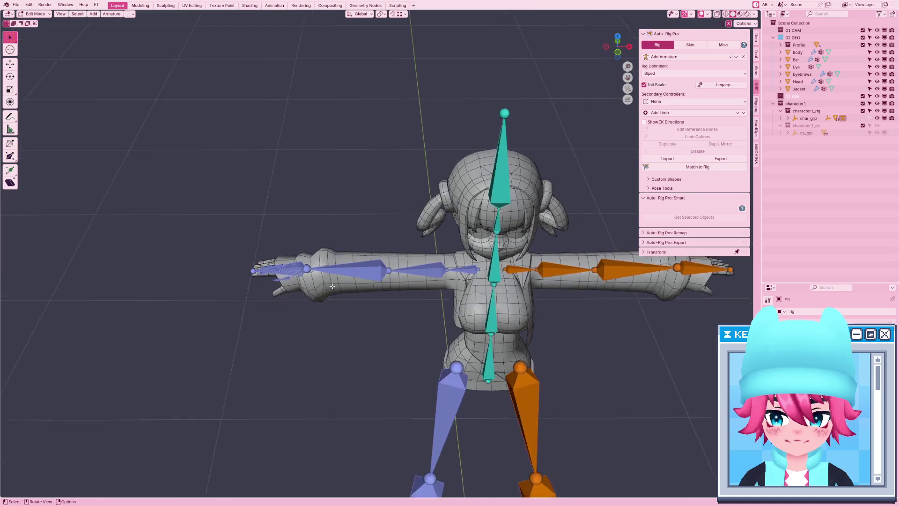
{"action": "key", "text": "KP_Decimal"}
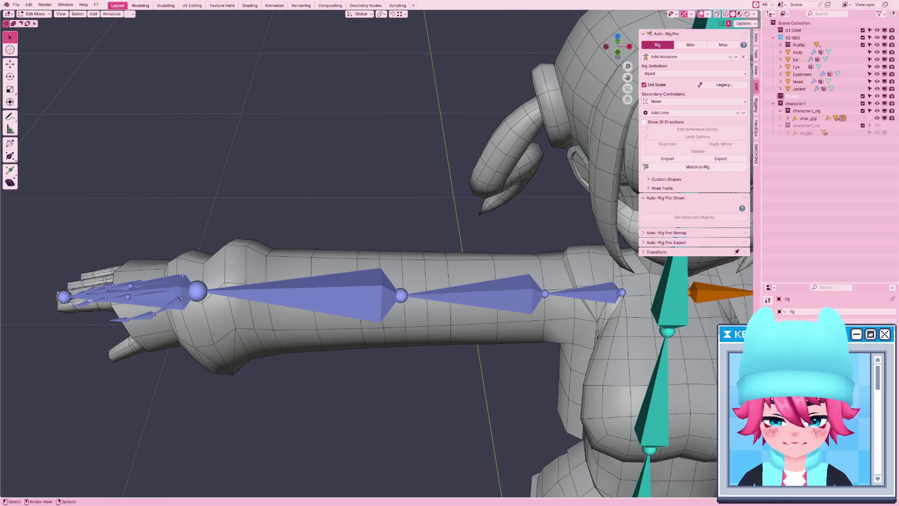
{"action": "left_click", "coordinate": [182, 273]}
{"action": "left_click", "coordinate": [701, 137]}
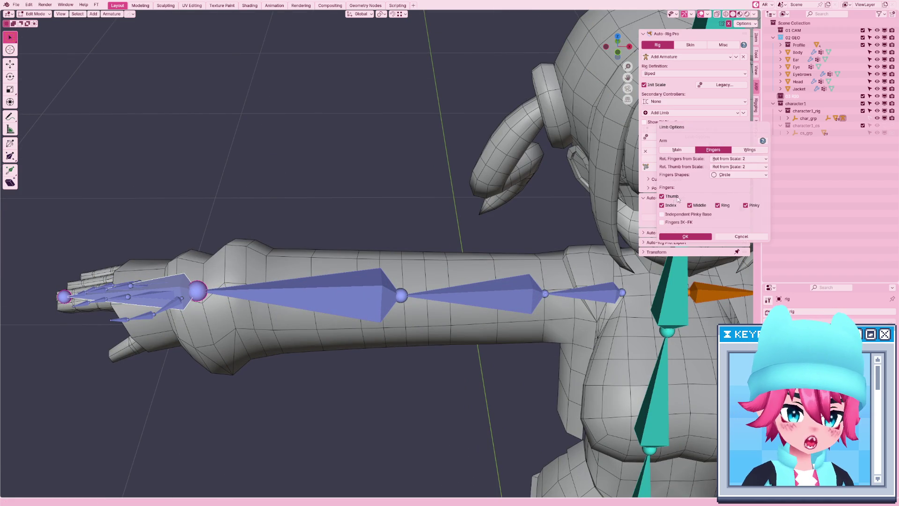
{"action": "left_click", "coordinate": [706, 237]}
Frame the whole rig and rebuild the control rig with Match to Rig.
{"action": "key", "text": "Home"}
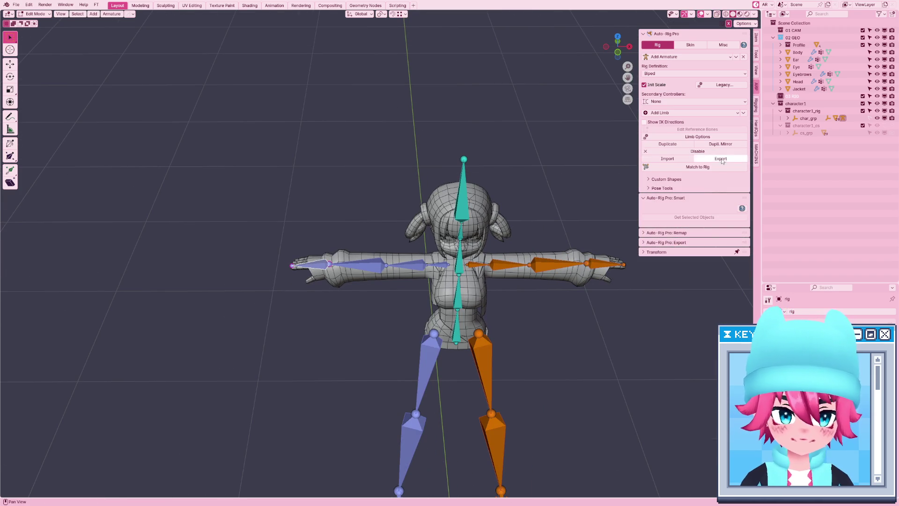
{"action": "left_click", "coordinate": [721, 167]}
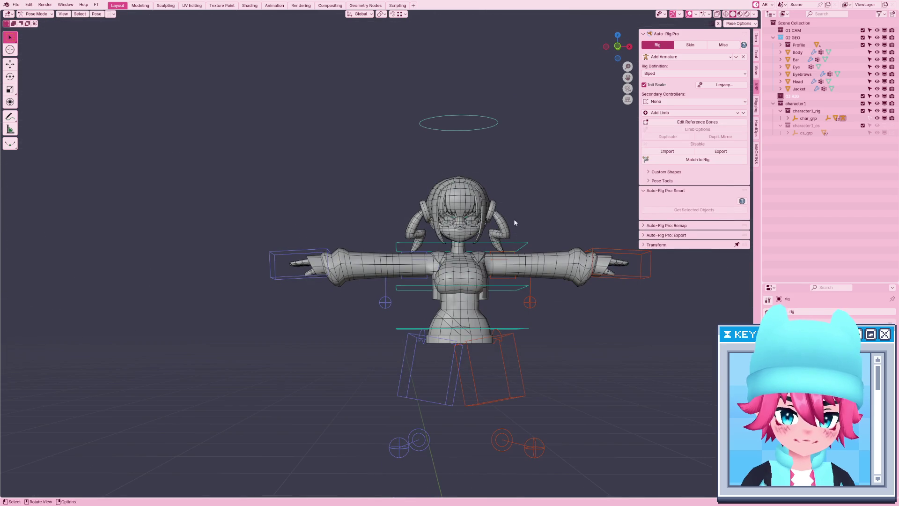
{"action": "mouse_move", "coordinate": [502, 225]}
{"action": "middle_mouse_down"}
{"action": "mouse_move", "coordinate": [524, 220]}
{"action": "mouse_move", "coordinate": [515, 225]}
{"action": "middle_mouse_up"}
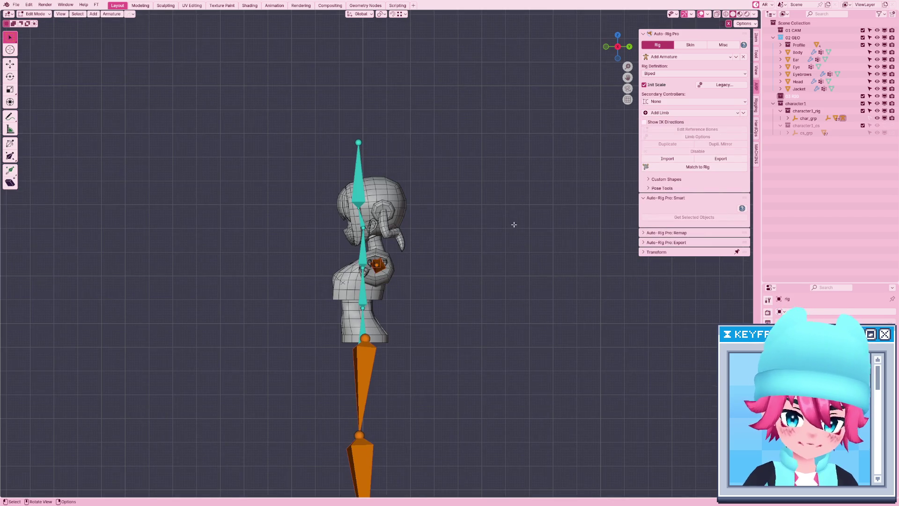
Select the lower orange leg bone and disable that leg limb.
{"action": "scroll", "coordinate": [342, 331], "scroll_direction": "up", "scroll_amount": 3}
{"action": "left_click", "coordinate": [357, 433]}
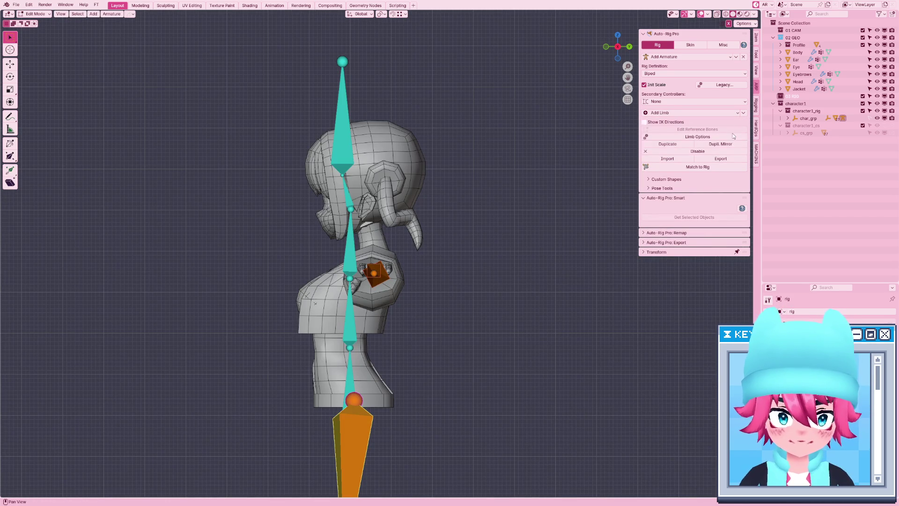
{"action": "left_click", "coordinate": [708, 151]}
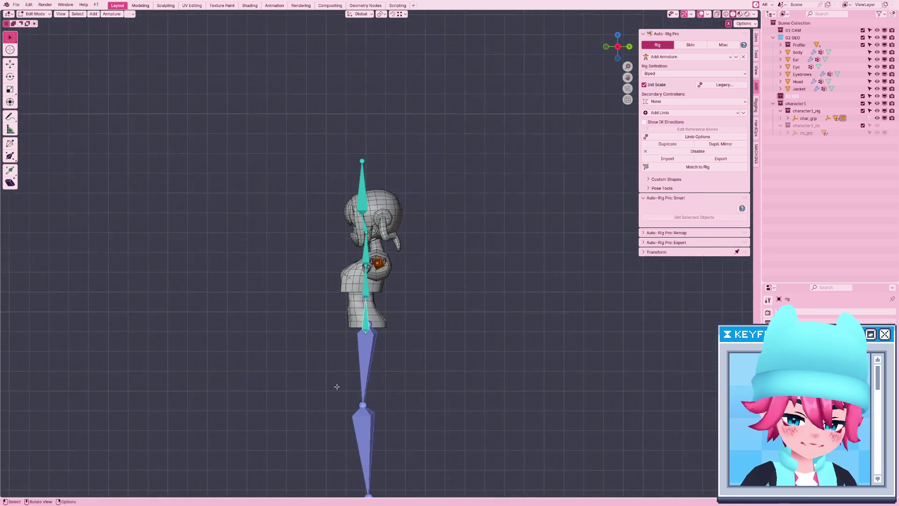
{"action": "scroll", "coordinate": [466, 297], "scroll_direction": "down", "scroll_amount": 3}
{"action": "scroll", "coordinate": [466, 297], "scroll_direction": "up", "scroll_amount": 4}
In side view, move the lower and upper spine joints to follow the body profile.
{"action": "key", "text": "KP_3"}
{"action": "scroll", "coordinate": [384, 264], "scroll_direction": "up", "scroll_amount": 3}
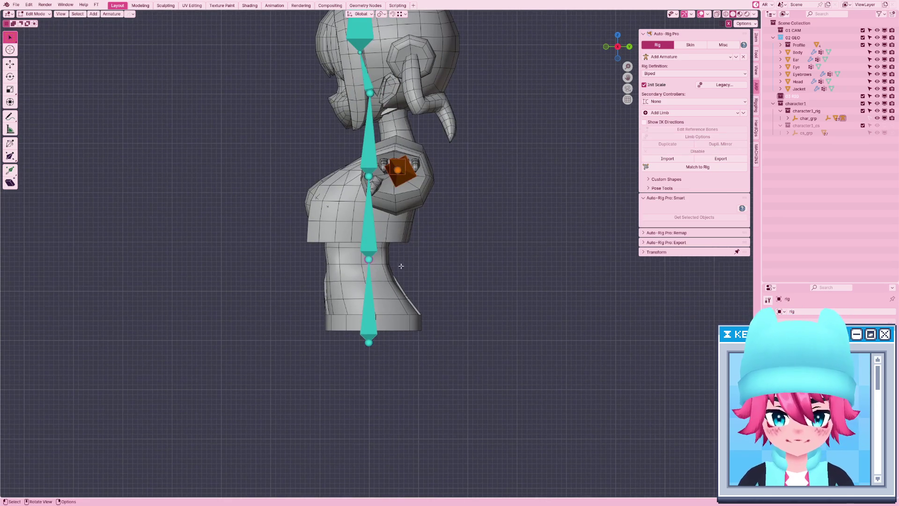
{"action": "key", "text": "g"}
{"action": "key", "text": "y"}
{"action": "left_click", "coordinate": [371, 264]}
{"action": "left_click", "coordinate": [369, 177]}
{"action": "key", "text": "g"}
{"action": "left_click", "coordinate": [376, 198]}
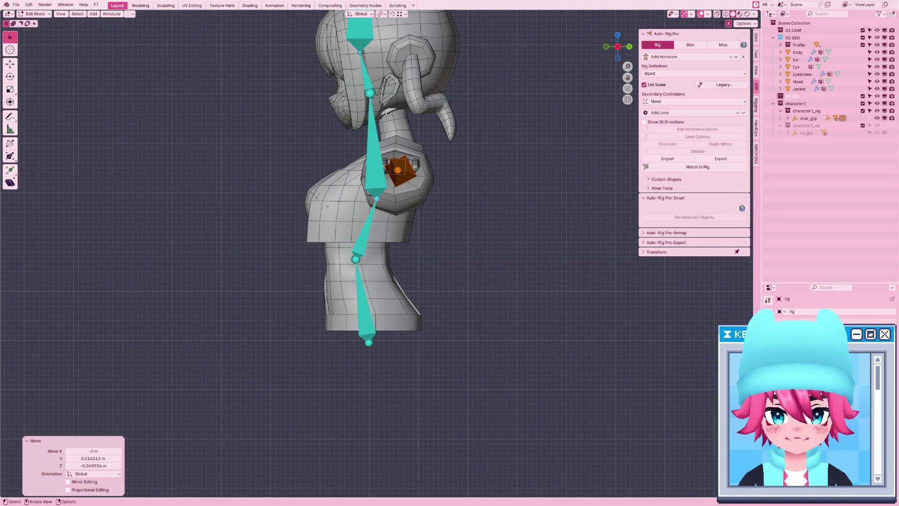
Position the neck joint using X-ray to see through the mesh.
{"action": "left_click", "coordinate": [374, 94]}
{"action": "key", "text": "g"}
{"action": "left_click", "coordinate": [395, 111]}
{"action": "key", "text": "alt+z"}
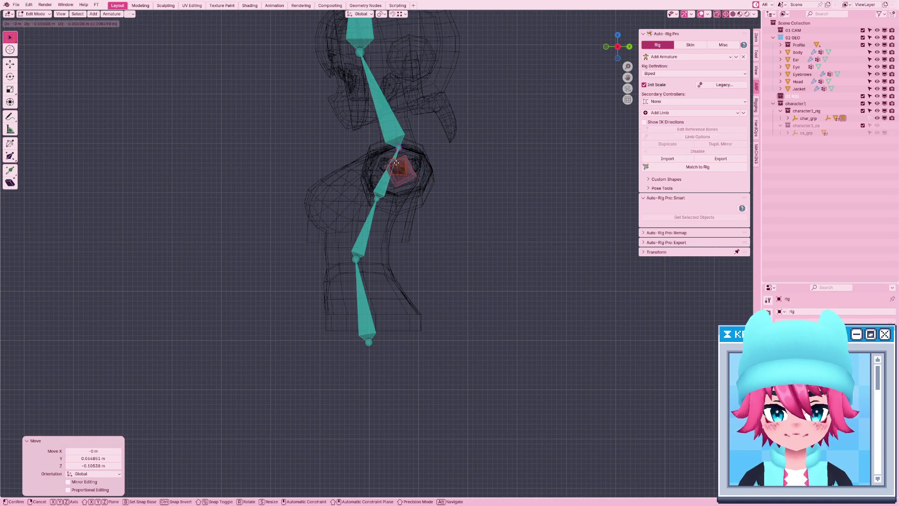
{"action": "middle_click_drag", "start_coordinate": [395, 111], "coordinate": [402, 213], "text": "shift"}
{"action": "key", "text": "g"}
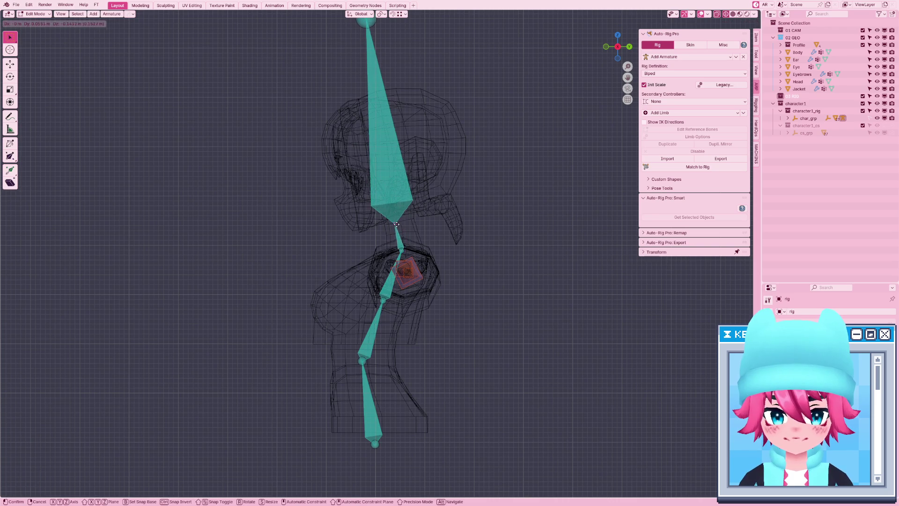
{"action": "left_click", "coordinate": [395, 216]}
Lower the head's top joint onto the head, then generate the control rig with Match to Rig.
{"action": "middle_click_drag", "start_coordinate": [370, 19], "coordinate": [395, 160], "text": "shift"}
{"action": "left_click", "coordinate": [396, 159]}
{"action": "key", "text": "g"}
{"action": "left_click", "coordinate": [405, 227]}
{"action": "left_click", "coordinate": [698, 167]}
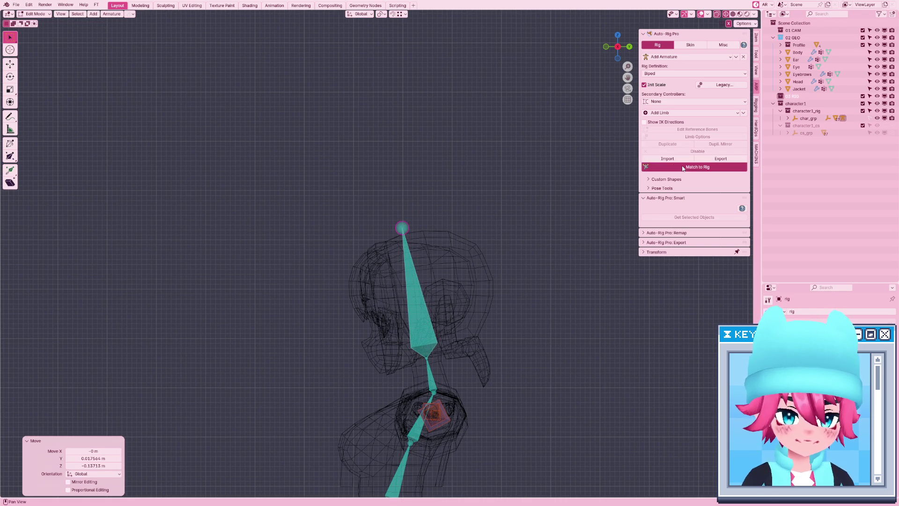
{"action": "scroll", "coordinate": [365, 282], "scroll_direction": "down", "scroll_amount": 2}
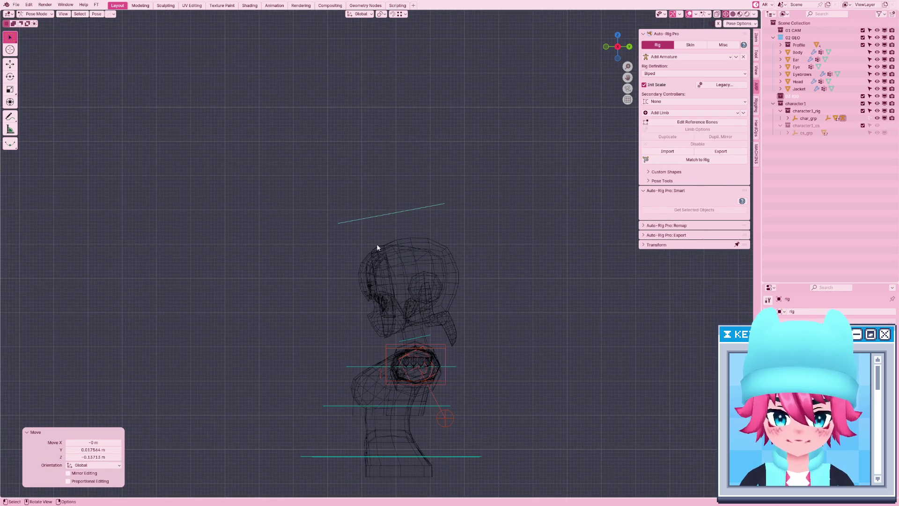
Move the neck reference joint into place in side view and rebuild the control rig.
{"action": "key", "text": "KP_1"}
{"action": "key", "text": "shift+z"}
{"action": "scroll", "coordinate": [448, 262], "scroll_direction": "down", "scroll_amount": 2}
{"action": "middle_click_drag", "start_coordinate": [715, 146], "coordinate": [715, 128], "text": "shift"}
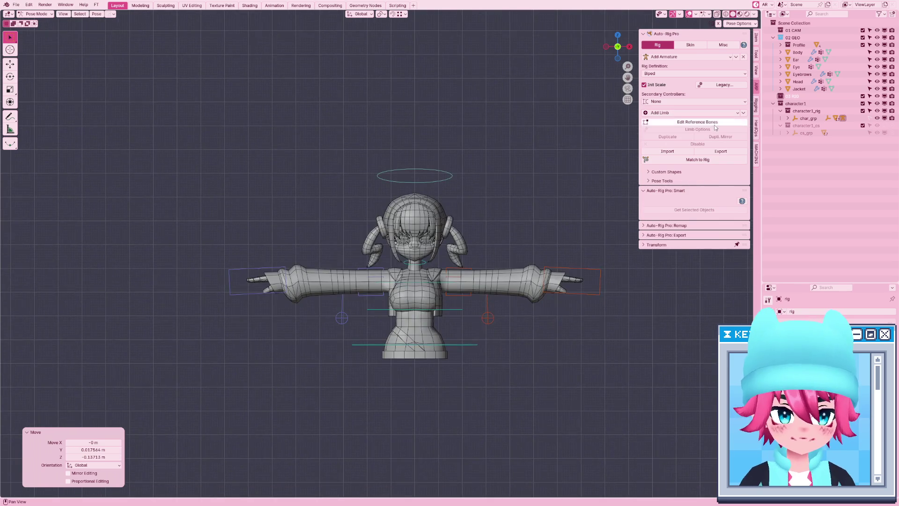
{"action": "left_click", "coordinate": [715, 123]}
{"action": "scroll", "coordinate": [454, 285], "scroll_direction": "up", "scroll_amount": 5}
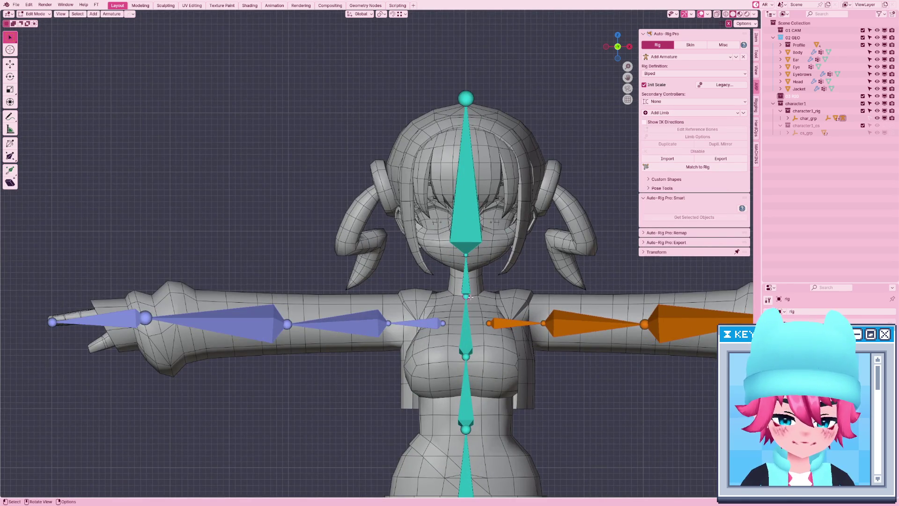
{"action": "key", "text": "KP_3"}
{"action": "key", "text": "g"}
{"action": "left_click", "coordinate": [442, 306]}
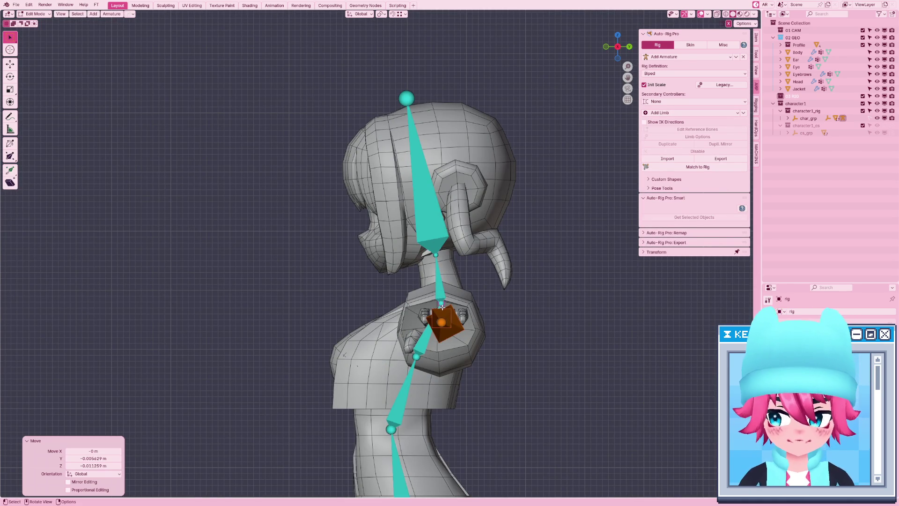
{"action": "key", "text": "KP_1"}
{"action": "left_click", "coordinate": [722, 169]}
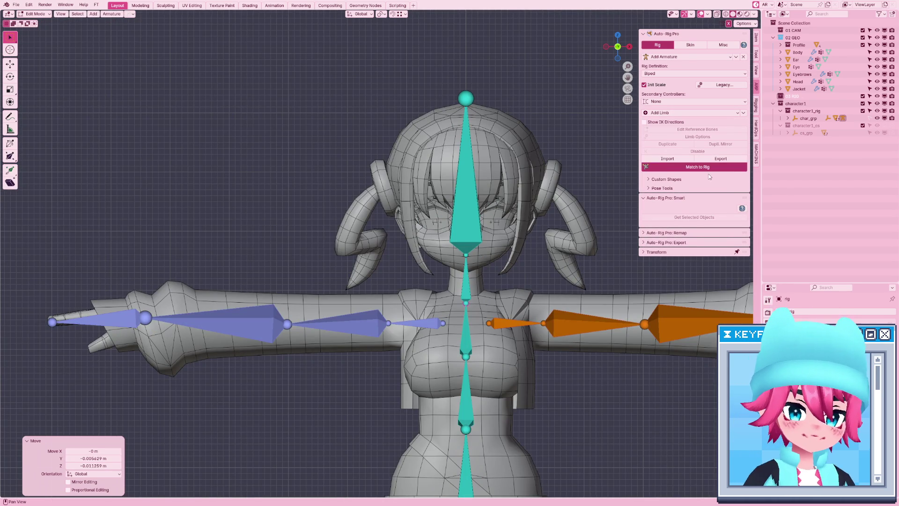
Fit the elbow joint to the sleeve and move the wrist joint down toward the cuff.
{"action": "scroll", "coordinate": [387, 311], "scroll_direction": "down", "scroll_amount": 5}
{"action": "middle_click_drag", "start_coordinate": [432, 336], "coordinate": [355, 370]}
{"action": "left_click", "coordinate": [697, 121]}
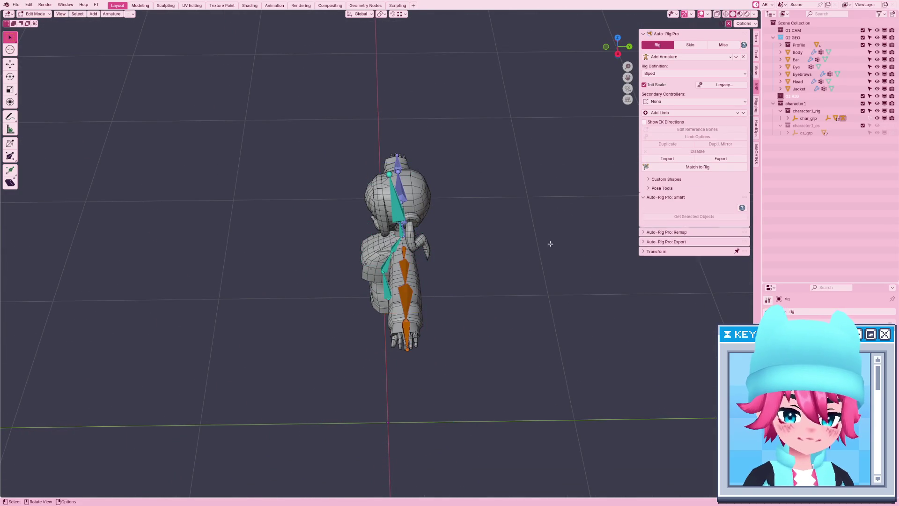
{"action": "middle_click_drag", "start_coordinate": [422, 281], "coordinate": [413, 304]}
{"action": "scroll", "coordinate": [415, 306], "scroll_direction": "up", "scroll_amount": 3}
{"action": "left_click", "coordinate": [417, 308]}
{"action": "key", "text": "KP_7"}
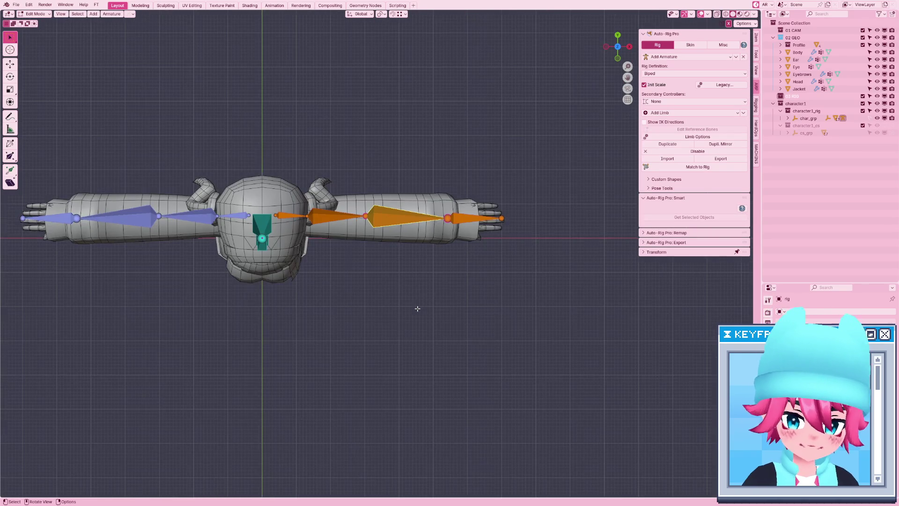
{"action": "scroll", "coordinate": [388, 244], "scroll_direction": "up", "scroll_amount": 5}
{"action": "left_click_drag", "start_coordinate": [345, 181], "coordinate": [353, 180]}
{"action": "key", "text": "KP_1"}
{"action": "left_click_drag", "start_coordinate": [351, 410], "coordinate": [346, 410]}
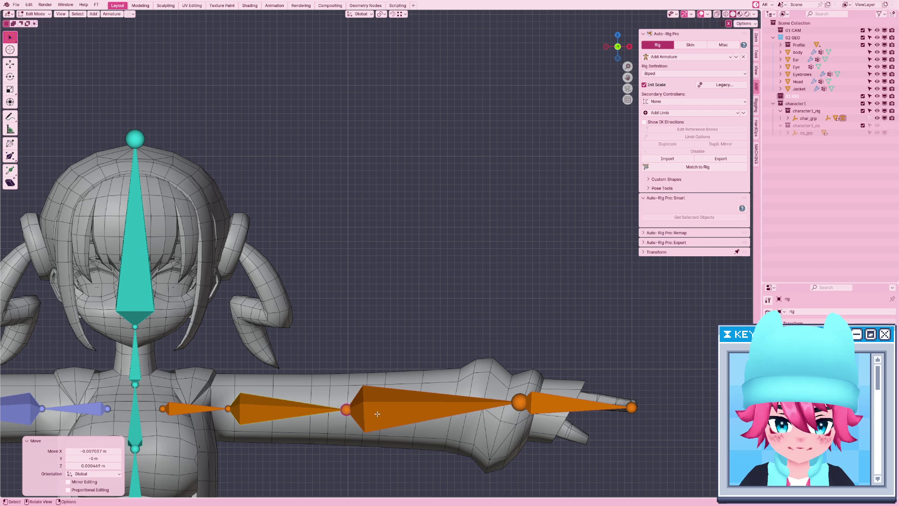
{"action": "left_click", "coordinate": [519, 401]}
{"action": "left_click_drag", "start_coordinate": [530, 402], "coordinate": [516, 412]}
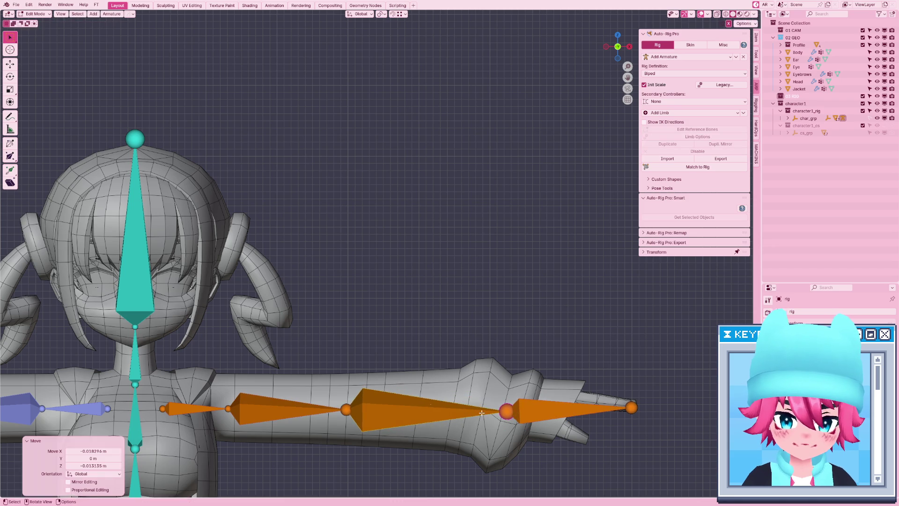
{"action": "middle_click_drag", "start_coordinate": [299, 449], "coordinate": [353, 339], "text": "shift"}
Review the arm bone's limb options and close them with OK.
{"action": "left_click", "coordinate": [348, 297]}
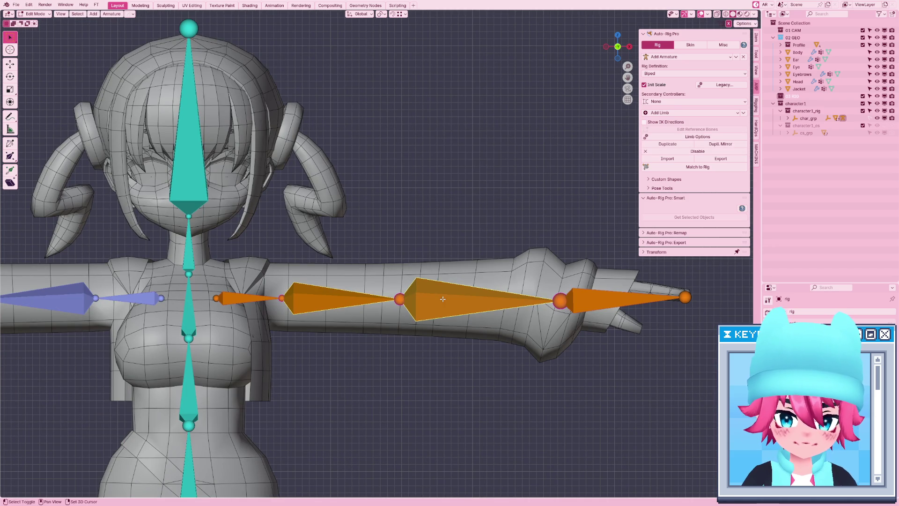
{"action": "left_click", "coordinate": [715, 137]}
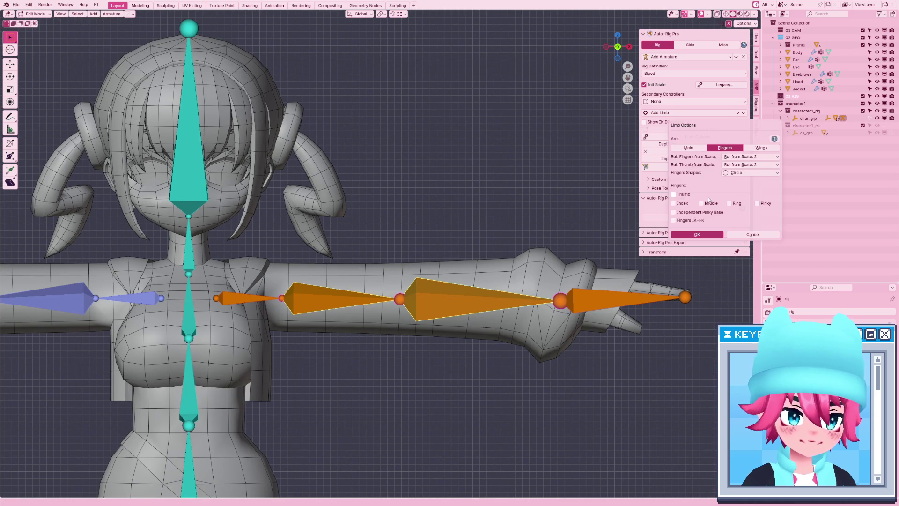
{"action": "left_click", "coordinate": [761, 147]}
{"action": "left_click", "coordinate": [689, 148]}
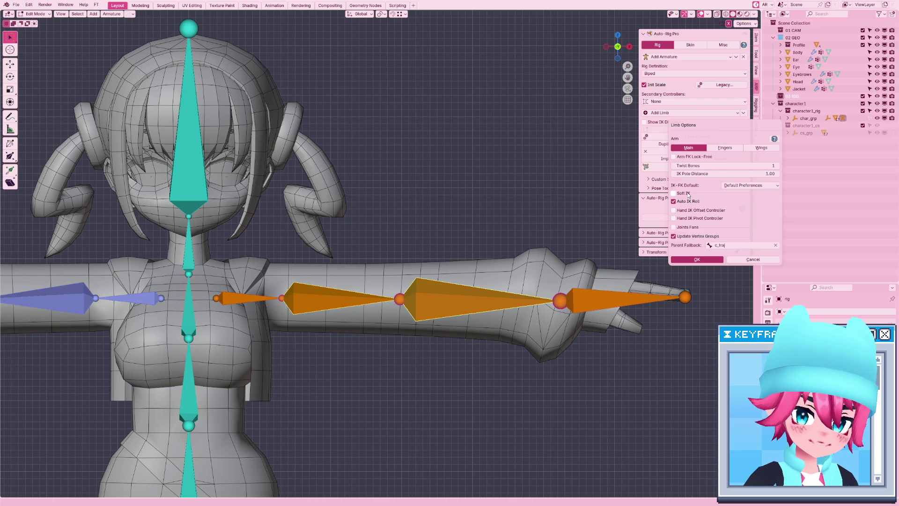
{"action": "left_click", "coordinate": [696, 260]}
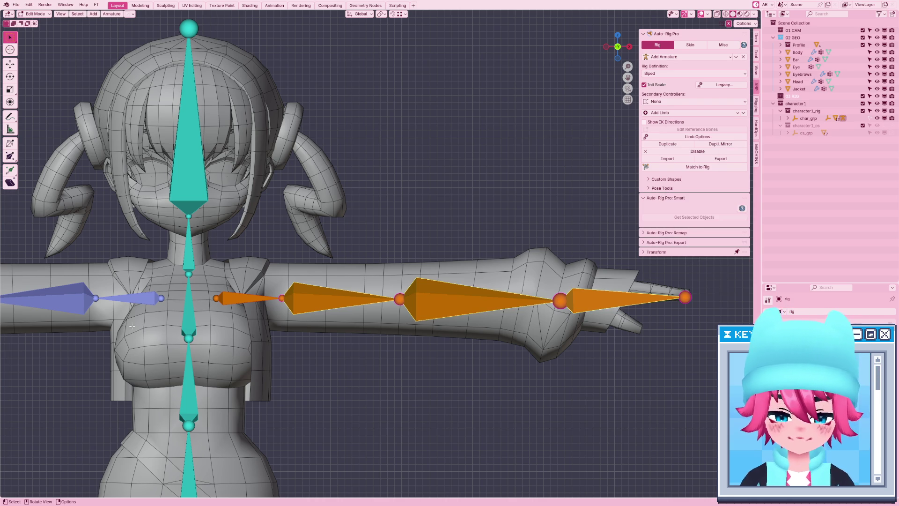
{"action": "left_click", "coordinate": [698, 137]}
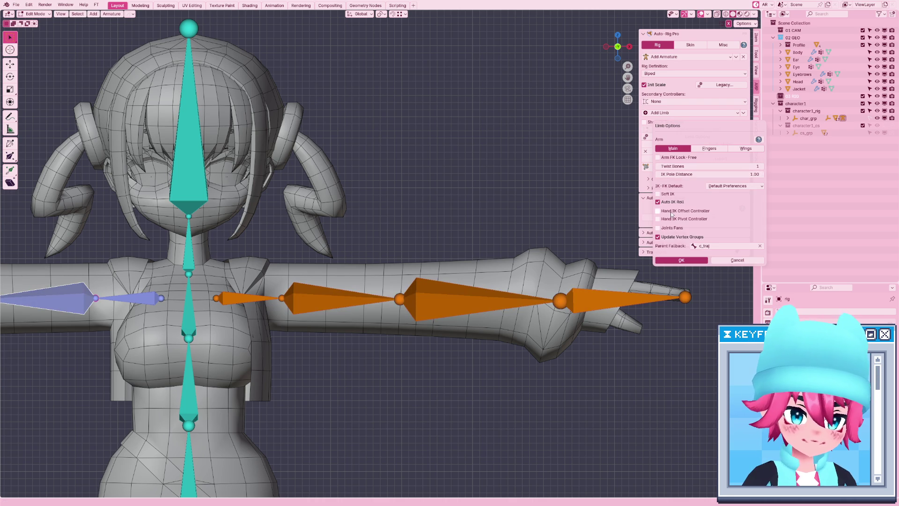
{"action": "left_click", "coordinate": [688, 262]}
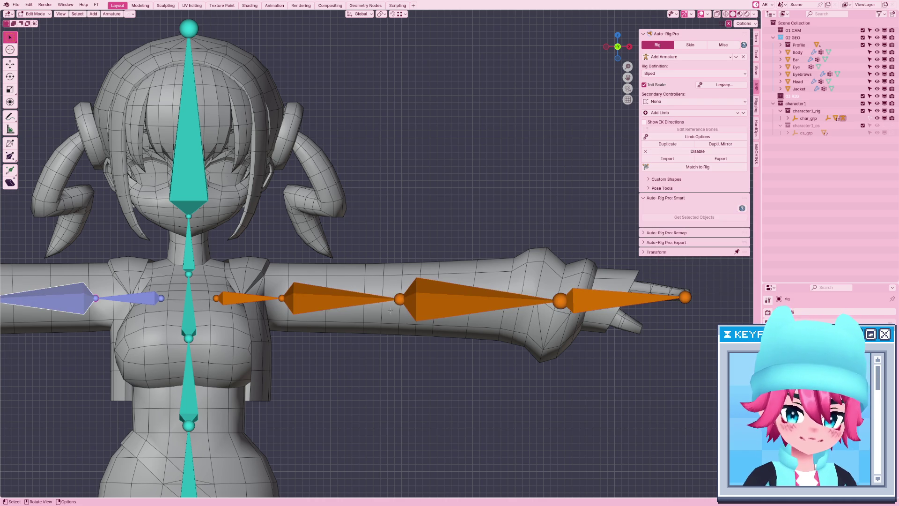
{"action": "scroll", "coordinate": [726, 88], "scroll_direction": "up", "scroll_amount": 2, "text": "ctrl"}
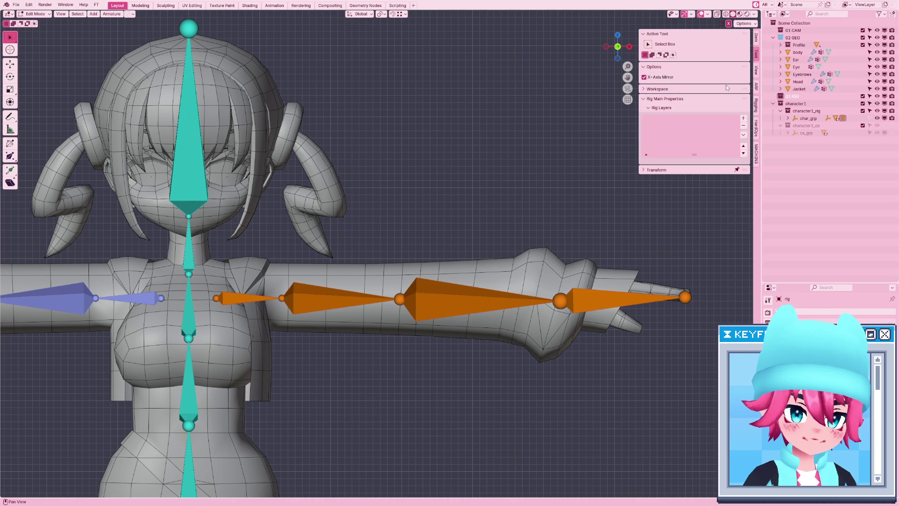
Change the forearm bone's roll from -62° to -42° and rebuild the control rig.
{"action": "left_click", "coordinate": [757, 39]}
{"action": "left_click", "coordinate": [725, 43]}
{"action": "left_click", "coordinate": [711, 37]}
{"action": "left_click", "coordinate": [677, 148]}
{"action": "left_click_drag", "start_coordinate": [683, 120], "coordinate": [703, 120]}
{"action": "key", "text": "bracketleft"}
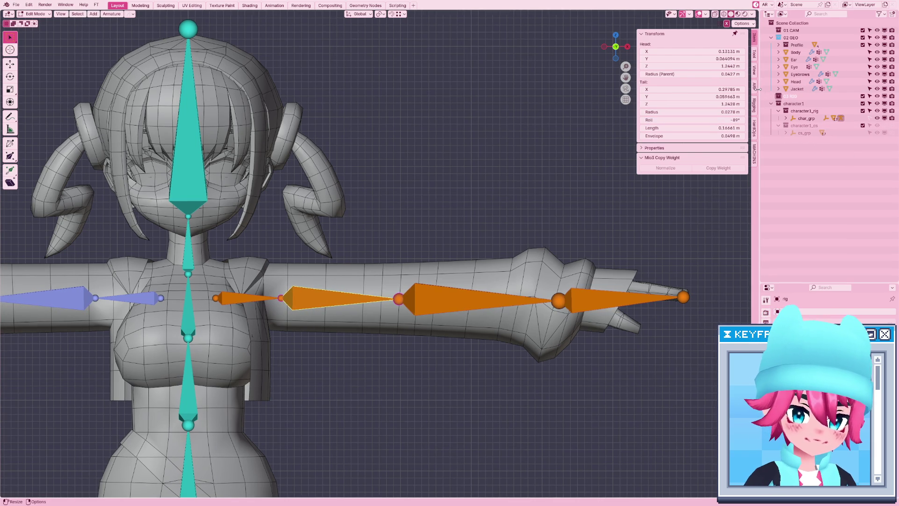
{"action": "left_click", "coordinate": [755, 88]}
{"action": "left_click", "coordinate": [693, 167]}
Nudge a reference bone, regenerate the rig, and test-move a yellow controller along Y.
{"action": "mouse_move", "coordinate": [423, 285]}
{"action": "middle_mouse_down"}
{"action": "mouse_move", "coordinate": [437, 300]}
{"action": "mouse_move", "coordinate": [432, 342]}
{"action": "mouse_move", "coordinate": [403, 241]}
{"action": "mouse_move", "coordinate": [422, 261]}
{"action": "middle_mouse_up"}
{"action": "left_click", "coordinate": [696, 121]}
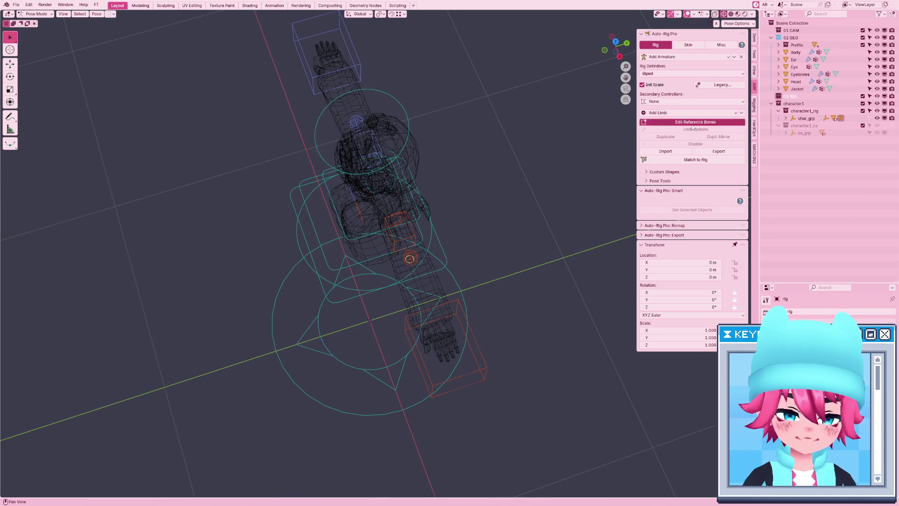
{"action": "left_click_drag", "start_coordinate": [413, 256], "coordinate": [414, 254]}
{"action": "left_click", "coordinate": [695, 167]}
{"action": "mouse_move", "coordinate": [529, 243]}
{"action": "middle_mouse_down"}
{"action": "mouse_move", "coordinate": [435, 271]}
{"action": "mouse_move", "coordinate": [443, 207]}
{"action": "mouse_move", "coordinate": [447, 288]}
{"action": "mouse_move", "coordinate": [420, 315]}
{"action": "middle_mouse_up"}
{"action": "left_click", "coordinate": [431, 271]}
{"action": "key", "text": "g"}
{"action": "key", "text": "Escape"}
{"action": "key", "text": "g"}
{"action": "key", "text": "y"}
{"action": "key", "text": "Escape"}
Set the lower leg reference bone's roll to 0°.
{"action": "left_click", "coordinate": [695, 121]}
{"action": "left_click", "coordinate": [425, 312]}
{"action": "left_click", "coordinate": [755, 37]}
{"action": "double_click", "coordinate": [728, 121]}
{"action": "key", "text": "Return"}
{"action": "key", "text": "ctrl+z"}
{"action": "double_click", "coordinate": [735, 121]}
{"action": "key", "text": "Escape"}
{"action": "key", "text": "ctrl+z"}
{"action": "double_click", "coordinate": [721, 120]}
{"action": "type", "text": "0"}
{"action": "key", "text": "Return"}
{"action": "left_click", "coordinate": [755, 87]}
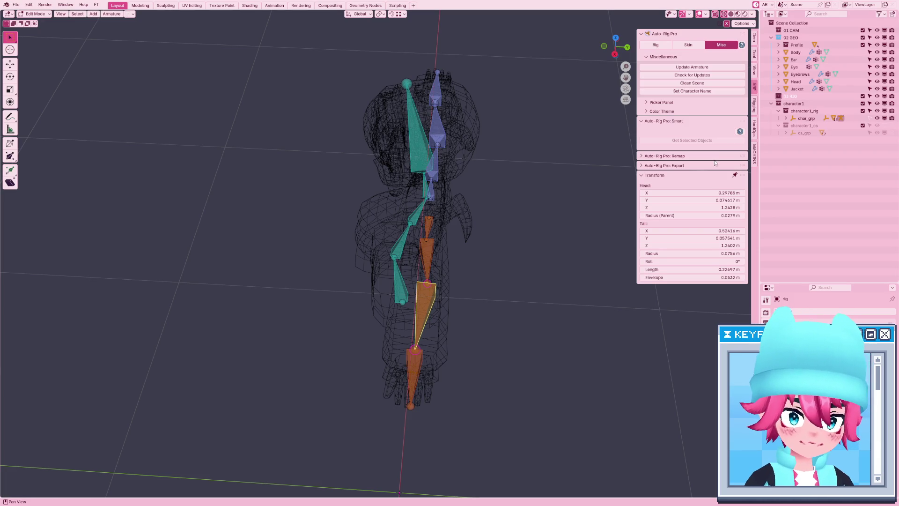
Regenerate the control rig and pick up the character's 02 GEO meshes for rigging.
{"action": "left_click", "coordinate": [686, 46]}
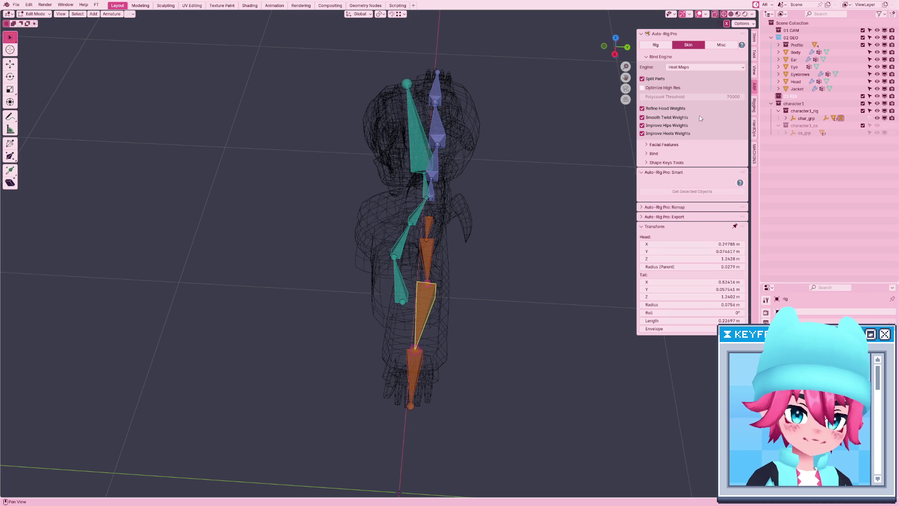
{"action": "left_click", "coordinate": [656, 45]}
{"action": "left_click", "coordinate": [692, 167]}
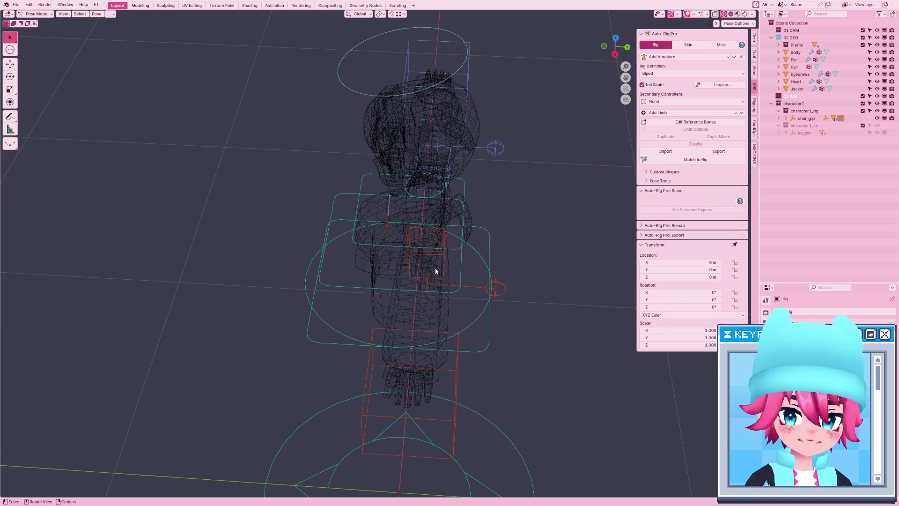
{"action": "key", "text": "KP_1"}
{"action": "key", "text": "shift+z"}
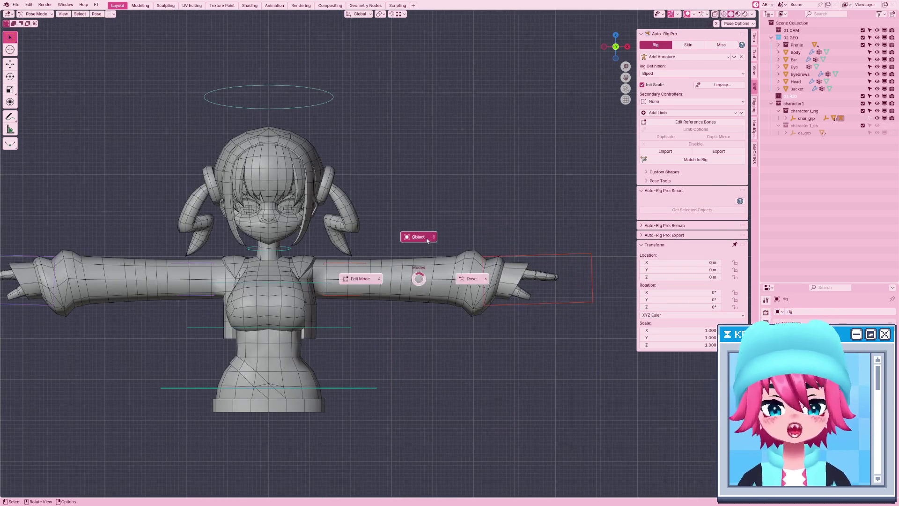
{"action": "key", "text": "ctrl+Tab"}
{"action": "left_click", "coordinate": [431, 282]}
{"action": "key", "text": "KP_Decimal"}
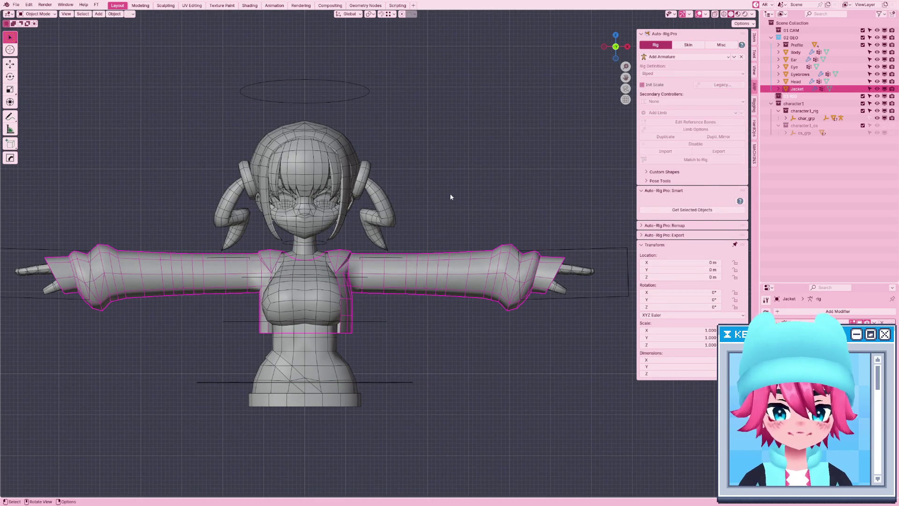
{"action": "key", "text": "shift+g"}
{"action": "left_click", "coordinate": [437, 222]}
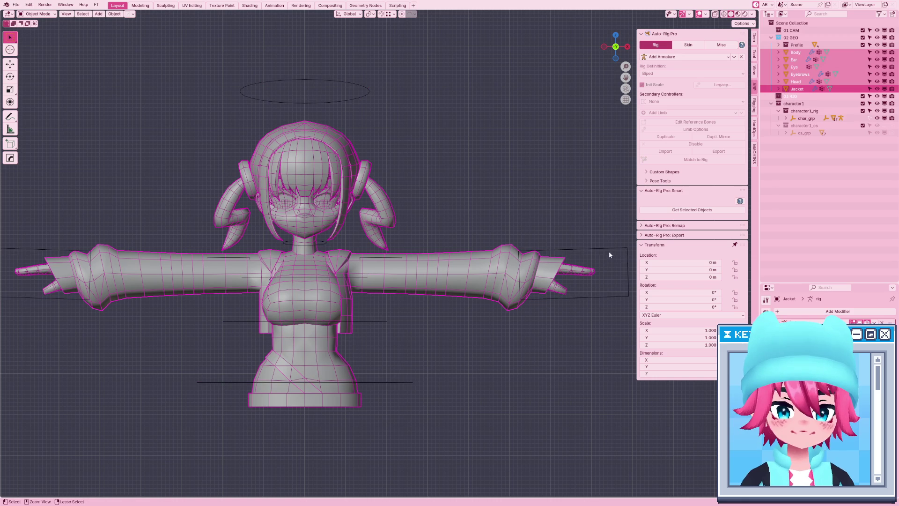
{"action": "left_click", "coordinate": [673, 211]}
{"action": "left_click", "coordinate": [712, 162]}
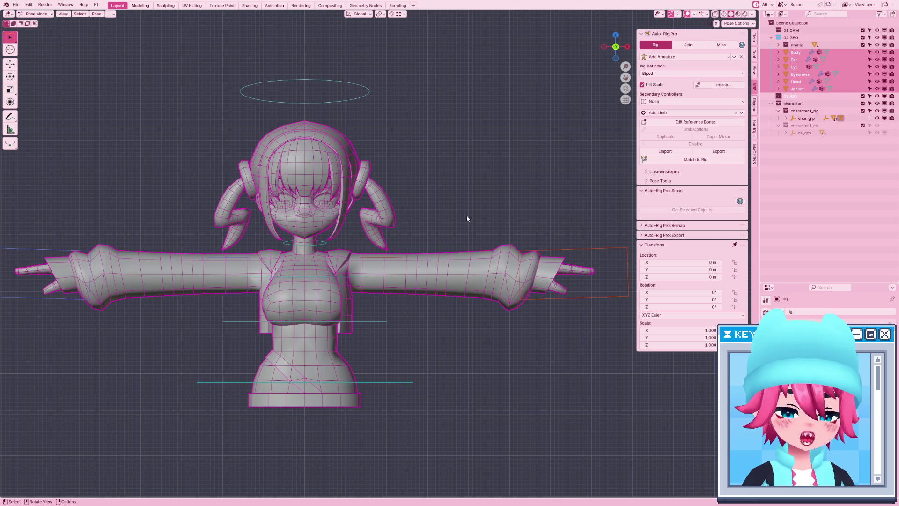
{"action": "scroll", "coordinate": [533, 251], "scroll_direction": "down", "scroll_amount": 1}
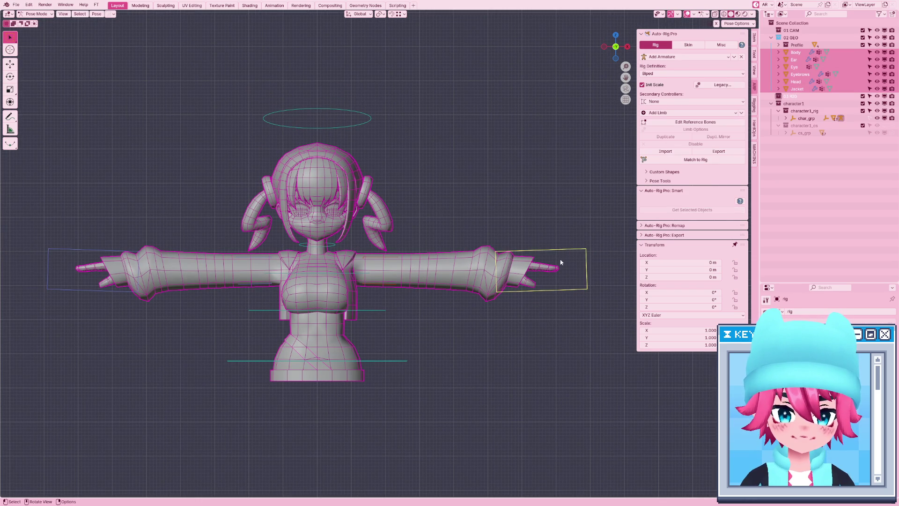
Select the Jacket, Ear, Eye, Eyebrows, Head and Body meshes with the rig active.
{"action": "key", "text": "ctrl+Tab"}
{"action": "left_click", "coordinate": [581, 248]}
{"action": "left_click", "coordinate": [546, 250]}
{"action": "left_click", "coordinate": [545, 250]}
{"action": "key", "text": "shift+l"}
{"action": "left_click", "coordinate": [576, 265], "text": "shift"}
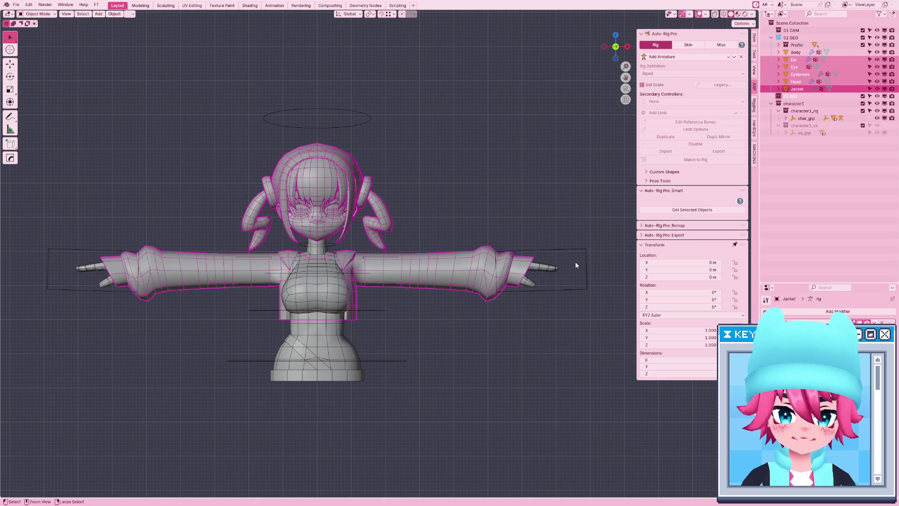
{"action": "left_click", "coordinate": [577, 251], "text": "shift"}
{"action": "left_click", "coordinate": [581, 246], "text": "shift"}
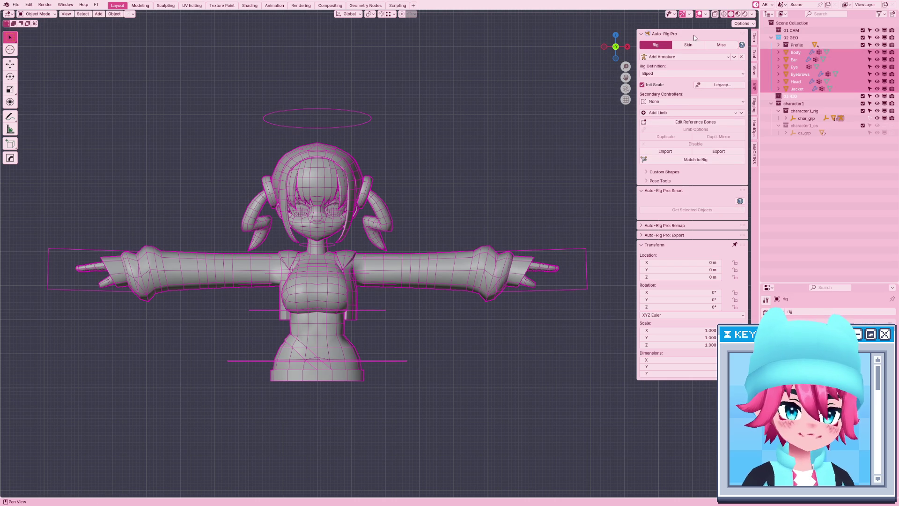
Bind the meshes to the rig with Selected Bones Only unchecked.
{"action": "left_click", "coordinate": [689, 44]}
{"action": "left_click", "coordinate": [653, 153]}
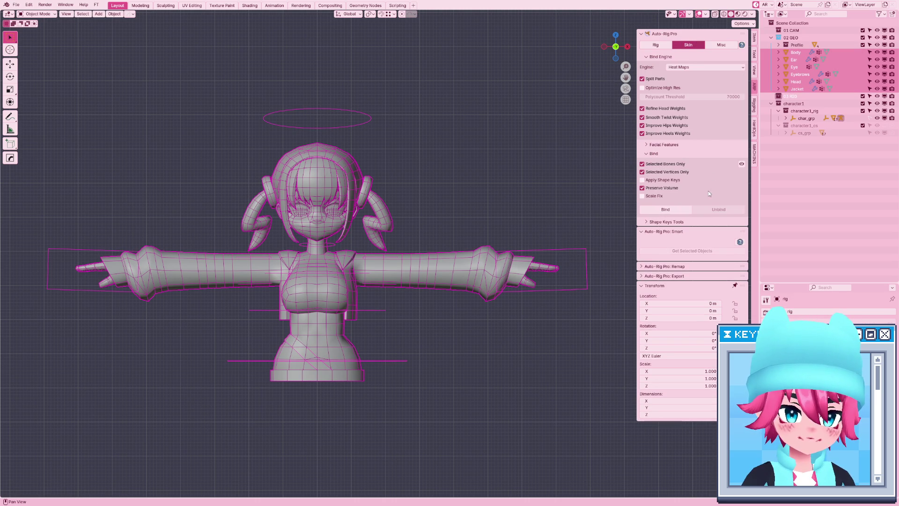
{"action": "left_click", "coordinate": [665, 164]}
{"action": "left_click", "coordinate": [666, 209]}
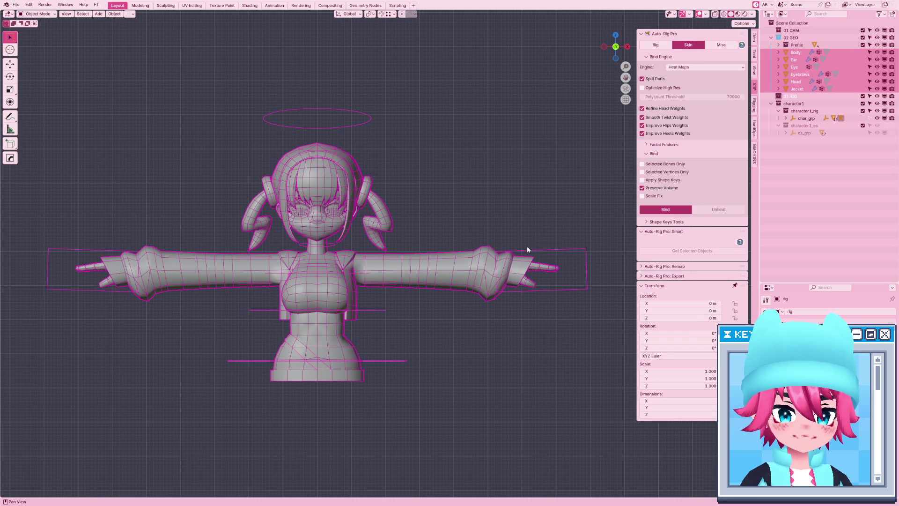
{"action": "left_click", "coordinate": [532, 252]}
Test-pose the right hand control by dropping it down beside the body.
{"action": "key", "text": "ctrl+Tab"}
{"action": "key", "text": "r"}
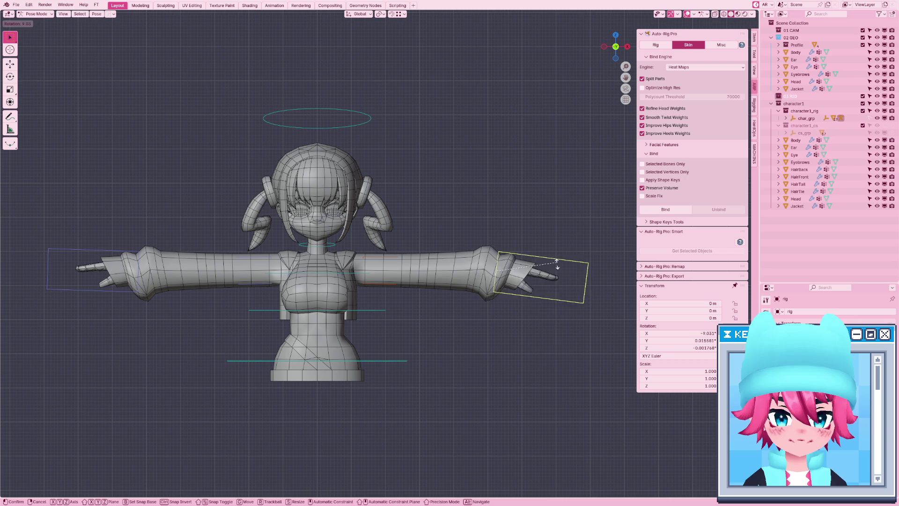
{"action": "key", "text": "Escape"}
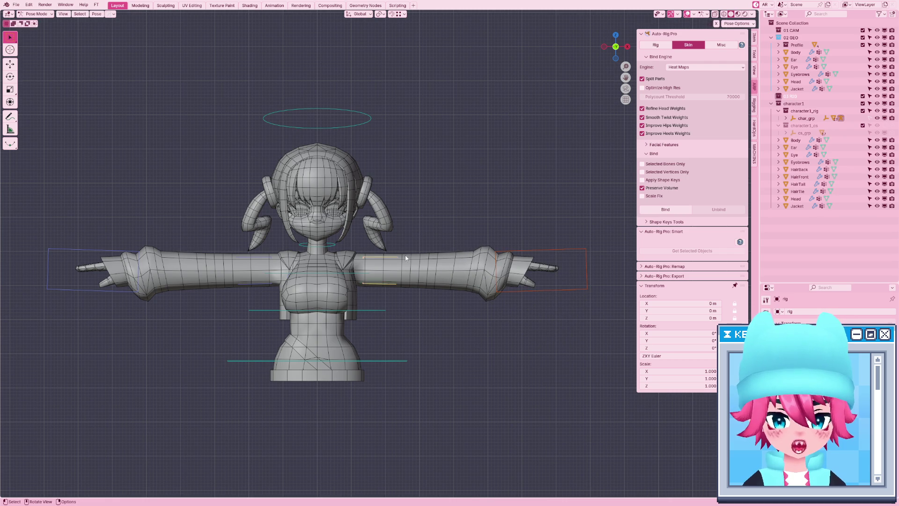
{"action": "key", "text": "g"}
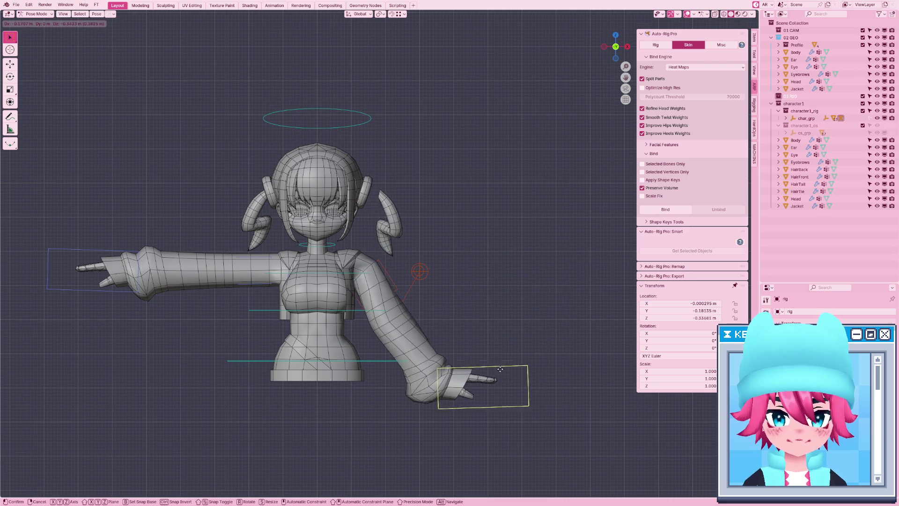
{"action": "left_click", "coordinate": [468, 383]}
{"action": "key", "text": "r"}
{"action": "key", "text": "Escape"}
{"action": "key", "text": "ctrl+Tab"}
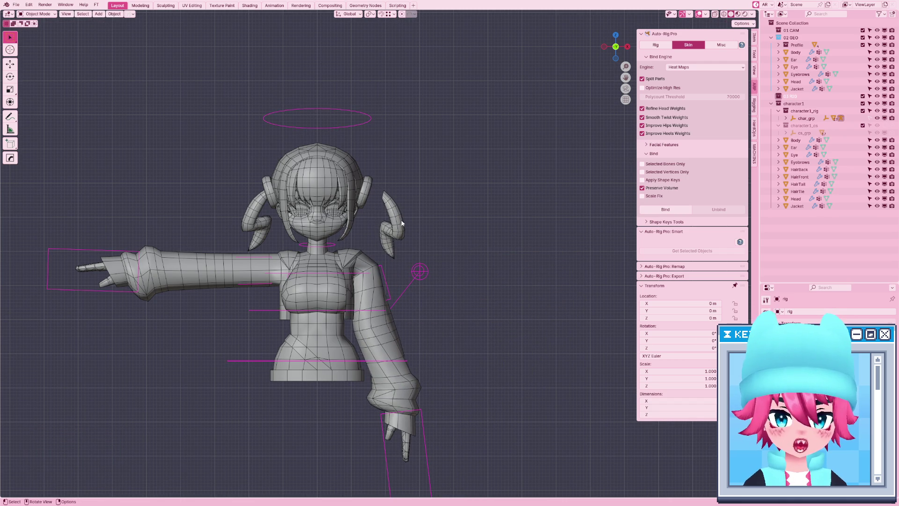
Inspect the hair tails' curve data, then return to object mode.
{"action": "left_click", "coordinate": [799, 184]}
{"action": "left_click", "coordinate": [766, 412]}
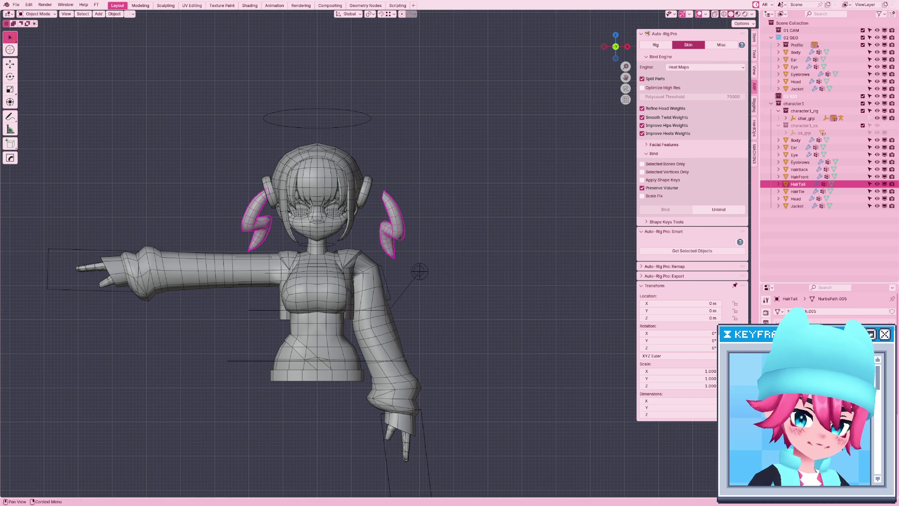
{"action": "left_click", "coordinate": [824, 311]}
{"action": "key", "text": "Escape"}
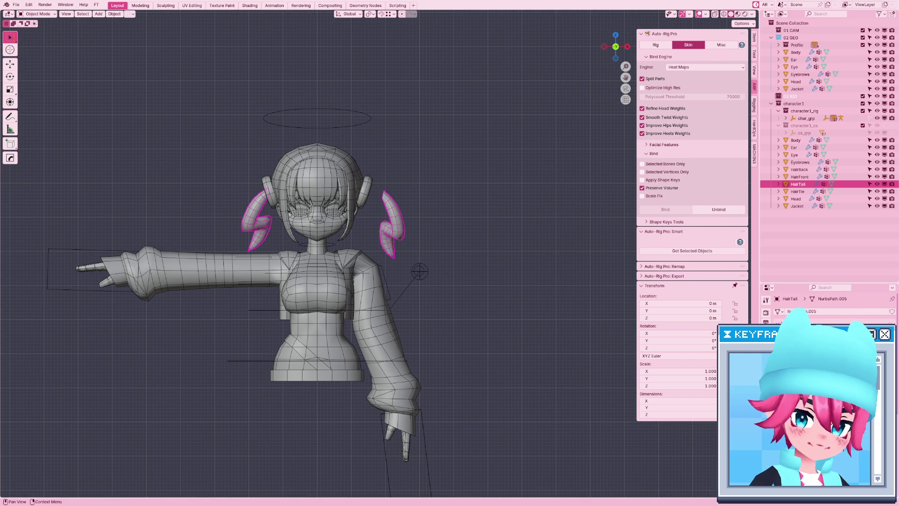
{"action": "key", "text": "Tab"}
{"action": "key", "text": "ctrl+Tab"}
{"action": "left_click", "coordinate": [309, 306]}
With X-Mirror posing and Material Preview, lower both arms and inspect the shoulder deformation.
{"action": "left_click", "coordinate": [420, 415]}
{"action": "key", "text": "ctrl+Tab"}
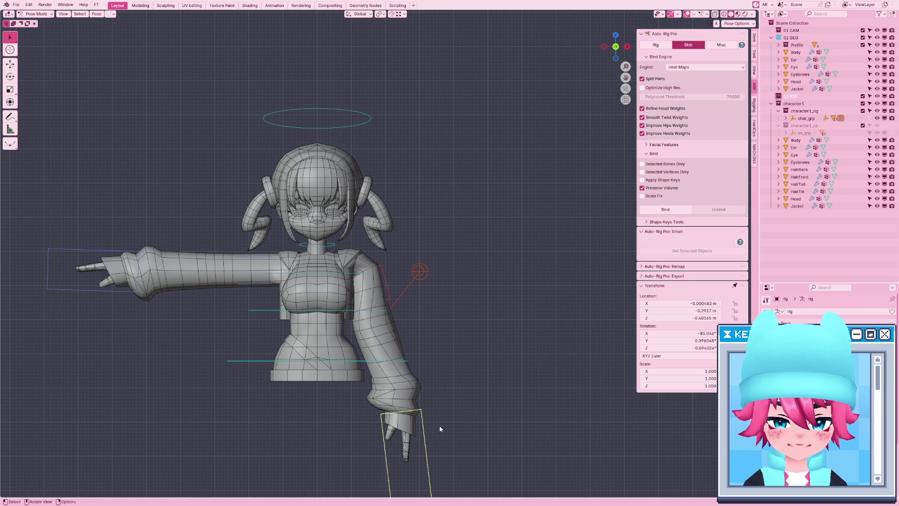
{"action": "left_click", "coordinate": [717, 24]}
{"action": "key", "text": "z"}
{"action": "left_click", "coordinate": [431, 438]}
{"action": "key", "text": "g"}
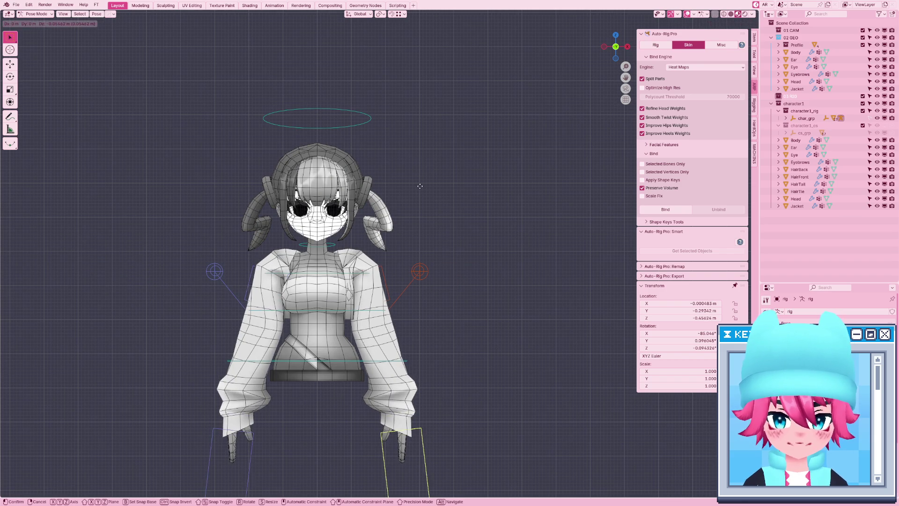
{"action": "left_click", "coordinate": [416, 188]}
{"action": "scroll", "coordinate": [416, 189], "scroll_direction": "up", "scroll_amount": 5}
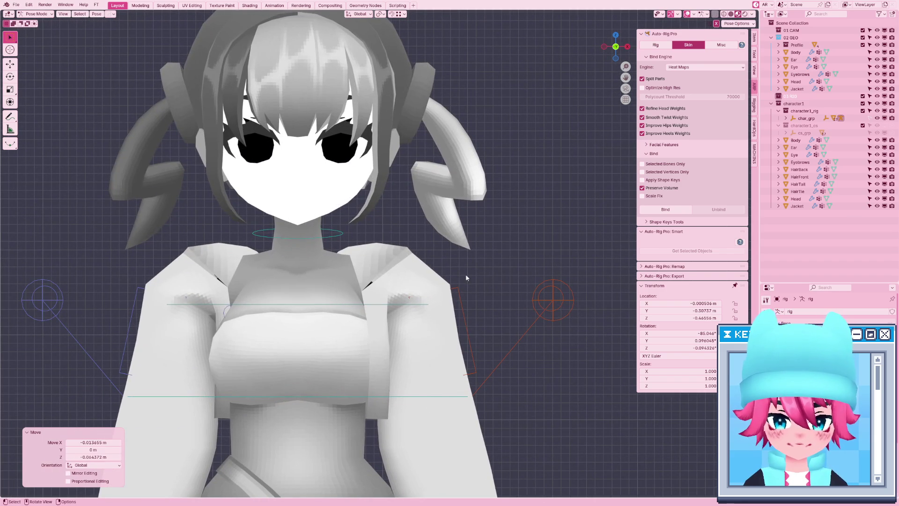
{"action": "key", "text": "shift+z"}
{"action": "mouse_move", "coordinate": [466, 277]}
{"action": "middle_mouse_down"}
{"action": "mouse_move", "coordinate": [426, 315]}
{"action": "mouse_move", "coordinate": [377, 330]}
{"action": "middle_mouse_up"}
{"action": "key", "text": "KP_1"}
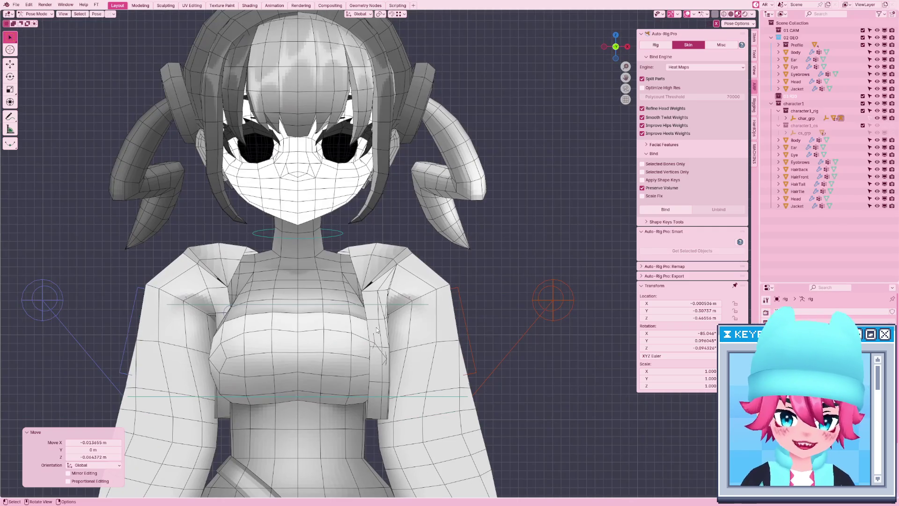
Cancel a further arm move, return to object mode, and view the jacket from an angle.
{"action": "key", "text": "ctrl+Tab"}
{"action": "scroll", "coordinate": [416, 345], "scroll_direction": "down", "scroll_amount": 5}
{"action": "key", "text": "ctrl+Tab"}
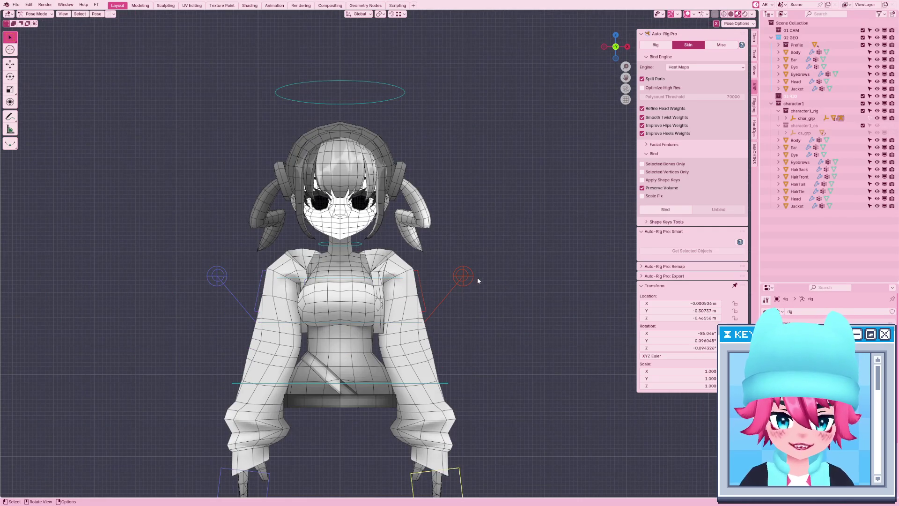
{"action": "key", "text": "g"}
{"action": "right_click", "coordinate": [431, 325]}
{"action": "key", "text": "ctrl+Tab"}
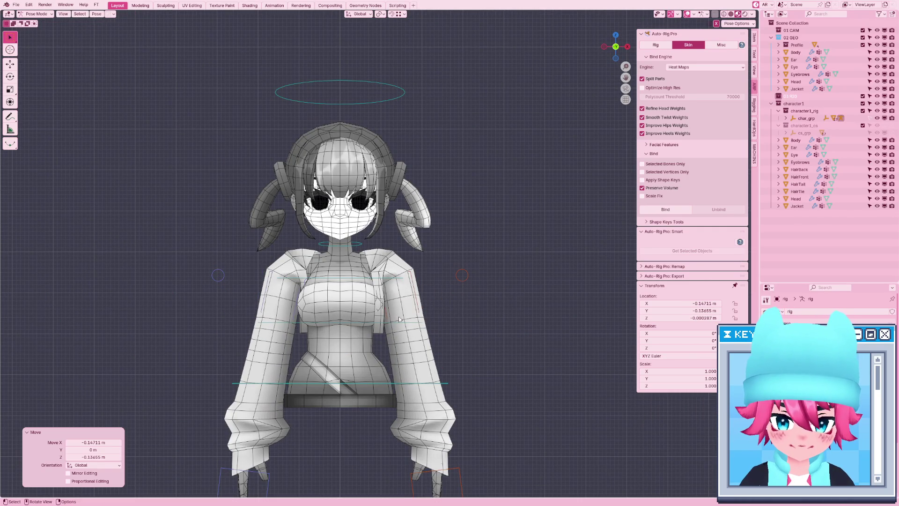
{"action": "scroll", "coordinate": [424, 323], "scroll_direction": "up", "scroll_amount": 3}
{"action": "left_click", "coordinate": [423, 320]}
{"action": "mouse_move", "coordinate": [423, 320]}
{"action": "middle_mouse_down"}
{"action": "mouse_move", "coordinate": [389, 321]}
{"action": "mouse_move", "coordinate": [398, 285]}
{"action": "middle_mouse_up"}
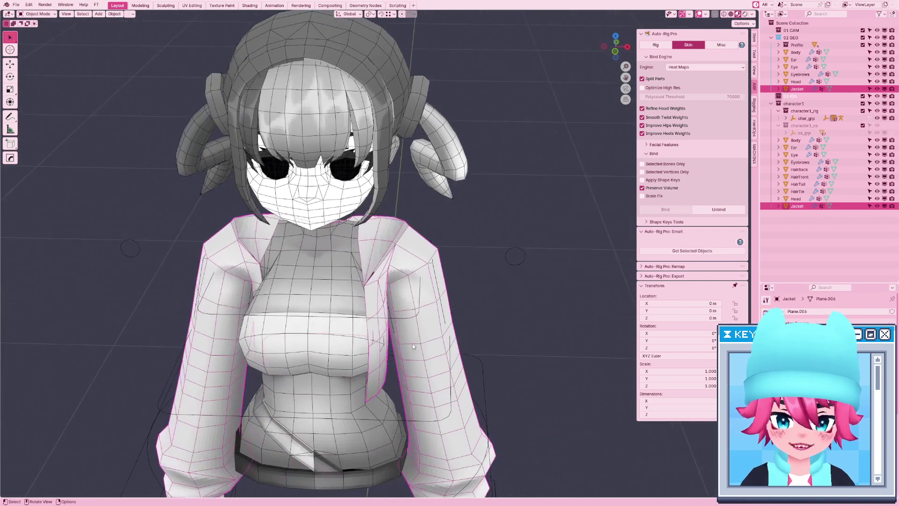
Add a supporting edge loop around each jacket shoulder in Edit Mode.
{"action": "key", "text": "Tab"}
{"action": "left_click", "coordinate": [398, 283], "text": "alt"}
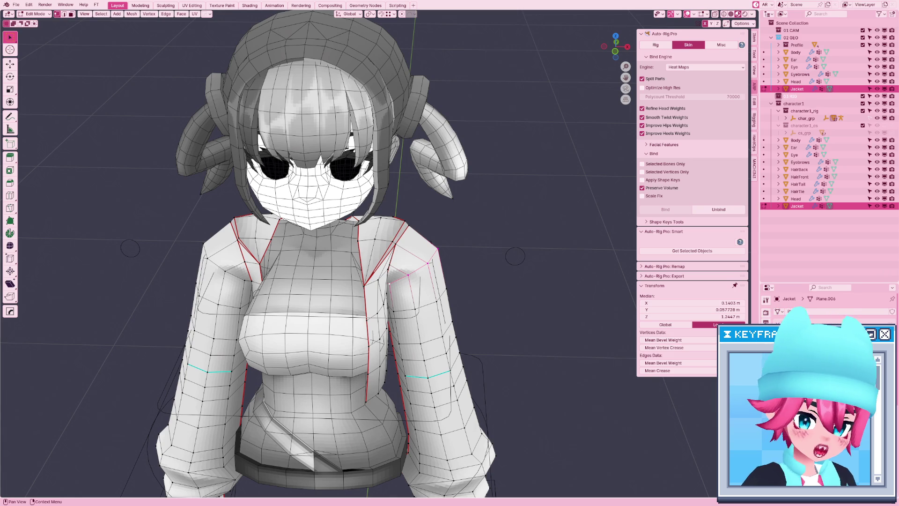
{"action": "key", "text": "KP_1"}
{"action": "key", "text": "g"}
{"action": "key", "text": "g"}
{"action": "left_click", "coordinate": [205, 277], "text": "alt"}
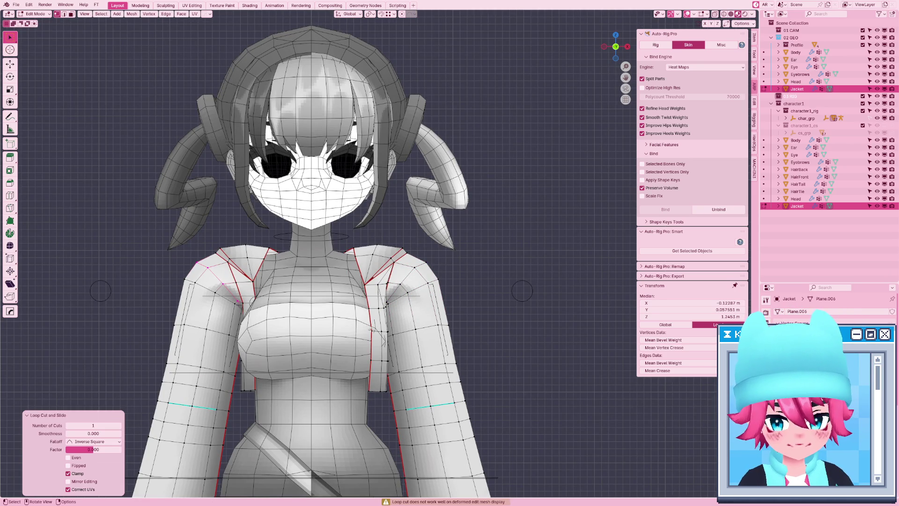
{"action": "key", "text": "Tab"}
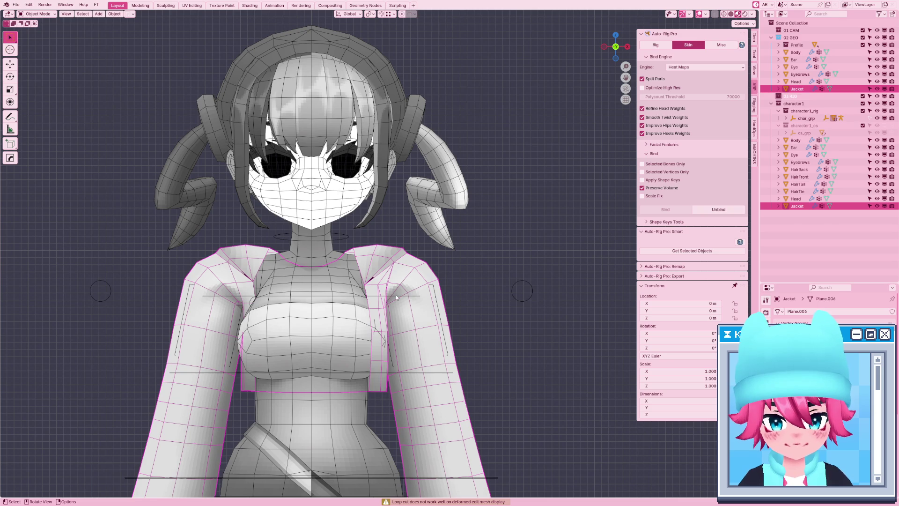
Nudge the rig's chest control slightly along X in Pose Mode, then turn off X-Mirror.
{"action": "left_click", "coordinate": [381, 314]}
{"action": "key", "text": "ctrl+Tab"}
{"action": "key", "text": "shift+z"}
{"action": "left_click", "coordinate": [372, 307]}
{"action": "key", "text": "g"}
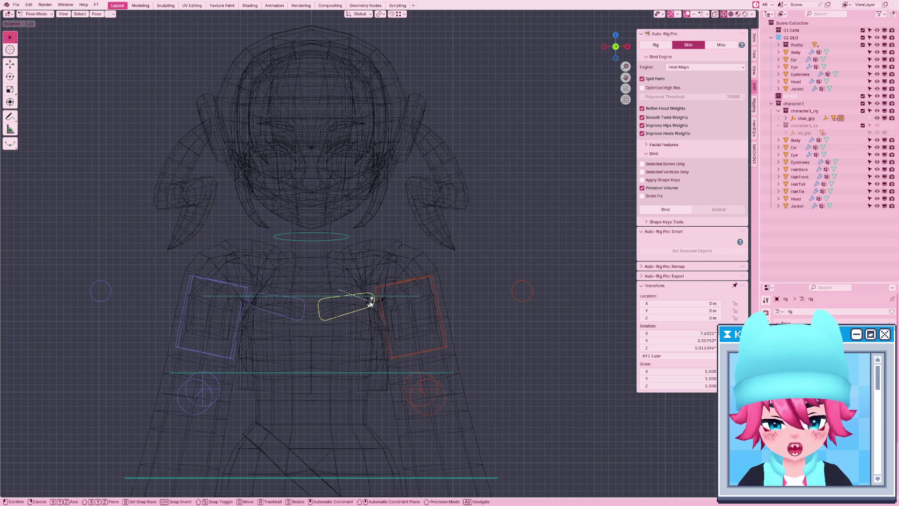
{"action": "key", "text": "x"}
{"action": "left_click", "coordinate": [380, 306]}
{"action": "key", "text": "shift+z"}
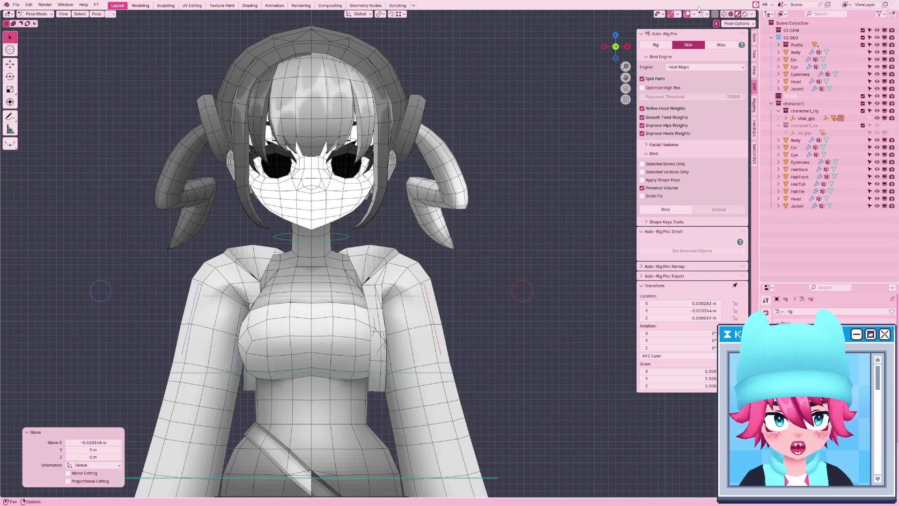
{"action": "left_click", "coordinate": [717, 25]}
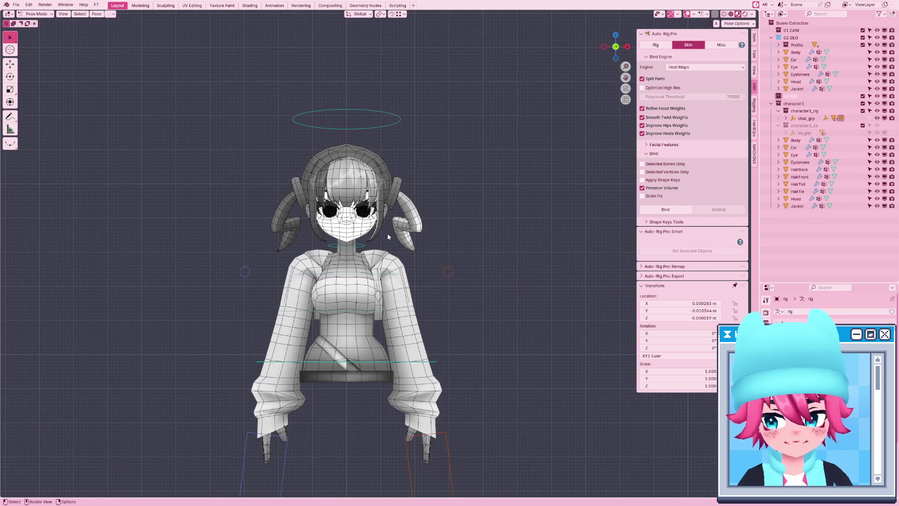
{"action": "key", "text": "ctrl+Tab"}
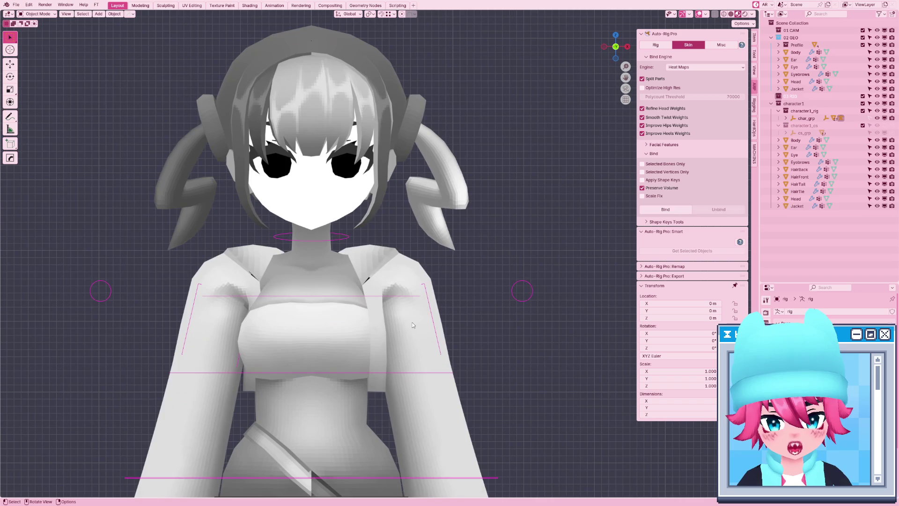
Hide the jacket to check the body underneath, then unhide it and inspect without overlays.
{"action": "left_click", "coordinate": [401, 307]}
{"action": "key", "text": "h"}
{"action": "scroll", "coordinate": [401, 307], "scroll_direction": "down", "scroll_amount": 3}
{"action": "scroll", "coordinate": [412, 324], "scroll_direction": "up", "scroll_amount": 6}
{"action": "key", "text": "alt+h"}
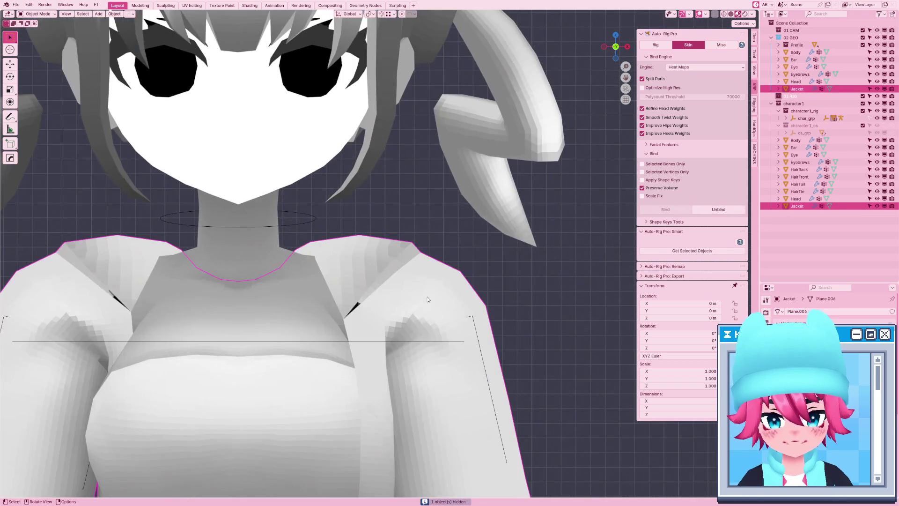
{"action": "scroll", "coordinate": [425, 297], "scroll_direction": "down", "scroll_amount": 7}
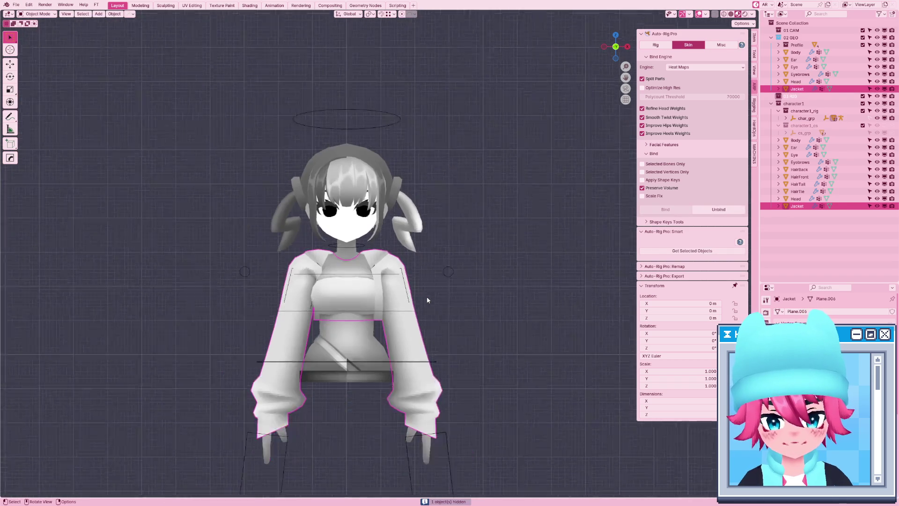
{"action": "left_click", "coordinate": [699, 14]}
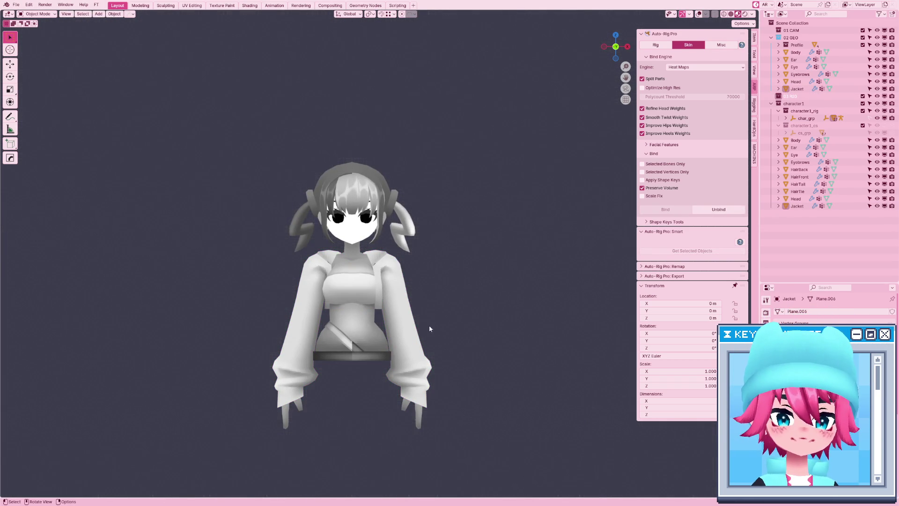
{"action": "scroll", "coordinate": [494, 236], "scroll_direction": "up", "scroll_amount": 4}
{"action": "middle_click_drag", "start_coordinate": [348, 389], "coordinate": [330, 391]}
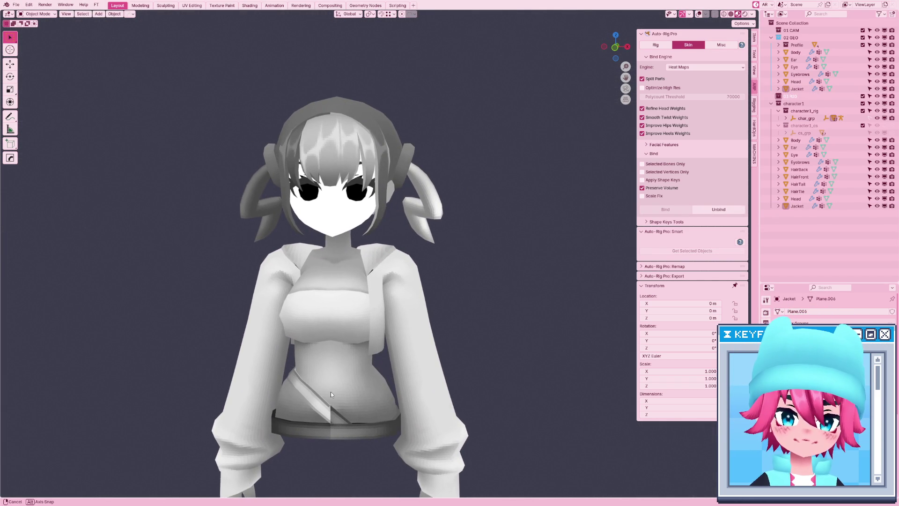
{"action": "left_click", "coordinate": [699, 14]}
{"action": "middle_click_drag", "start_coordinate": [422, 295], "coordinate": [432, 306]}
Select the jacket's shoulder faces in Edit Mode and mirror the selection to the other shoulder.
{"action": "key", "text": "Tab"}
{"action": "left_click", "coordinate": [403, 301]}
{"action": "left_click", "coordinate": [415, 323], "text": "shift"}
{"action": "middle_click_drag", "start_coordinate": [414, 323], "coordinate": [272, 309]}
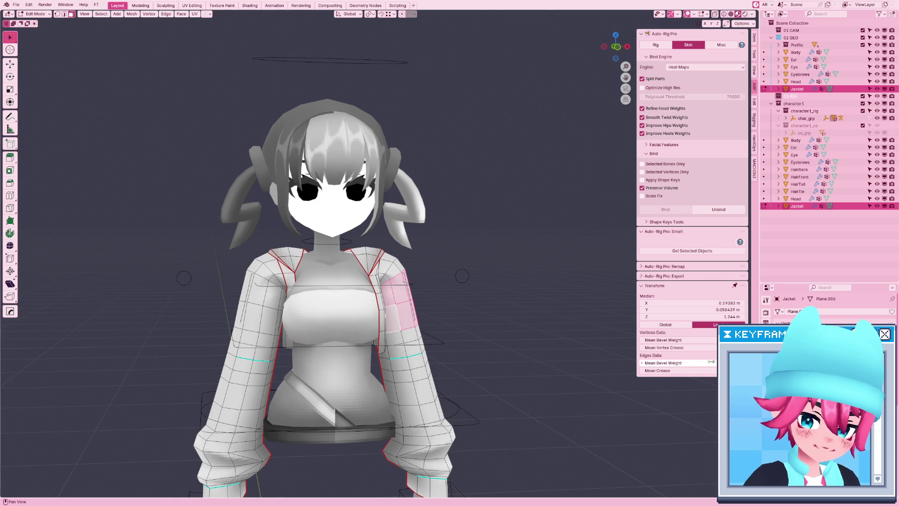
{"action": "key", "text": "KP_1"}
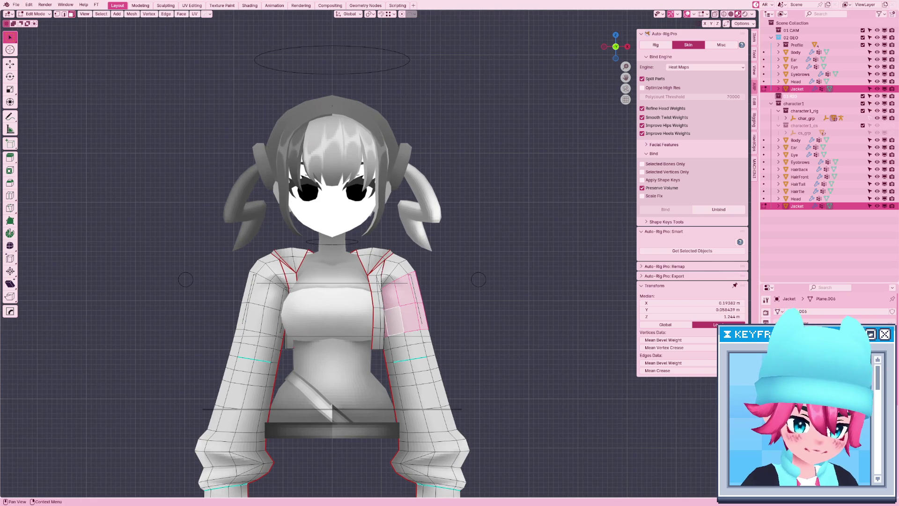
{"action": "key", "text": "shift+ctrl+m"}
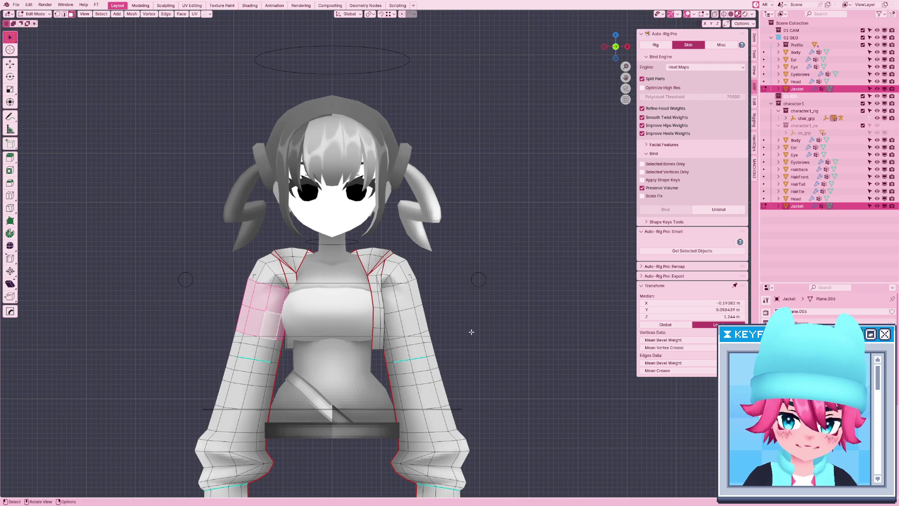
{"action": "key", "text": "Tab"}
Select the Auto-Rig Pro rig and enter armature Edit Mode to show its rest T-pose.
{"action": "left_click", "coordinate": [504, 233]}
{"action": "left_click", "coordinate": [404, 285]}
{"action": "key", "text": "Tab"}
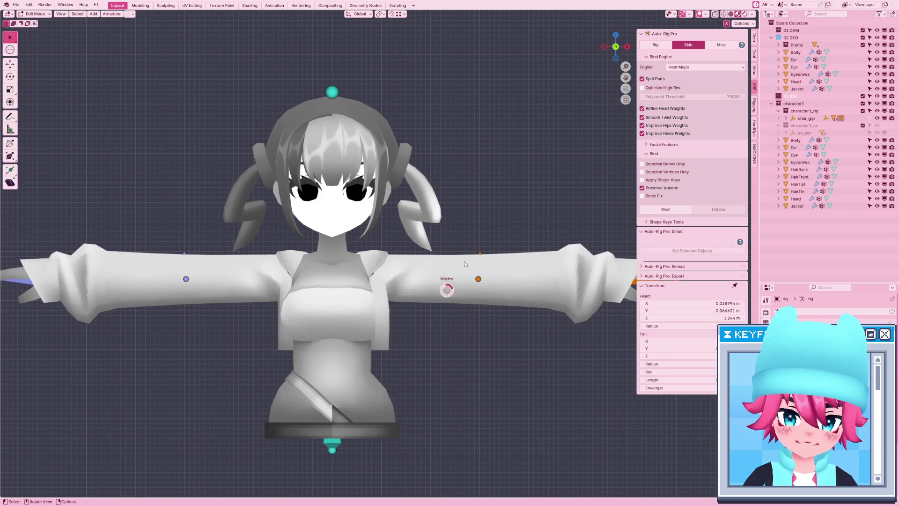
Edit the reference bones and shift the small shoulder bone sideways along X.
{"action": "key", "text": "ctrl+Tab"}
{"action": "left_click", "coordinate": [401, 308]}
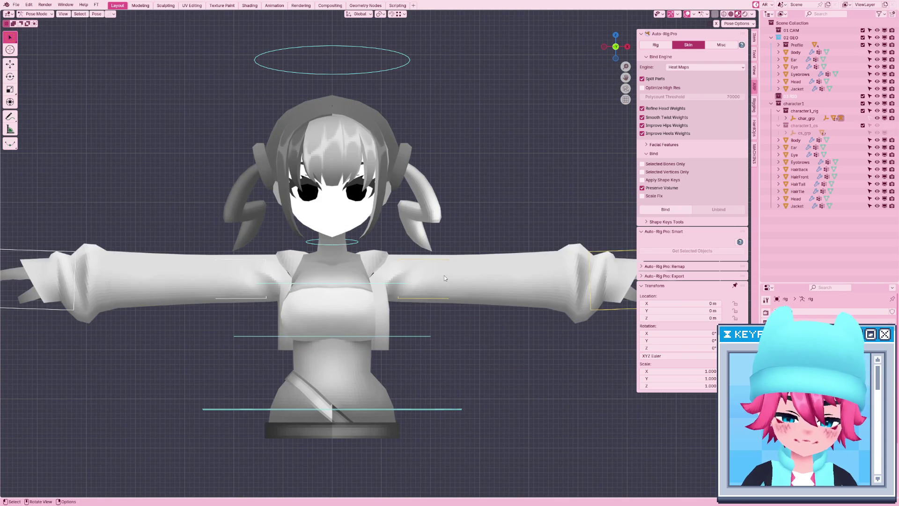
{"action": "key", "text": "ctrl+z"}
{"action": "left_click", "coordinate": [655, 45]}
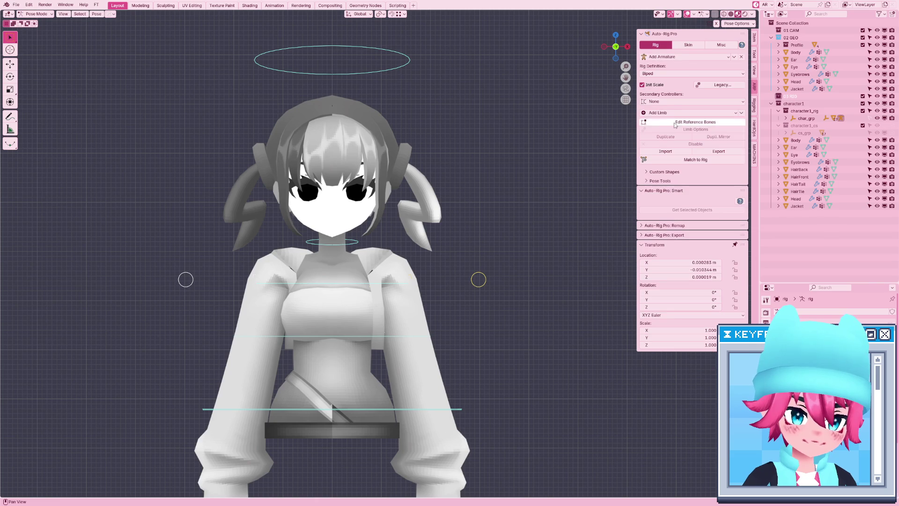
{"action": "left_click", "coordinate": [696, 128]}
{"action": "key", "text": "shift+z"}
{"action": "left_click", "coordinate": [394, 277]}
{"action": "key", "text": "g"}
{"action": "key", "text": "x"}
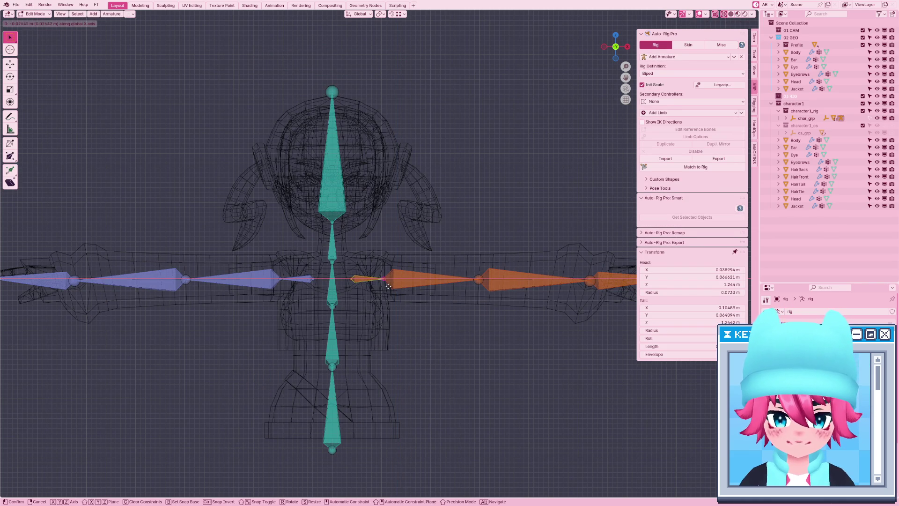
{"action": "left_click", "coordinate": [389, 288]}
Regenerate the rig with Match to Rig and preview it in material shading.
{"action": "left_click", "coordinate": [696, 167]}
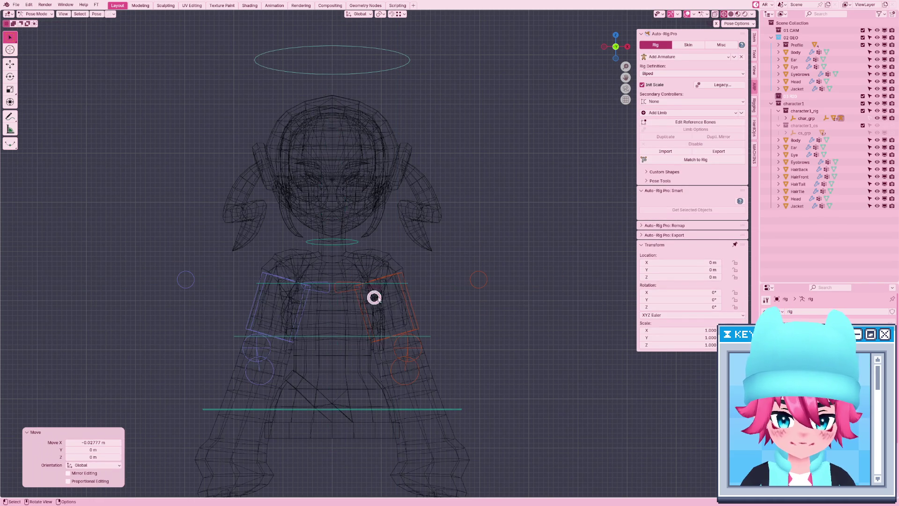
{"action": "key", "text": "z"}
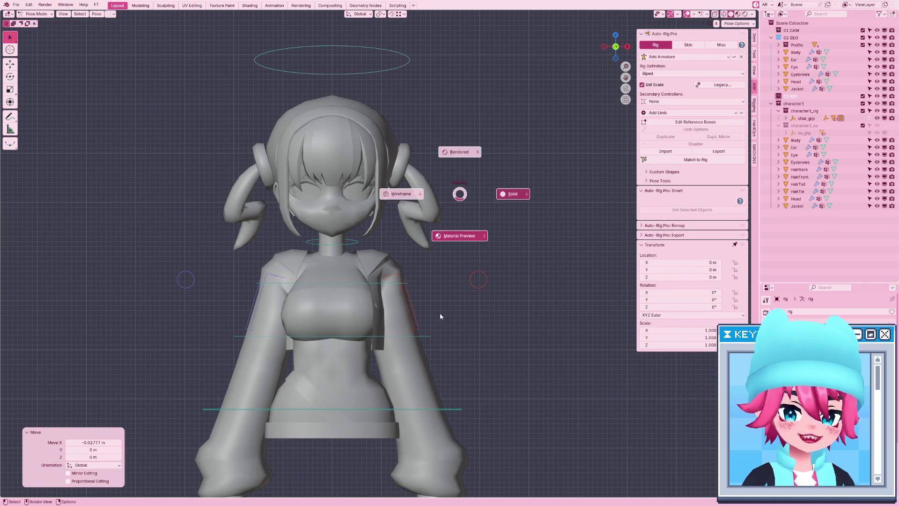
{"action": "left_click", "coordinate": [419, 324]}
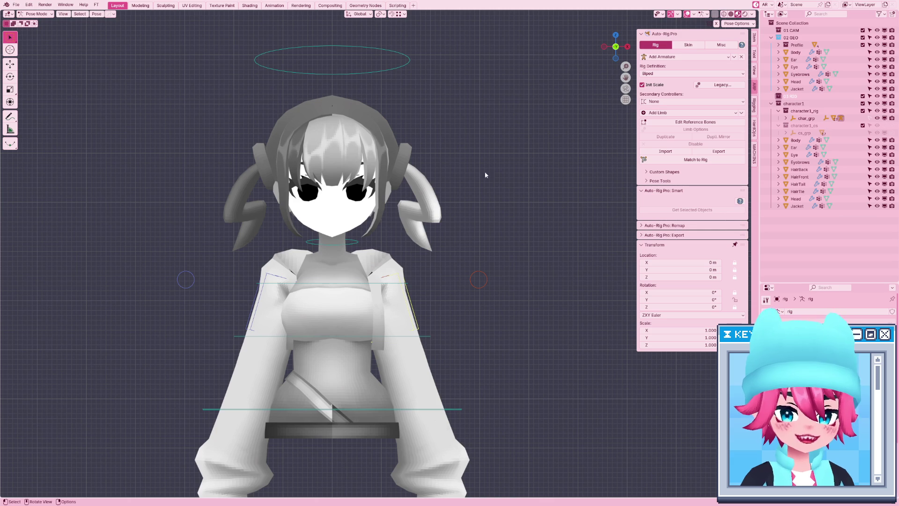
{"action": "scroll", "coordinate": [393, 372], "scroll_direction": "down", "scroll_amount": 2}
{"action": "left_click_drag", "start_coordinate": [439, 436], "coordinate": [435, 395]}
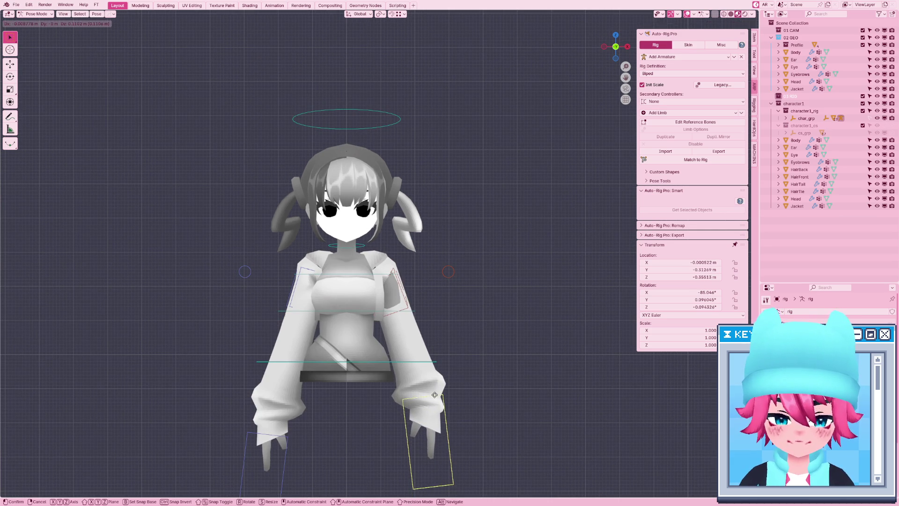
{"action": "right_click", "coordinate": [440, 375]}
{"action": "key", "text": "KP_3"}
Open the Body mesh in wireframe Edit Mode and select its cube-shaped piece.
{"action": "key", "text": "ctrl+Tab"}
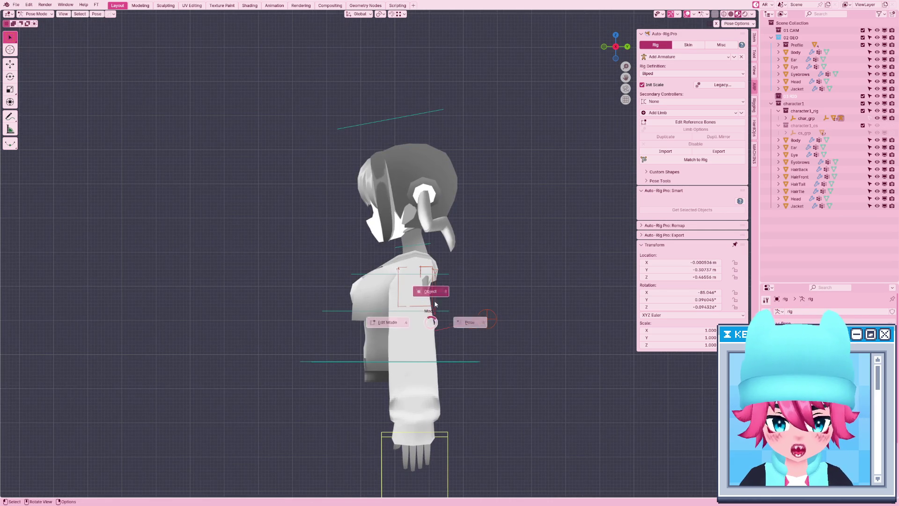
{"action": "left_click", "coordinate": [409, 229]}
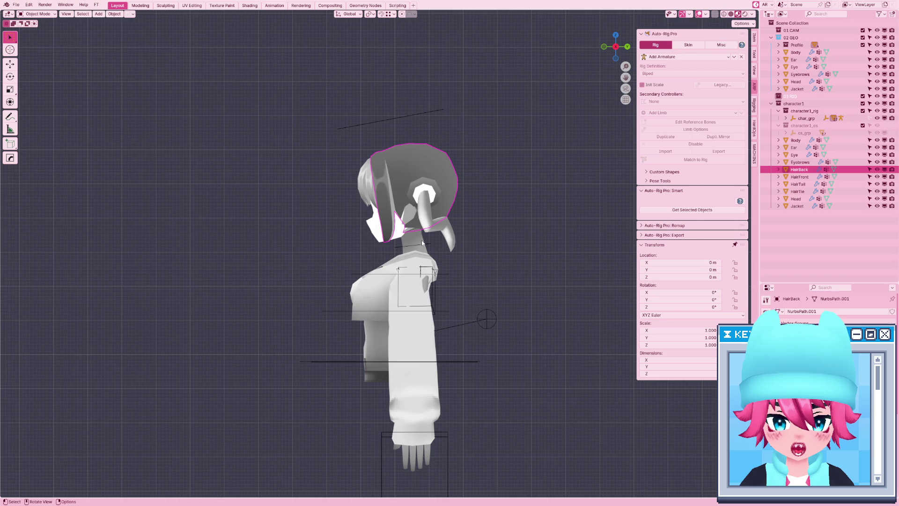
{"action": "left_click", "coordinate": [423, 242]}
{"action": "key", "text": "ctrl+Tab"}
{"action": "key", "text": "z"}
{"action": "left_click", "coordinate": [381, 284]}
{"action": "middle_click_drag", "start_coordinate": [381, 285], "coordinate": [452, 303]}
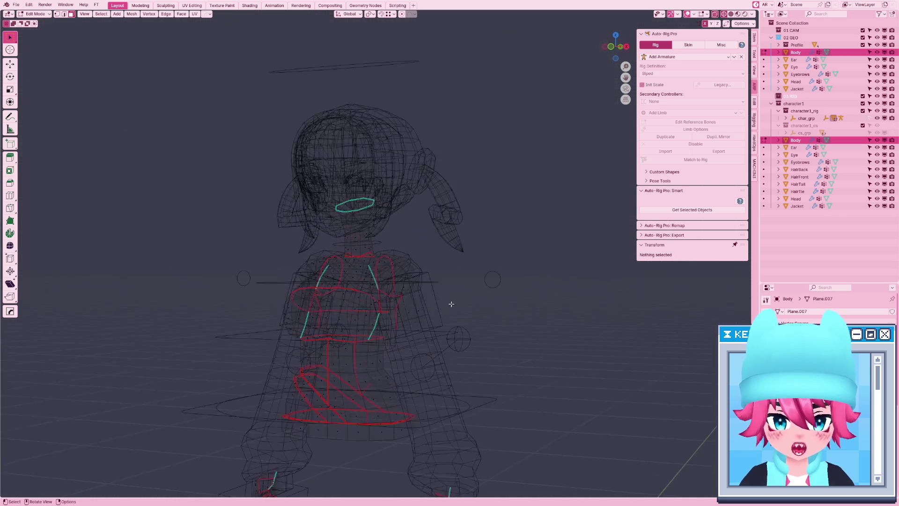
{"action": "key", "text": "l"}
Select the mirrored box on the other side, leave Body Edit Mode, and reselect the rig.
{"action": "mouse_move", "coordinate": [420, 334]}
{"action": "middle_mouse_down"}
{"action": "mouse_move", "coordinate": [481, 302]}
{"action": "mouse_move", "coordinate": [476, 309]}
{"action": "middle_mouse_up"}
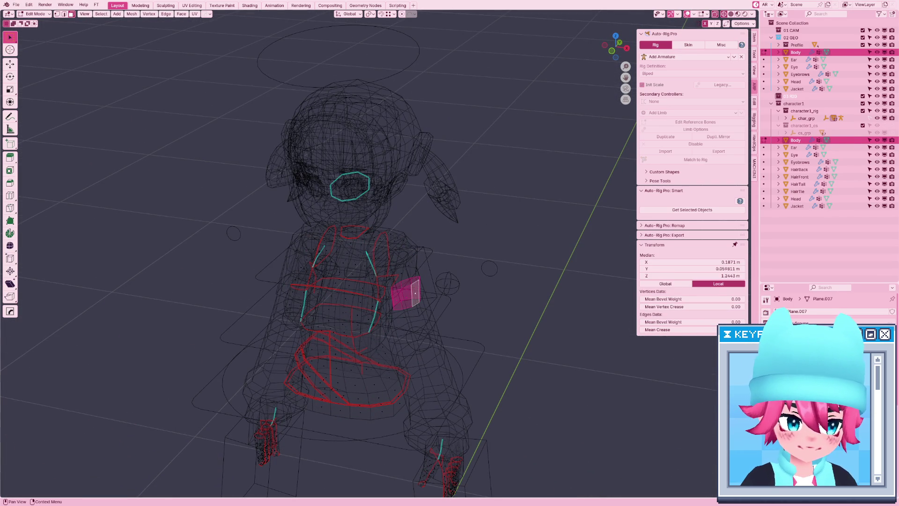
{"action": "middle_click_drag", "start_coordinate": [281, 286], "coordinate": [263, 313], "text": "alt"}
{"action": "left_click", "coordinate": [262, 313], "text": "alt"}
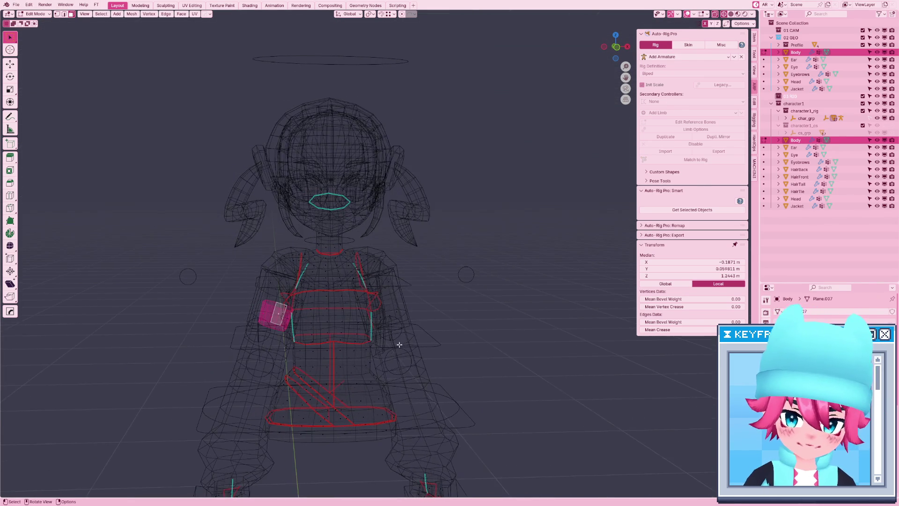
{"action": "key", "text": "KP_1"}
{"action": "key", "text": "Tab"}
{"action": "left_click", "coordinate": [413, 318]}
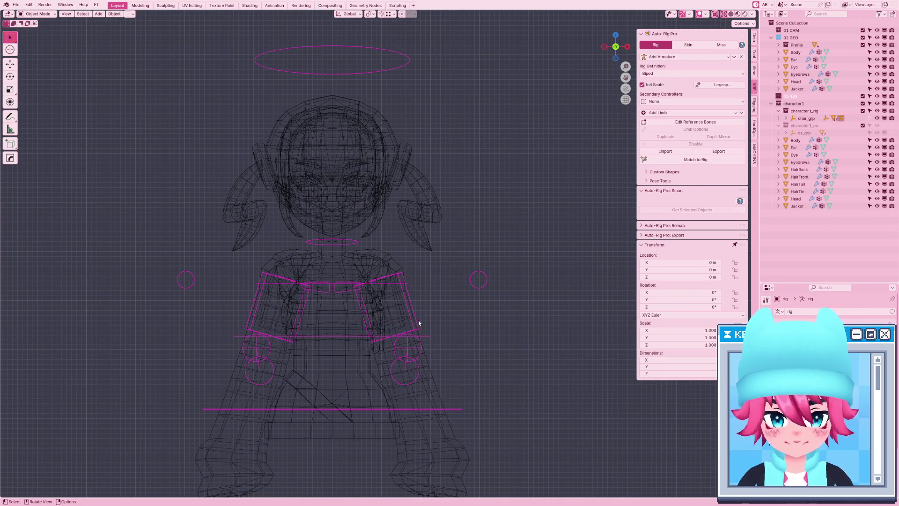
Raise the right hand controller in Pose Mode to check how the jacket sleeve bends.
{"action": "key", "text": "ctrl+Tab"}
{"action": "key", "text": "shift+z"}
{"action": "scroll", "coordinate": [449, 337], "scroll_direction": "down", "scroll_amount": 3}
{"action": "left_click", "coordinate": [421, 398]}
{"action": "left_click_drag", "start_coordinate": [429, 409], "coordinate": [425, 362]}
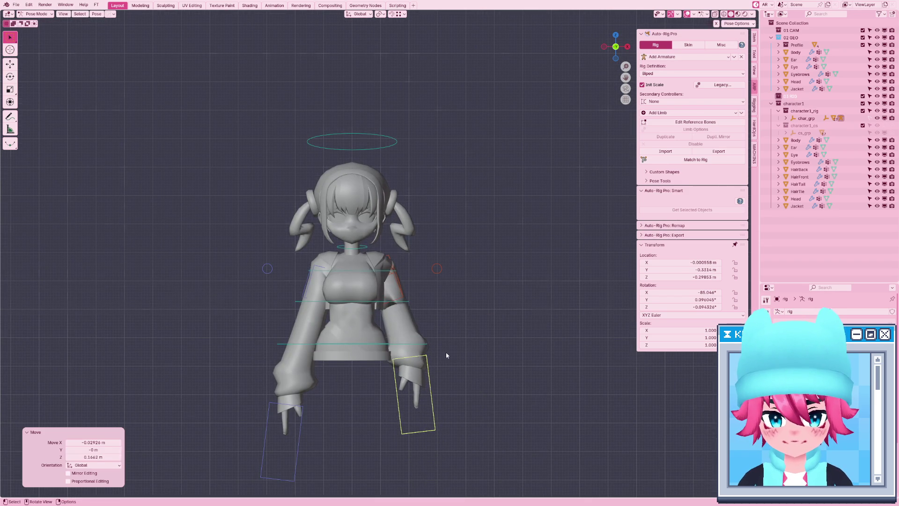
{"action": "middle_click_drag", "start_coordinate": [447, 356], "coordinate": [356, 349]}
{"action": "key", "text": "shift+alt+z"}
{"action": "key", "text": "g"}
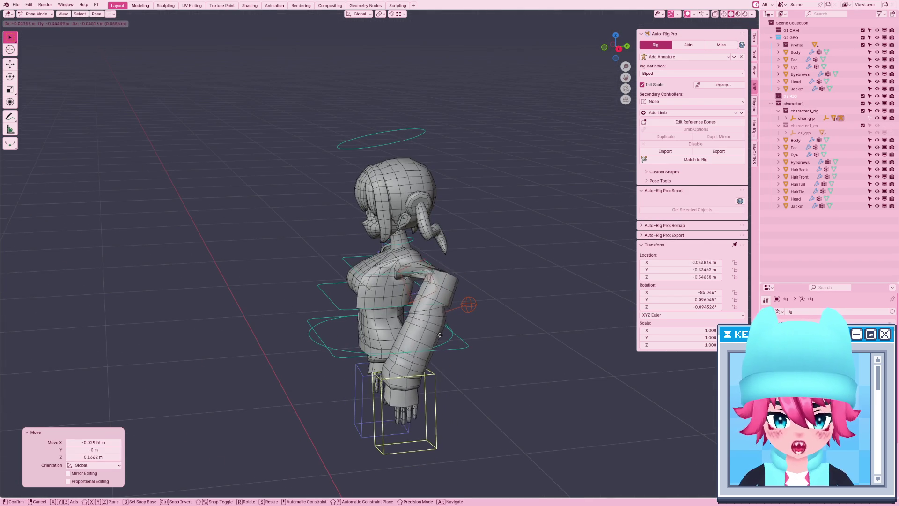
{"action": "left_click", "coordinate": [429, 355]}
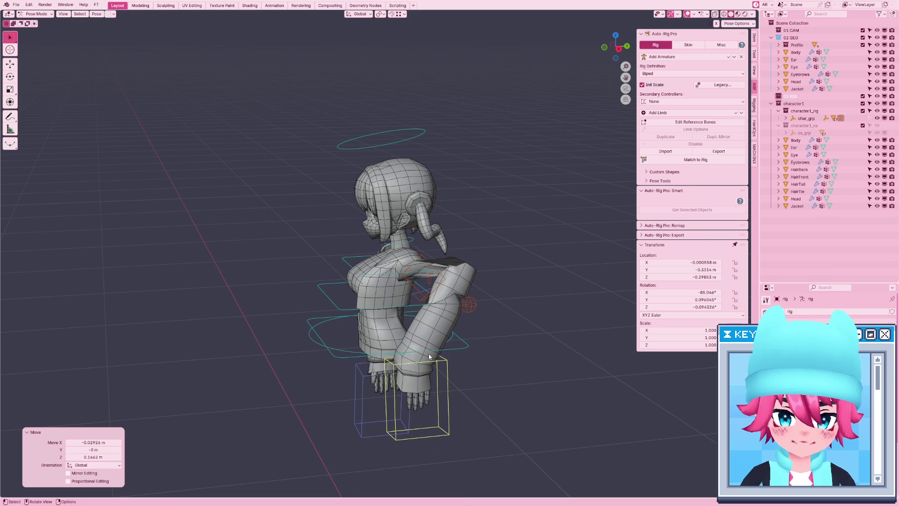
{"action": "key", "text": "KP_1"}
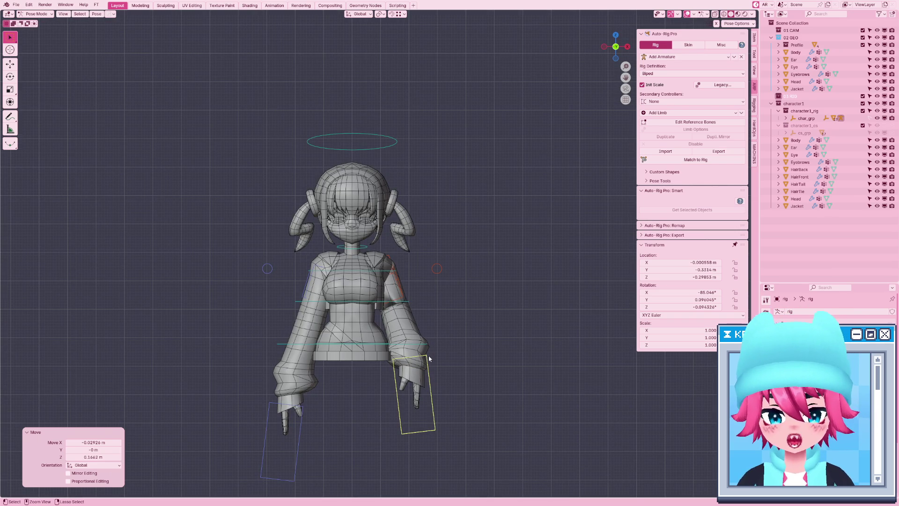
Reset the hand pose and try moving the elbow controller, cancelling the move.
{"action": "key", "text": "ctrl+z"}
{"action": "key", "text": "shift+z"}
{"action": "left_click", "coordinate": [399, 319]}
{"action": "key", "text": "g"}
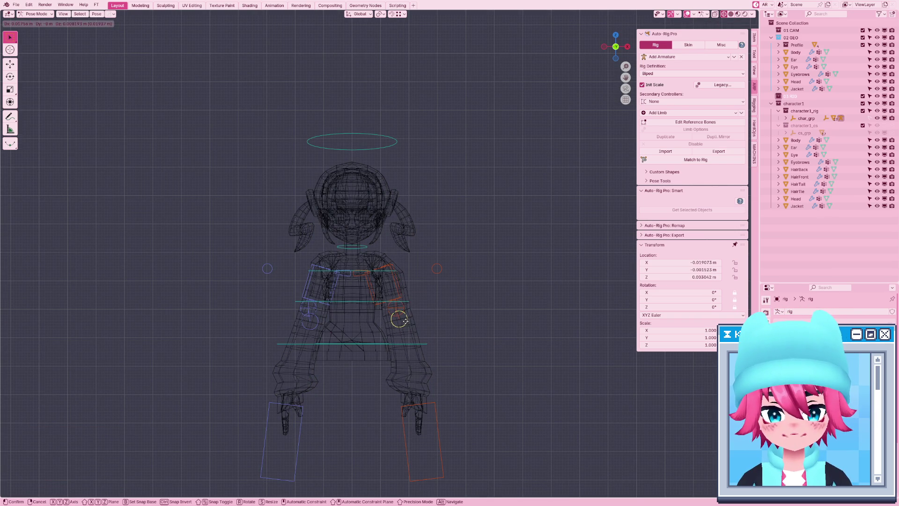
{"action": "key", "text": "Escape"}
{"action": "key", "text": "shift+z"}
{"action": "scroll", "coordinate": [425, 335], "scroll_direction": "up", "scroll_amount": 3}
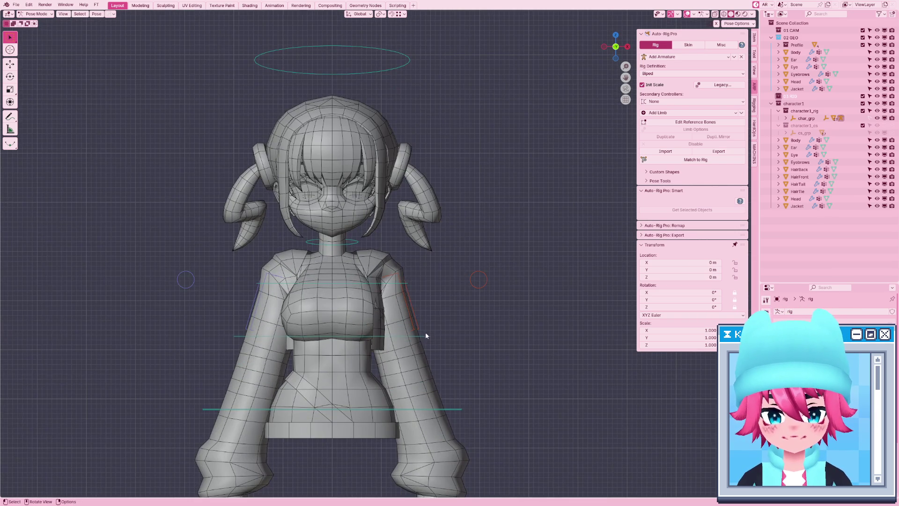
Select the Jacket mesh and open it in Edit Mode.
{"action": "key", "text": "ctrl+Tab"}
{"action": "left_click", "coordinate": [419, 337]}
{"action": "key", "text": "Tab"}
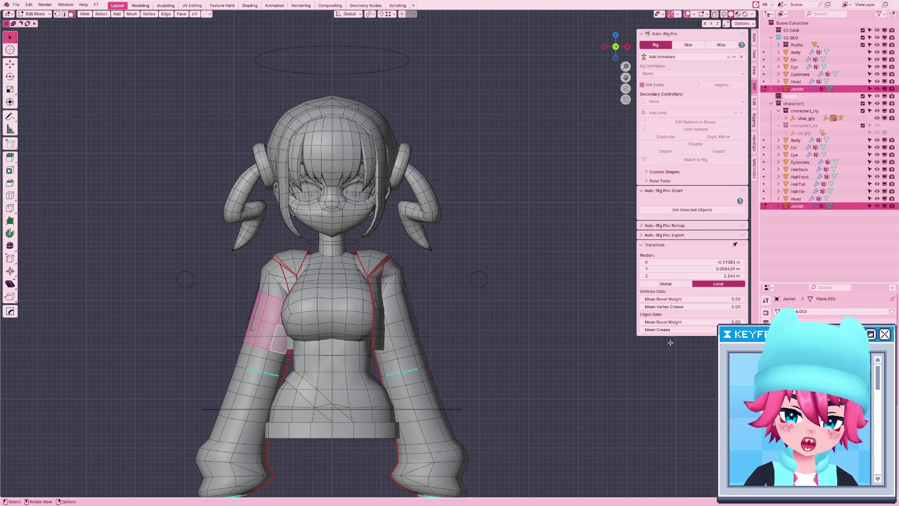
Restore the upper-arm faces with undo/redo and view the Jacket in Weight Paint mode.
{"action": "left_click", "coordinate": [797, 311]}
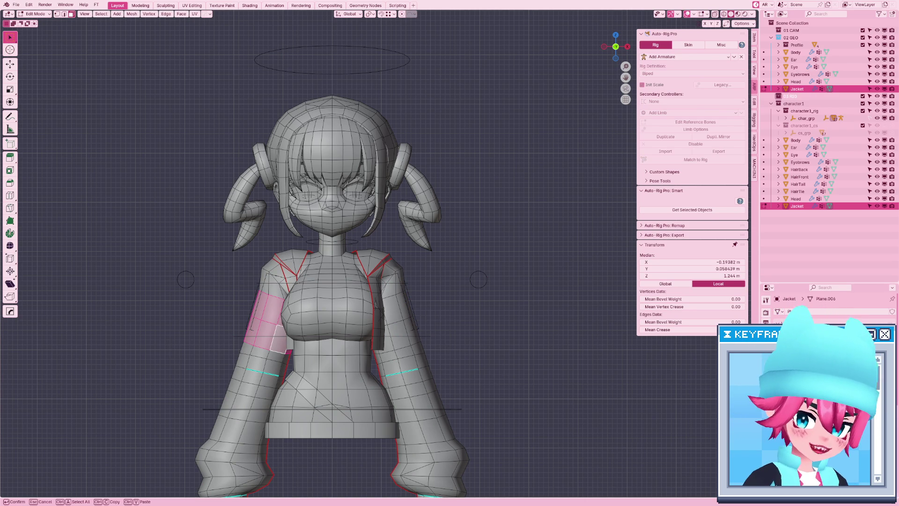
{"action": "key", "text": "Return"}
{"action": "key", "text": "ctrl+z"}
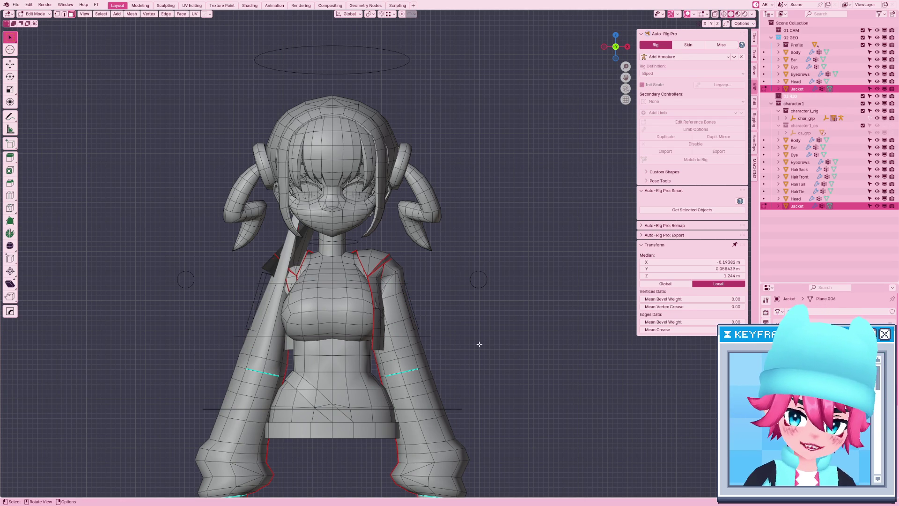
{"action": "key", "text": "ctrl+shift+z"}
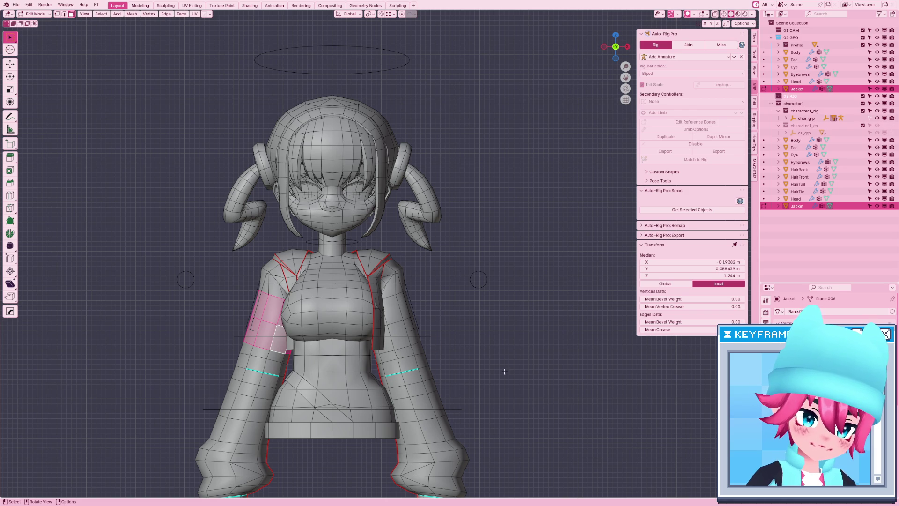
{"action": "key", "text": "ctrl+Tab"}
{"action": "left_click", "coordinate": [396, 346]}
{"action": "scroll", "coordinate": [370, 13], "scroll_direction": "down", "scroll_amount": 4, "text": "ctrl"}
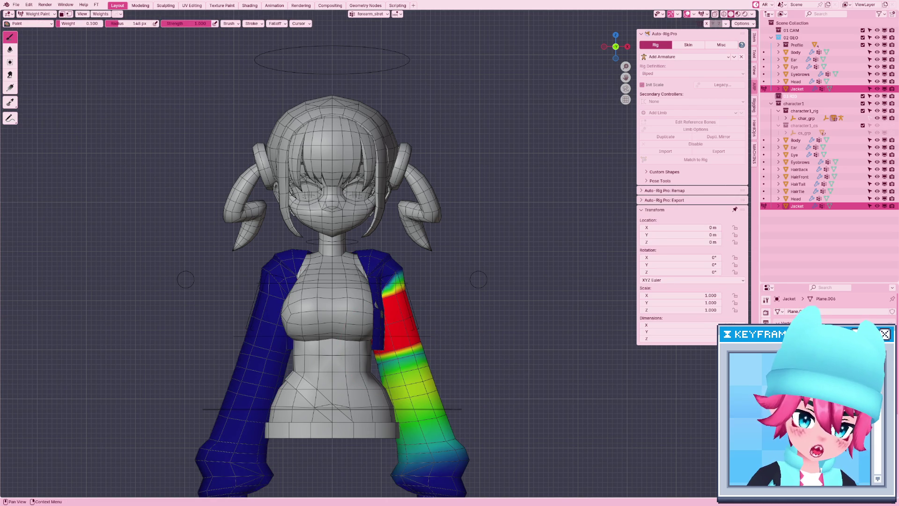
{"action": "scroll", "coordinate": [478, 340], "scroll_direction": "down", "scroll_amount": 3}
Put the rig in Pose Mode and raise the right hand controller again, viewing from the side.
{"action": "key", "text": "ctrl+Tab"}
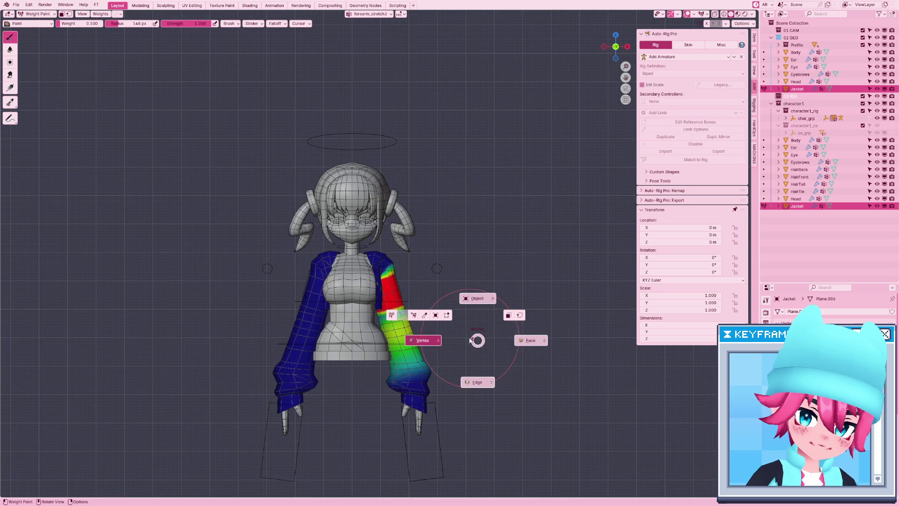
{"action": "left_click", "coordinate": [420, 339]}
{"action": "left_click", "coordinate": [435, 410]}
{"action": "key", "text": "ctrl+Tab"}
{"action": "left_click", "coordinate": [456, 411]}
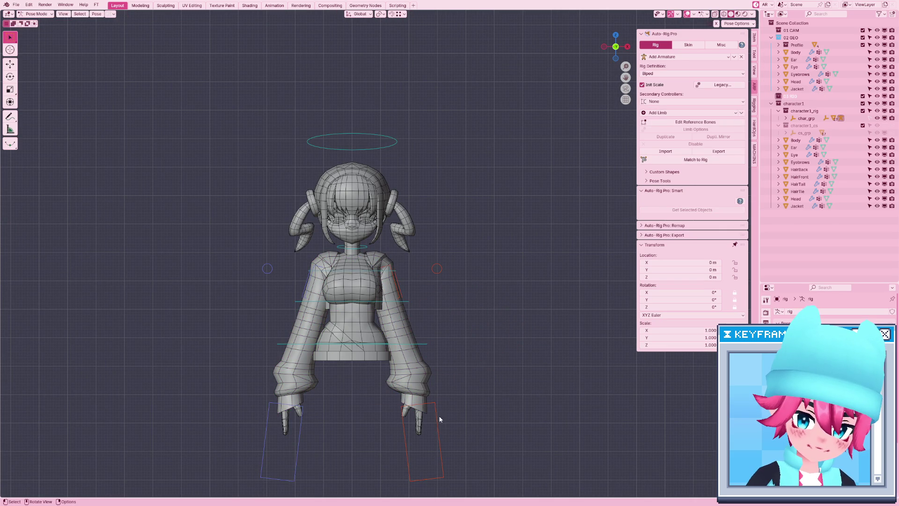
{"action": "left_click", "coordinate": [439, 415]}
{"action": "key", "text": "g"}
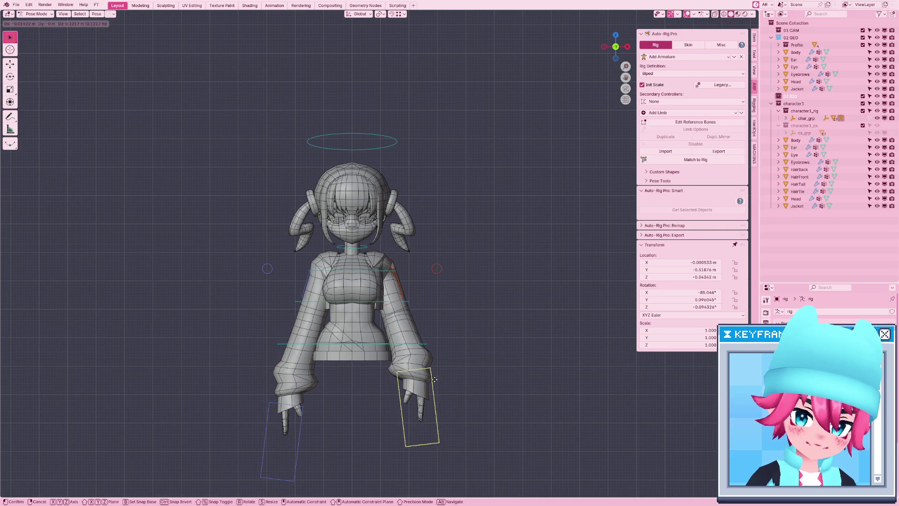
{"action": "left_click", "coordinate": [432, 376]}
{"action": "middle_click_drag", "start_coordinate": [432, 375], "coordinate": [466, 377]}
Select the Jacket's chest and shoulder edge loops, checking forearm_stretch weights in Weight Paint.
{"action": "left_click", "coordinate": [467, 377]}
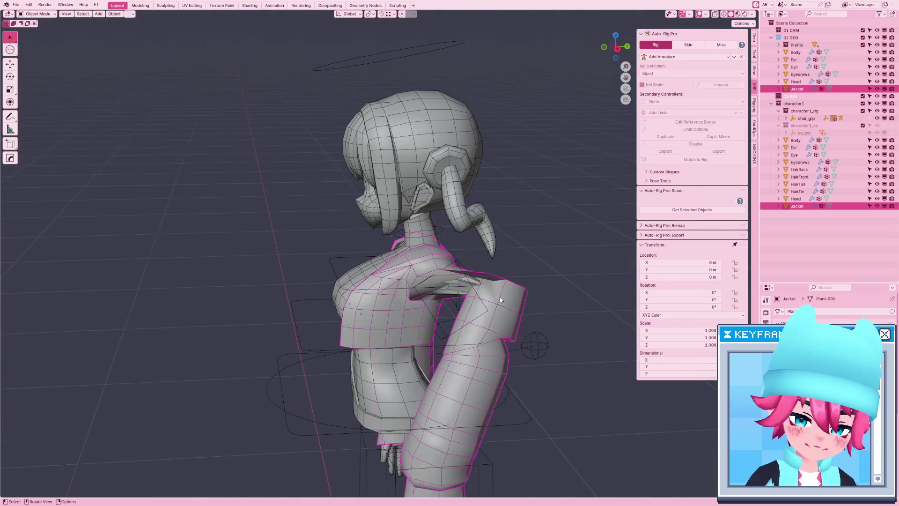
{"action": "key", "text": "Tab"}
{"action": "left_click", "coordinate": [388, 271], "text": "alt"}
{"action": "left_click", "coordinate": [519, 281], "text": "alt+shift"}
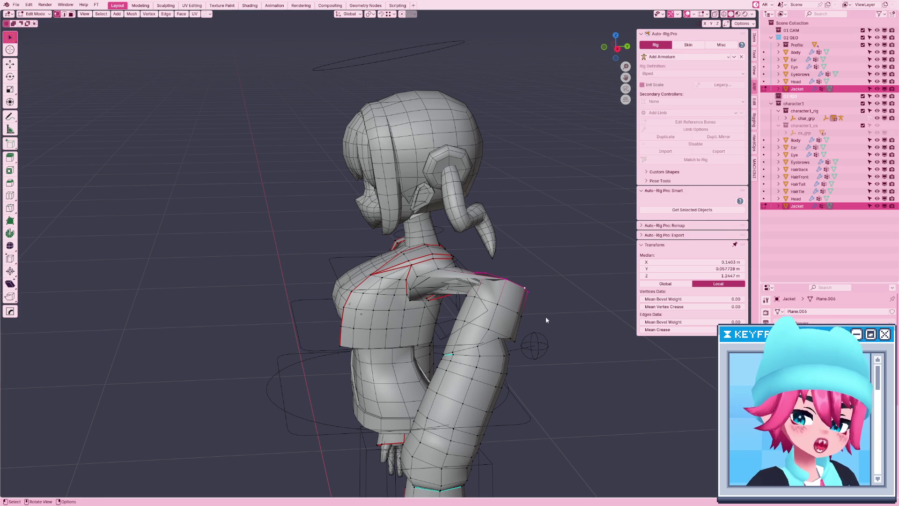
{"action": "key", "text": "ctrl+Tab"}
{"action": "left_click", "coordinate": [474, 294]}
{"action": "middle_click_drag", "start_coordinate": [534, 304], "coordinate": [548, 310]}
{"action": "key", "text": "ctrl+Tab"}
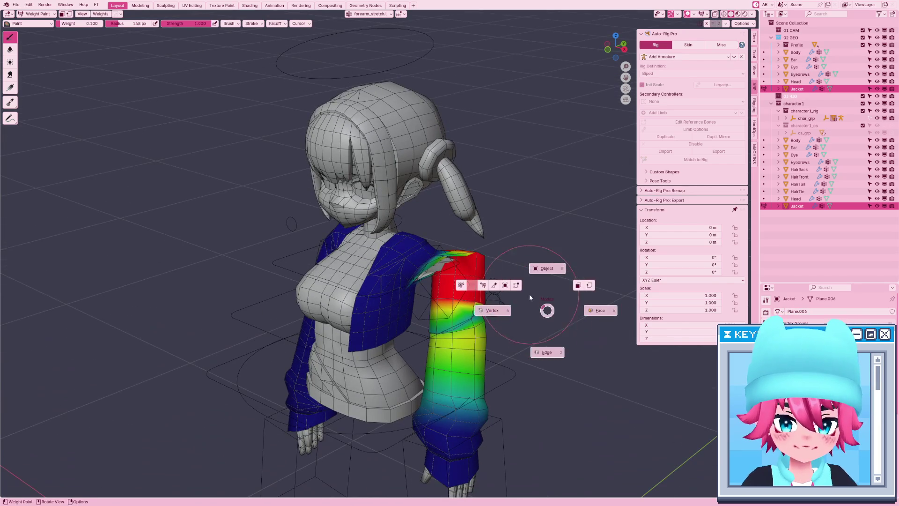
{"action": "left_click", "coordinate": [504, 315]}
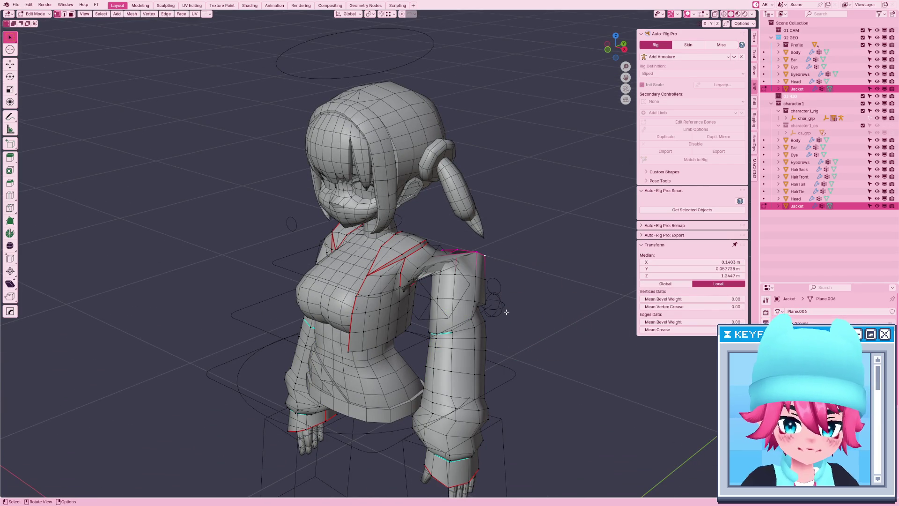
Select all Jacket vertices and normalize their weights.
{"action": "key", "text": "a"}
{"action": "key", "text": "F3"}
{"action": "type", "text": "normalize"}
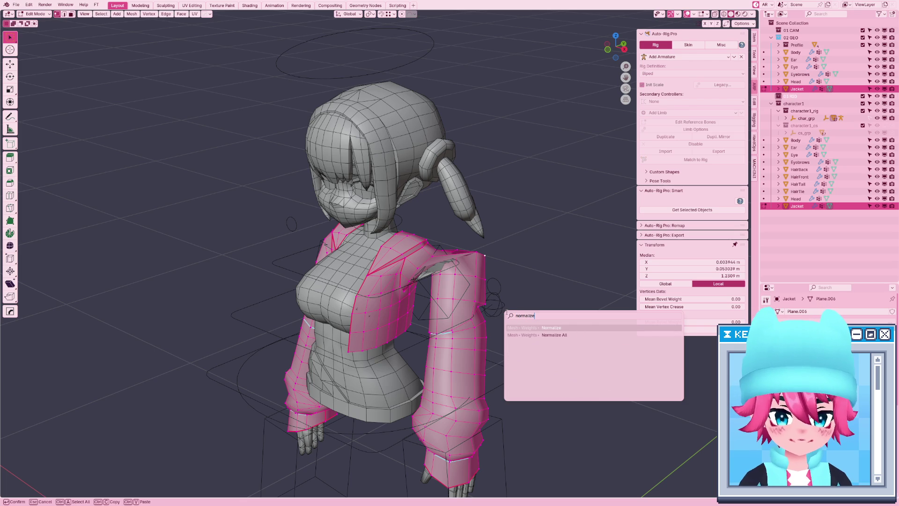
{"action": "key", "text": "Return"}
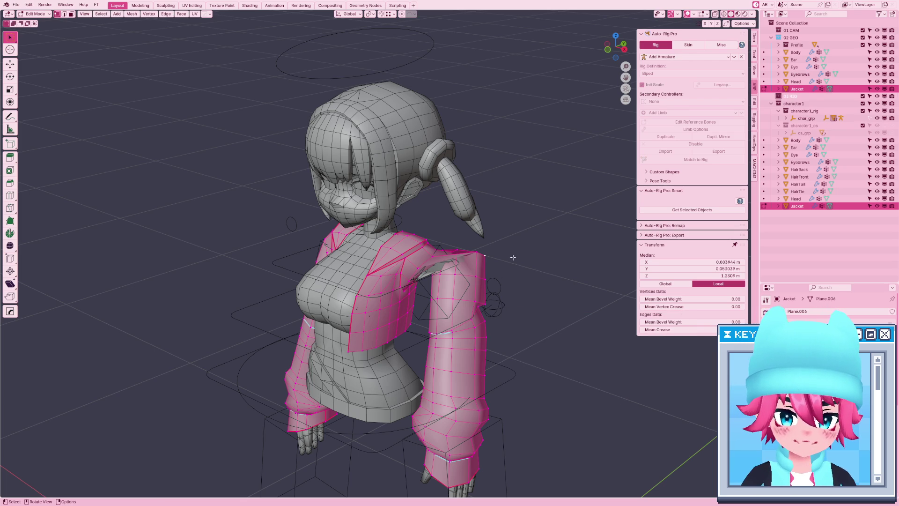
Select the face loop around the upper arm and try Adjust Vertex Weights, then cancel.
{"action": "key", "text": "ctrl+Tab"}
{"action": "left_click", "coordinate": [470, 271]}
{"action": "left_click", "coordinate": [475, 289], "text": "alt"}
{"action": "key", "text": "F3"}
{"action": "type", "text": "assign"}
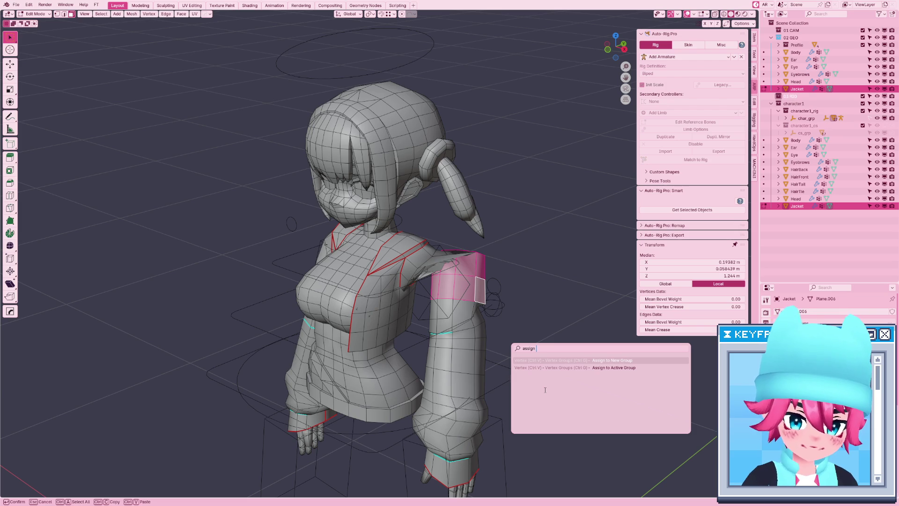
{"action": "key", "text": "BackSpace"}
{"action": "key", "text": "BackSpace"}
{"action": "key", "text": "BackSpace"}
{"action": "type", "text": "vertex we"}
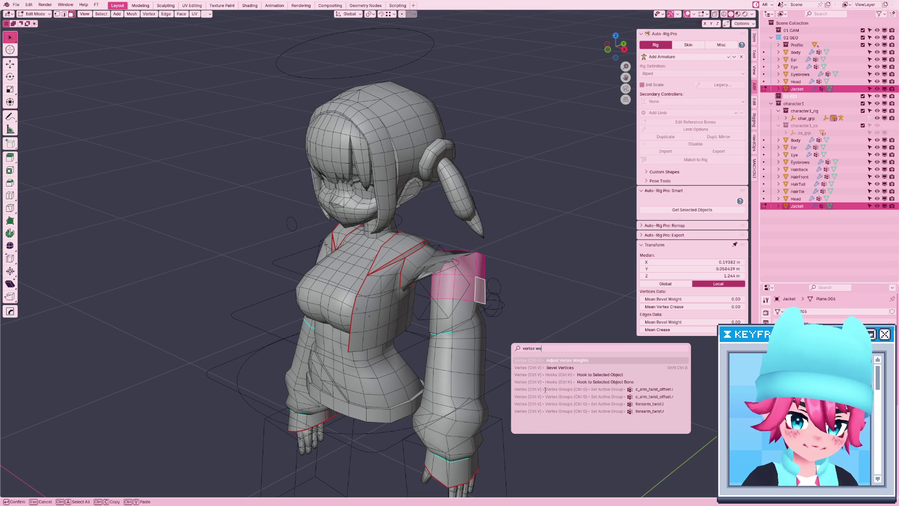
{"action": "key", "text": "Return"}
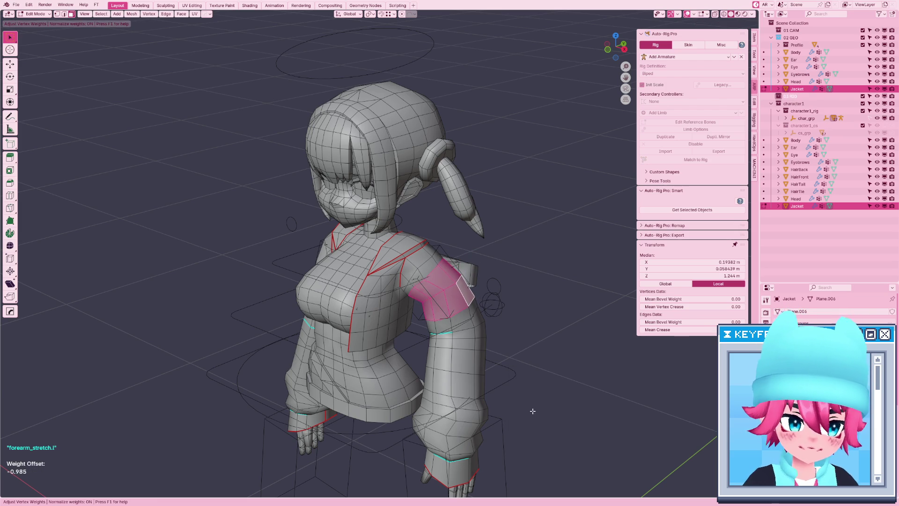
{"action": "key", "text": "Escape"}
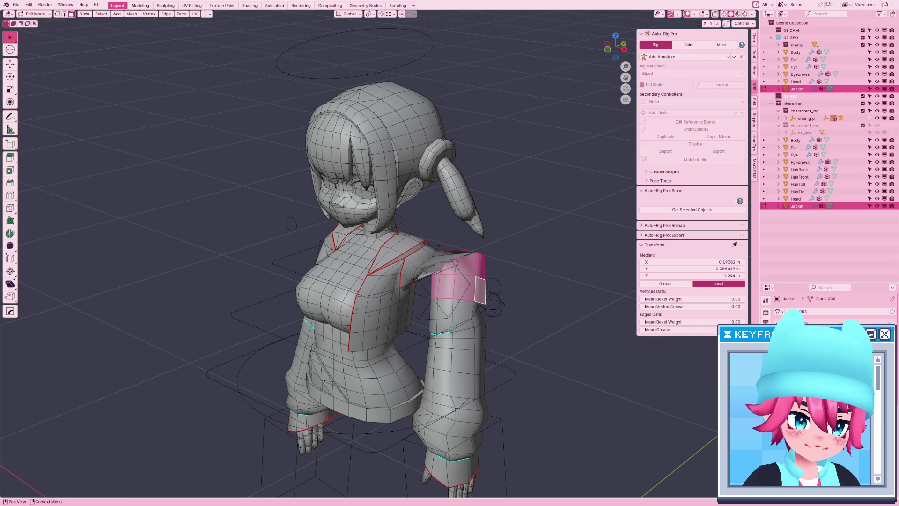
Give the upper-sleeve band a weight offset of 1.000 toward arm_stretch.l.
{"action": "key", "text": "ctrl+Tab"}
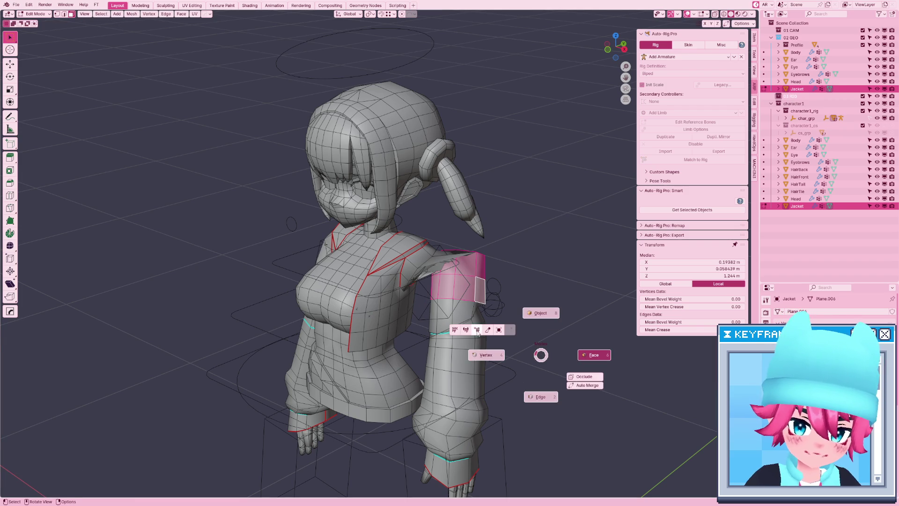
{"action": "left_click", "coordinate": [487, 355]}
{"action": "key", "text": "ctrl+Tab"}
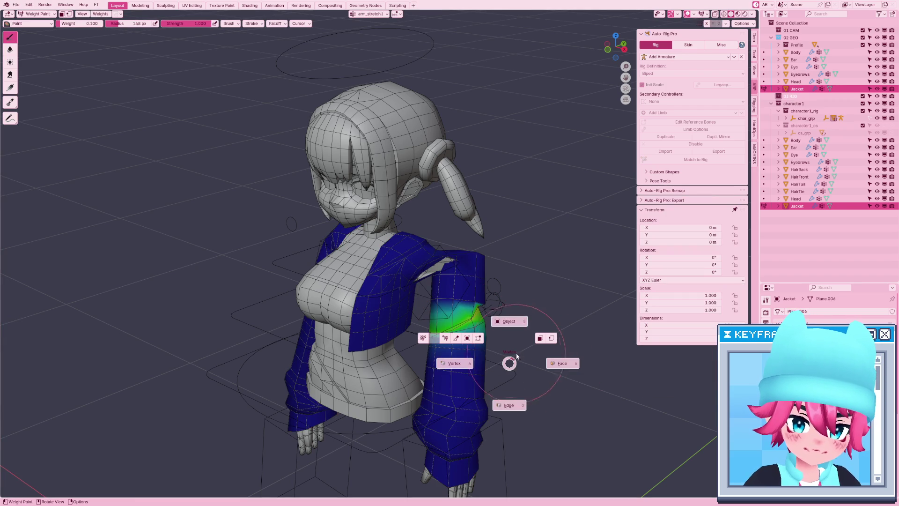
{"action": "left_click", "coordinate": [496, 349]}
{"action": "key", "text": "F3"}
{"action": "left_click", "coordinate": [512, 355]}
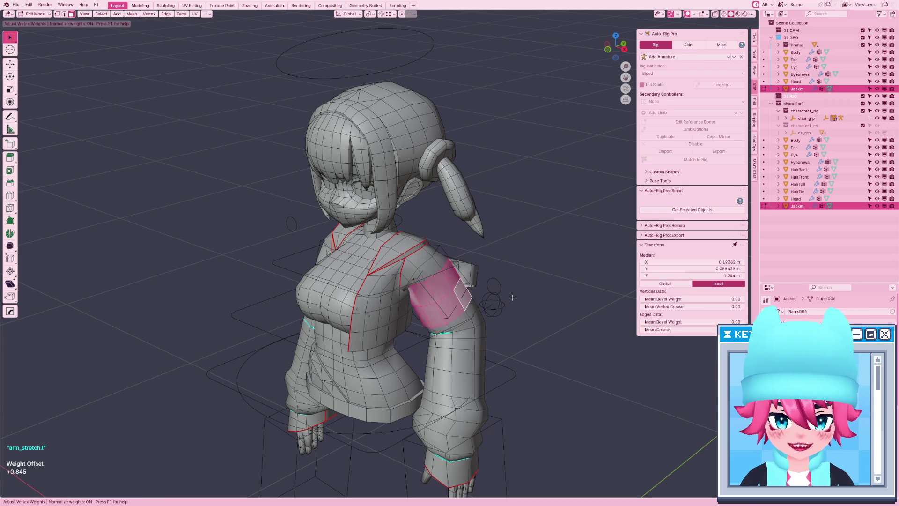
{"action": "left_click", "coordinate": [496, 295]}
{"action": "middle_click_drag", "start_coordinate": [496, 295], "coordinate": [453, 285]}
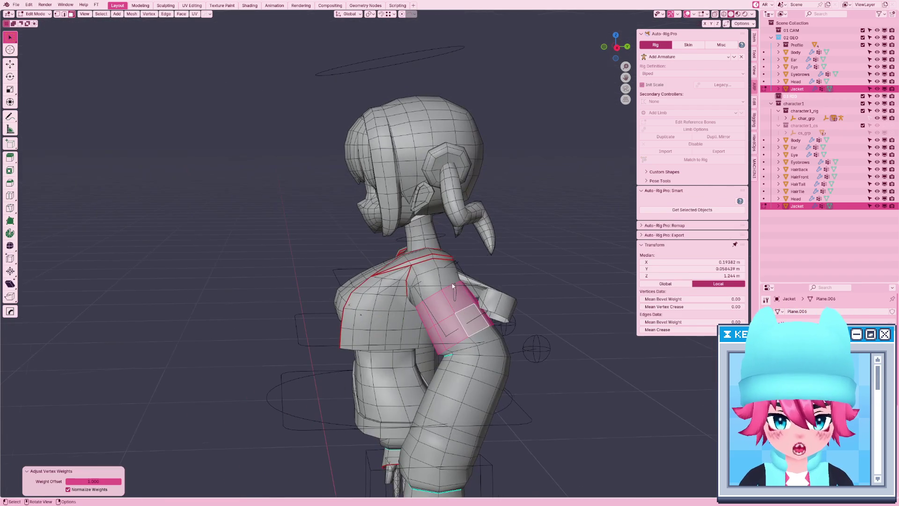
Switch to the Body mesh, select the linked forearm piece, and start adjusting its weights.
{"action": "key", "text": "alt+q"}
{"action": "left_click", "coordinate": [506, 298]}
{"action": "key", "text": "l"}
{"action": "key", "text": "F3"}
{"action": "key", "text": "Return"}
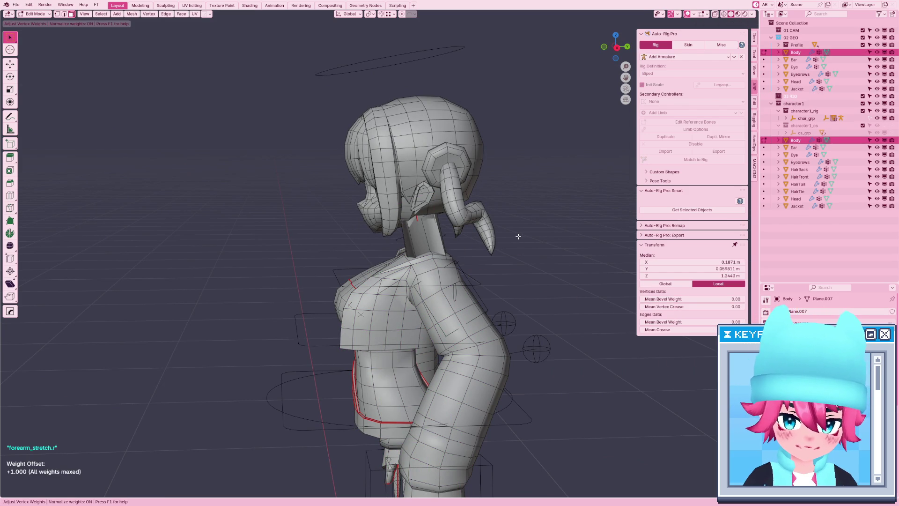
Give the forearm piece a full 1.000 weight offset with Adjust Vertex Weights.
{"action": "left_click", "coordinate": [519, 237]}
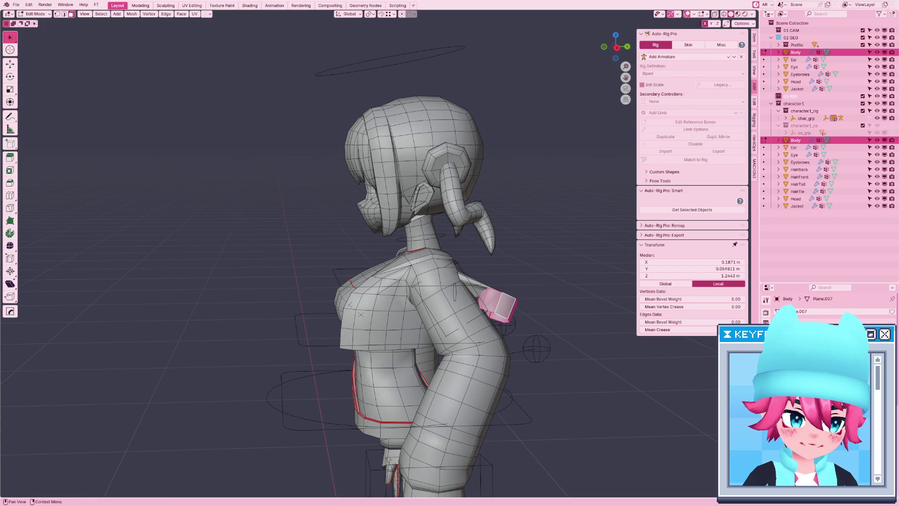
{"action": "key", "text": "F3"}
{"action": "key", "text": "Return"}
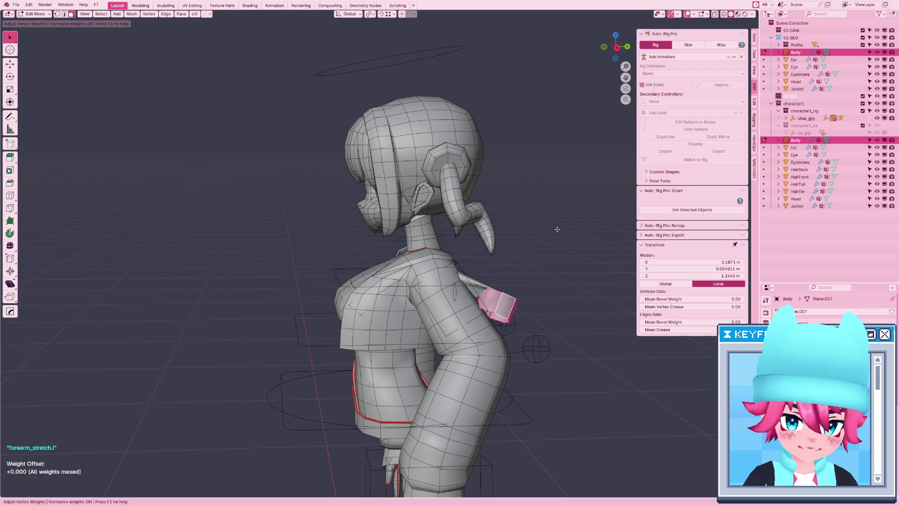
{"action": "right_click", "coordinate": [543, 345]}
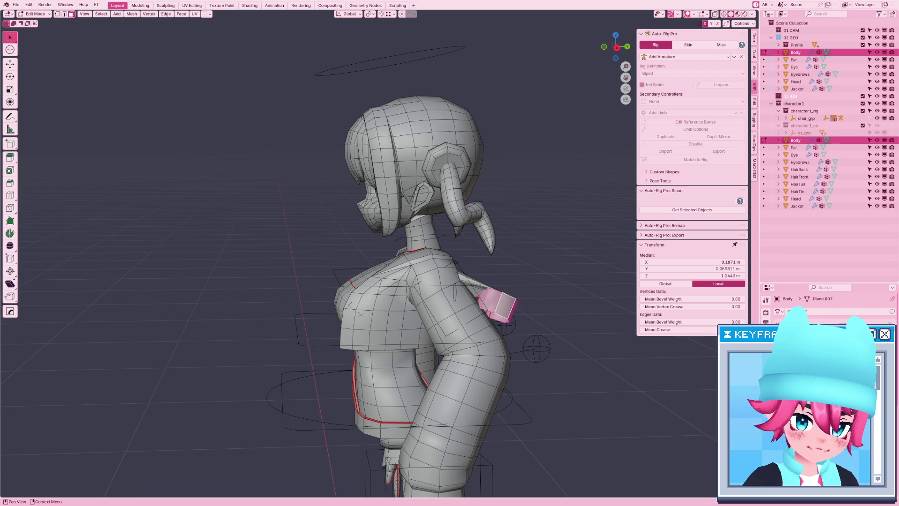
{"action": "key", "text": "F3"}
{"action": "key", "text": "Return"}
{"action": "left_click", "coordinate": [510, 230]}
Select the Jacket's right upper-arm band loop in front wireframe view.
{"action": "middle_click_drag", "start_coordinate": [510, 229], "coordinate": [412, 337]}
{"action": "key", "text": "KP_1"}
{"action": "key", "text": "alt+q"}
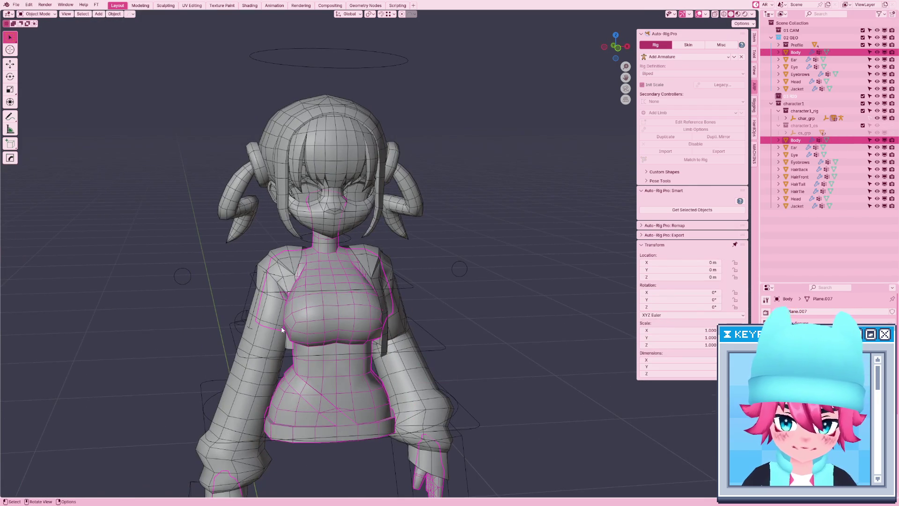
{"action": "key", "text": "z"}
{"action": "left_click", "coordinate": [275, 330]}
{"action": "left_click", "coordinate": [271, 312], "text": "alt"}
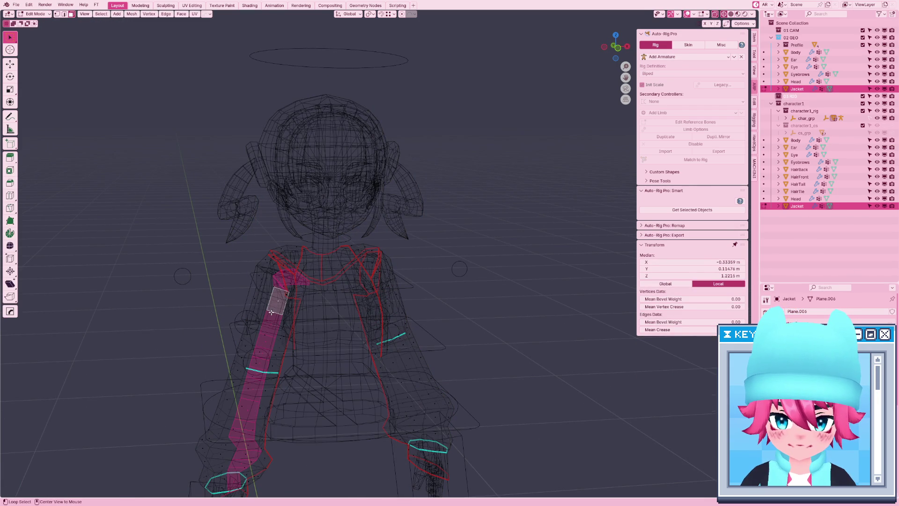
{"action": "left_click", "coordinate": [267, 313], "text": "alt"}
{"action": "left_click", "coordinate": [270, 312], "text": "alt"}
{"action": "left_click", "coordinate": [269, 312], "text": "alt"}
{"action": "left_click", "coordinate": [266, 313], "text": "alt"}
{"action": "key", "text": "shift+z"}
{"action": "left_click", "coordinate": [266, 311], "text": "alt"}
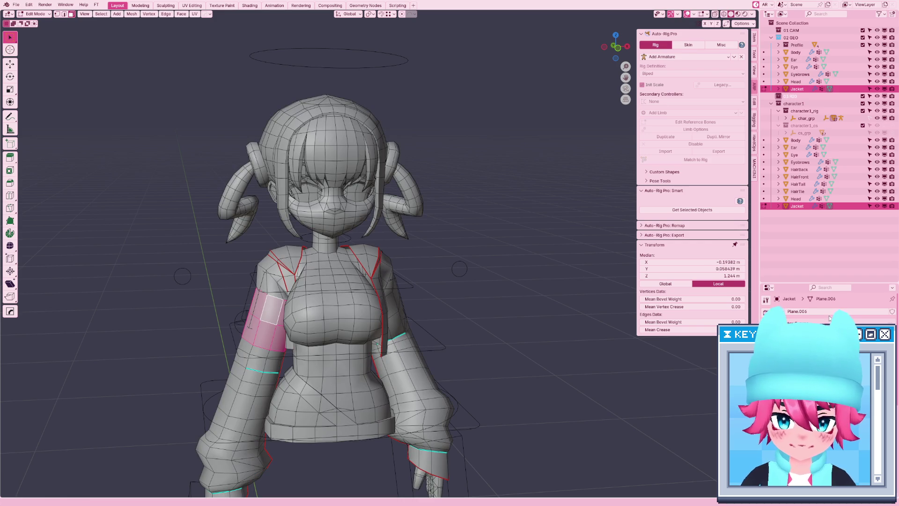
Weight the Jacket's upper-arm band fully (1.000) to arm_stretch.r.
{"action": "key", "text": "F3"}
{"action": "key", "text": "Return"}
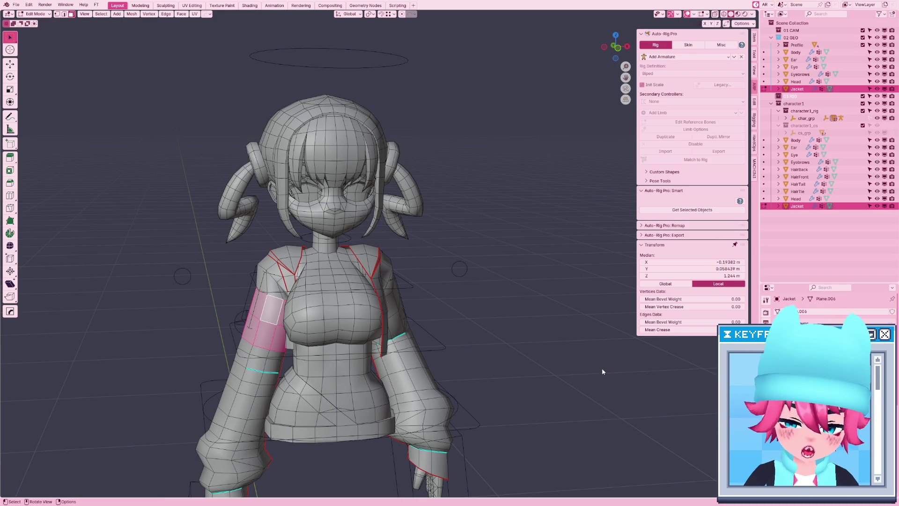
{"action": "key", "text": "F3"}
{"action": "left_click", "coordinate": [541, 376]}
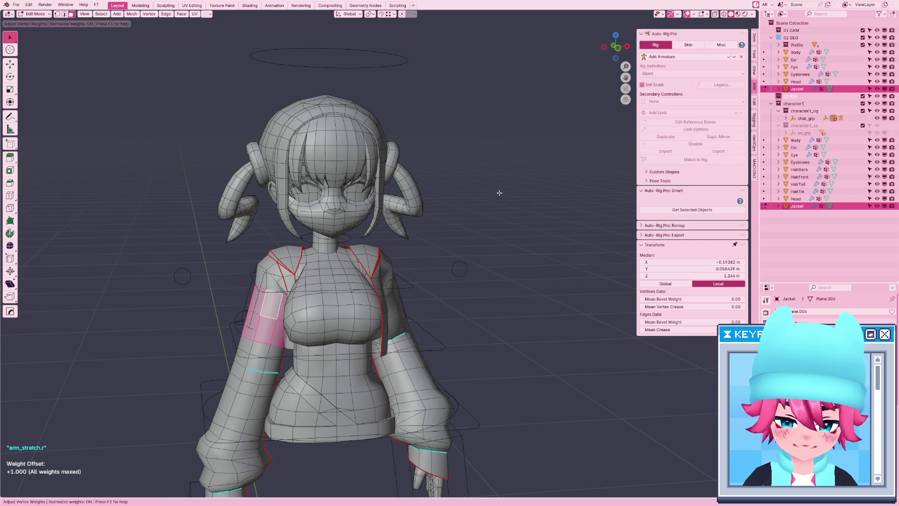
Hide the Jacket and weight the Body's right upper-arm loop to arm_stretch.r.
{"action": "key", "text": "Tab"}
{"action": "key", "text": "h"}
{"action": "left_click", "coordinate": [271, 305]}
{"action": "key", "text": "Tab"}
{"action": "left_click", "coordinate": [277, 315], "text": "alt"}
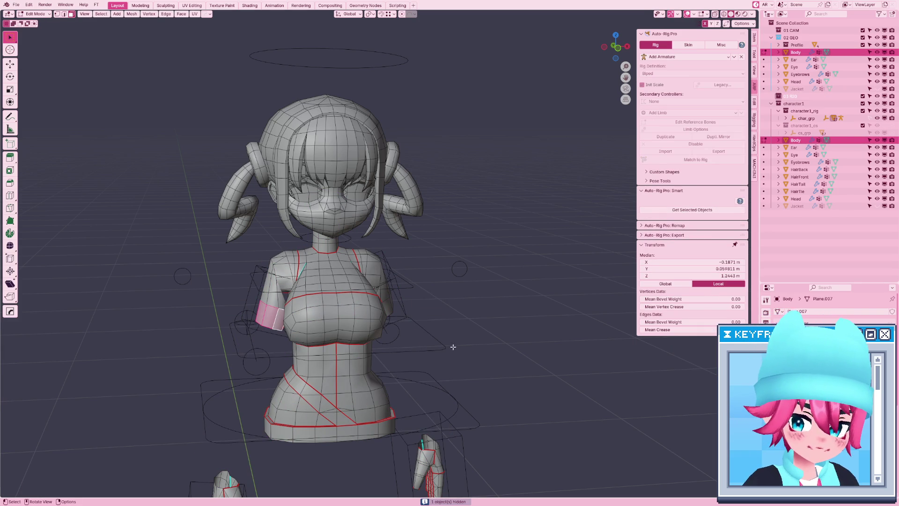
{"action": "key", "text": "F3"}
{"action": "key", "text": "Return"}
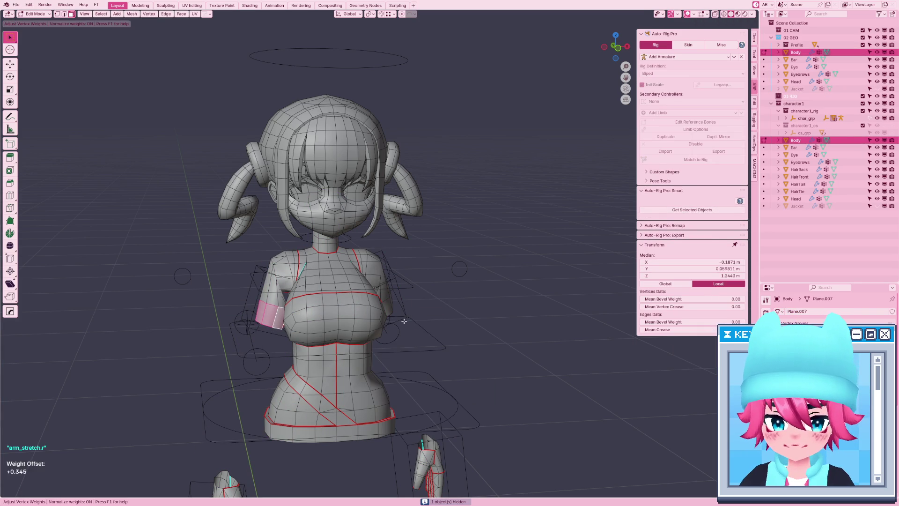
Return to object mode and unhide everything with Alt+H.
{"action": "key", "text": "Tab"}
{"action": "key", "text": "alt+h"}
{"action": "scroll", "coordinate": [441, 299], "scroll_direction": "down", "scroll_amount": 3}
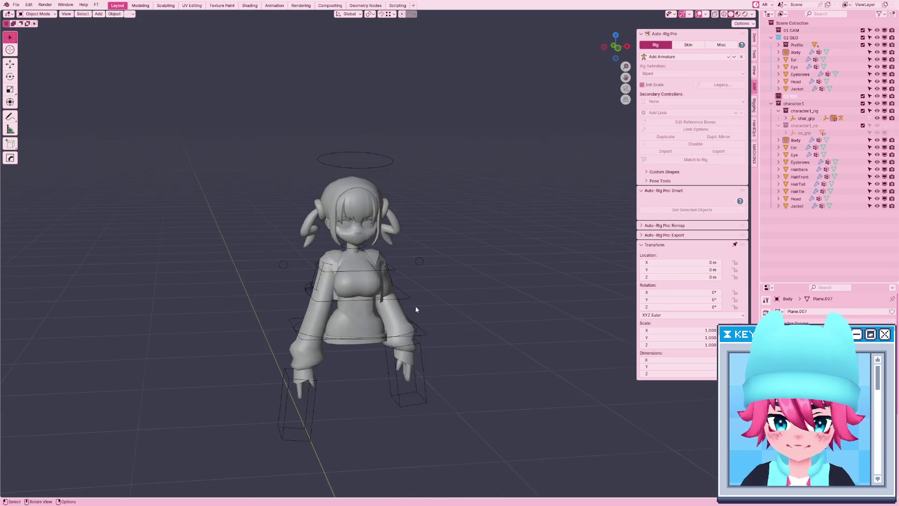
Put the rig in Pose Mode and move both hand controllers down beside the body.
{"action": "scroll", "coordinate": [413, 308], "scroll_direction": "up", "scroll_amount": 2}
{"action": "left_click", "coordinate": [424, 377]}
{"action": "key", "text": "ctrl+Tab"}
{"action": "left_click", "coordinate": [424, 378]}
{"action": "key", "text": "g"}
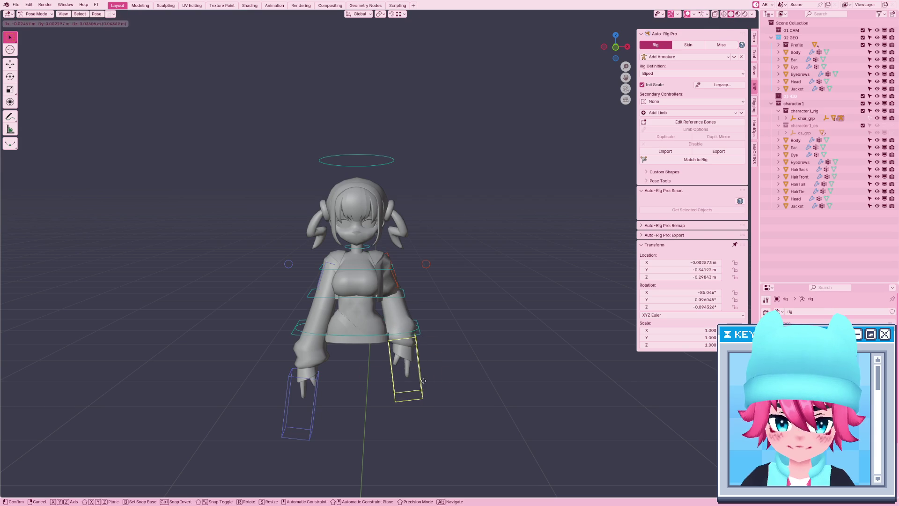
{"action": "left_click", "coordinate": [424, 383]}
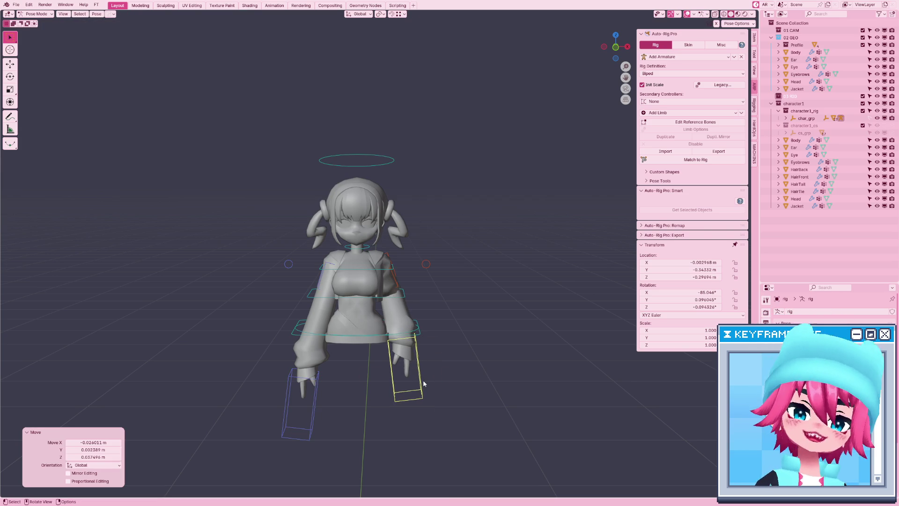
{"action": "left_click", "coordinate": [312, 418]}
{"action": "key", "text": "KP_1"}
{"action": "key", "text": "g"}
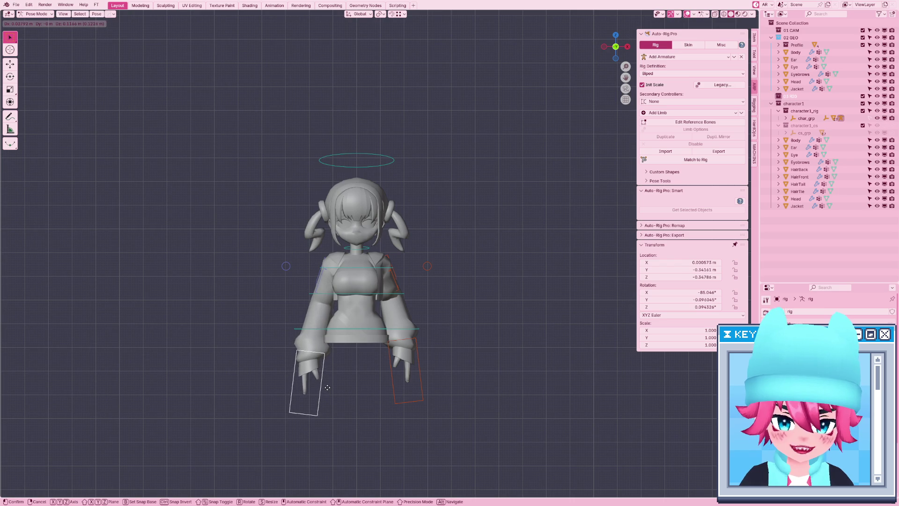
{"action": "left_click", "coordinate": [332, 389]}
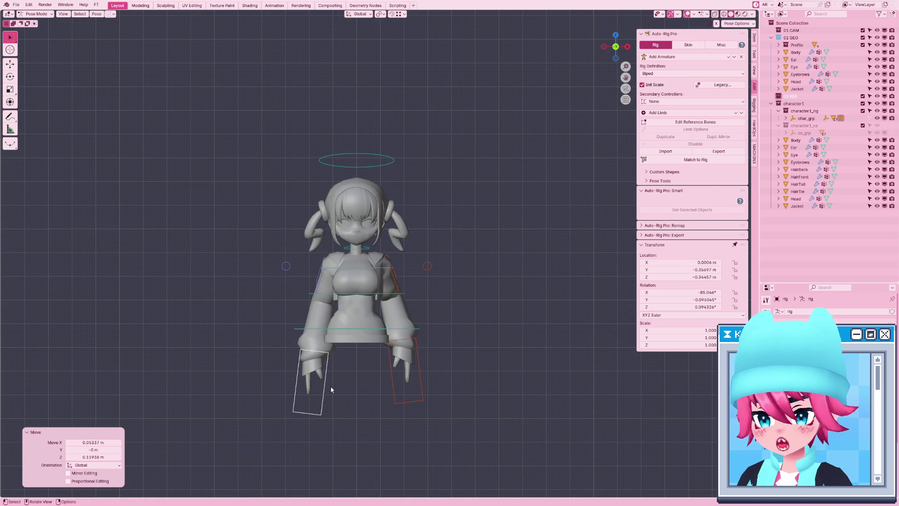
Rotate the hand controllers about 21.9° and -26.3°, then select a hand IK circle in X-ray.
{"action": "scroll", "coordinate": [332, 384], "scroll_direction": "up", "scroll_amount": 4}
{"action": "key", "text": "r"}
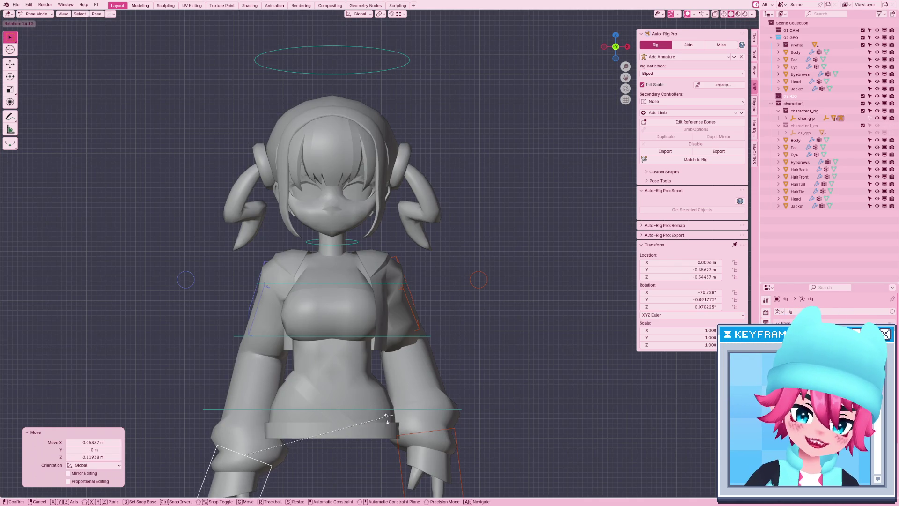
{"action": "left_click", "coordinate": [402, 395]}
{"action": "middle_click_drag", "start_coordinate": [458, 361], "coordinate": [502, 294], "text": "shift"}
{"action": "left_click", "coordinate": [505, 403]}
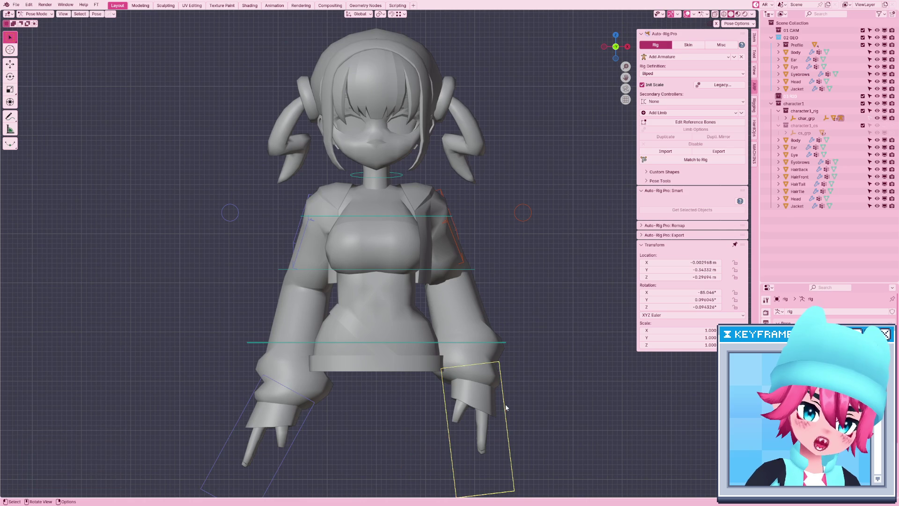
{"action": "key", "text": "r"}
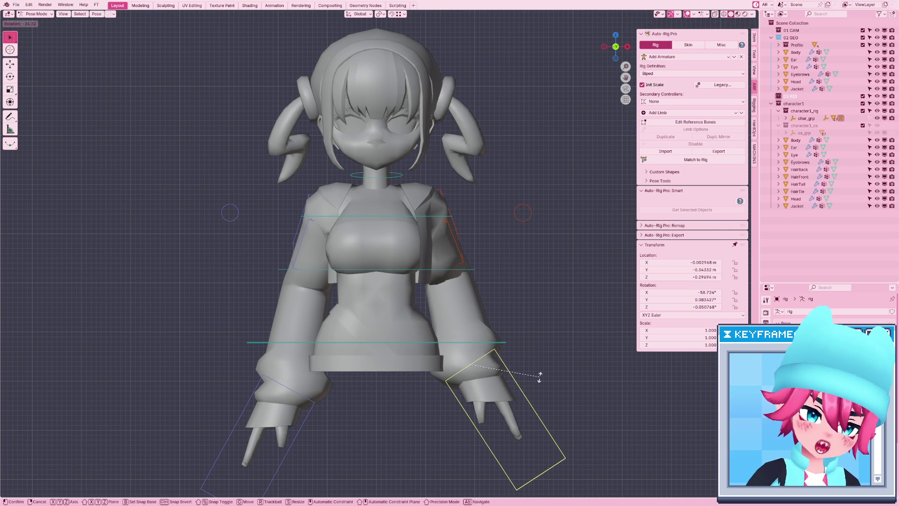
{"action": "left_click", "coordinate": [540, 381]}
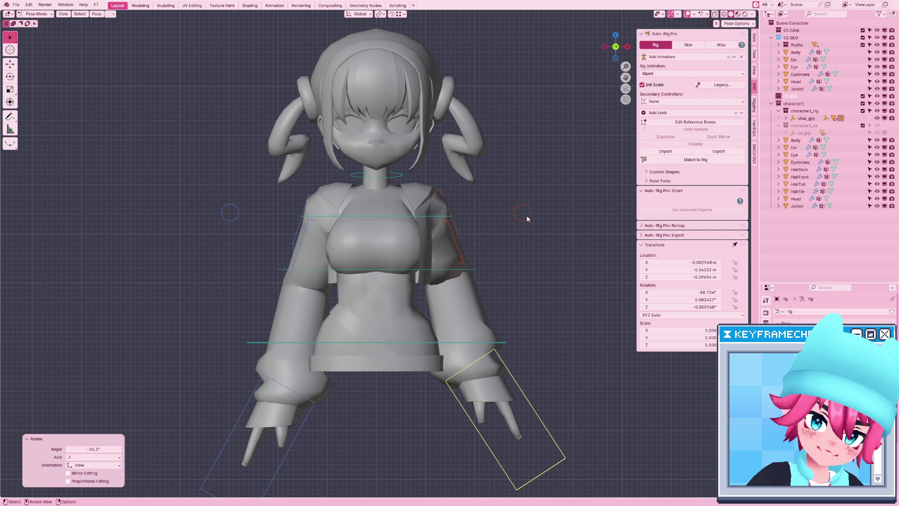
{"action": "key", "text": "shift+z"}
{"action": "left_click", "coordinate": [462, 292]}
Move both hand IK circles to new positions and return to solid shading.
{"action": "key", "text": "g"}
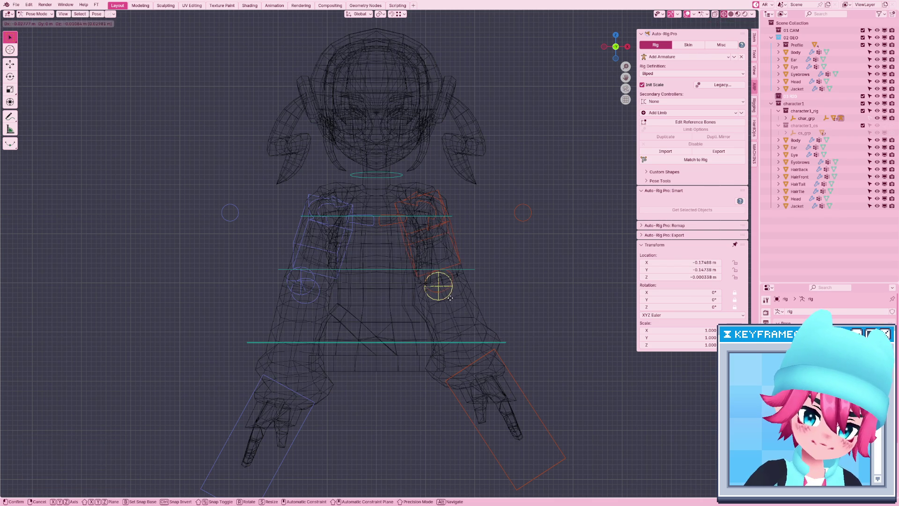
{"action": "left_click", "coordinate": [449, 299]}
{"action": "left_click", "coordinate": [299, 278]}
{"action": "key", "text": "g"}
{"action": "left_click", "coordinate": [315, 284]}
{"action": "key", "text": "shift+z"}
{"action": "mouse_move", "coordinate": [315, 285]}
{"action": "middle_mouse_down"}
{"action": "mouse_move", "coordinate": [454, 288]}
{"action": "mouse_move", "coordinate": [465, 311]}
{"action": "middle_mouse_up"}
{"action": "scroll", "coordinate": [488, 341], "scroll_direction": "up", "scroll_amount": 3}
Rotate the right hand IK box to a slight 1.6° and orbit to inspect the pose.
{"action": "left_click", "coordinate": [513, 376]}
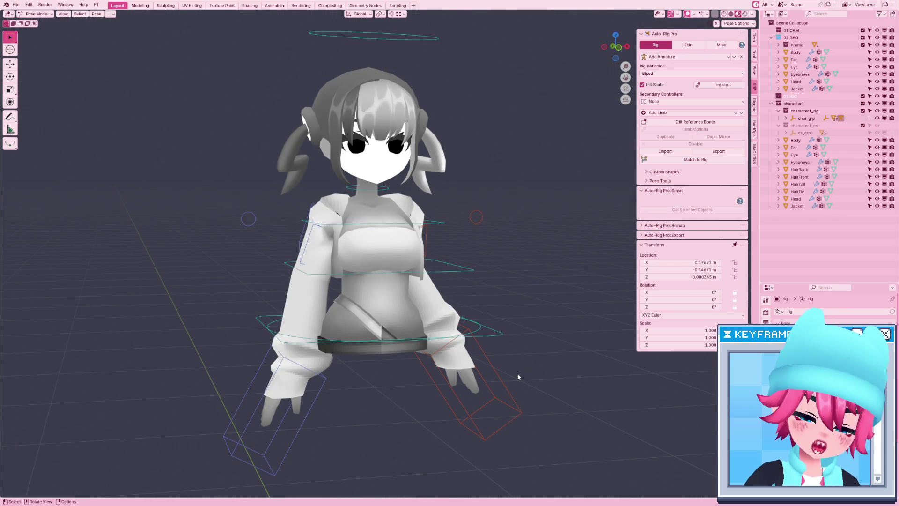
{"action": "left_click", "coordinate": [507, 399]}
{"action": "key", "text": "KP_1"}
{"action": "key", "text": "r"}
{"action": "left_click", "coordinate": [518, 415]}
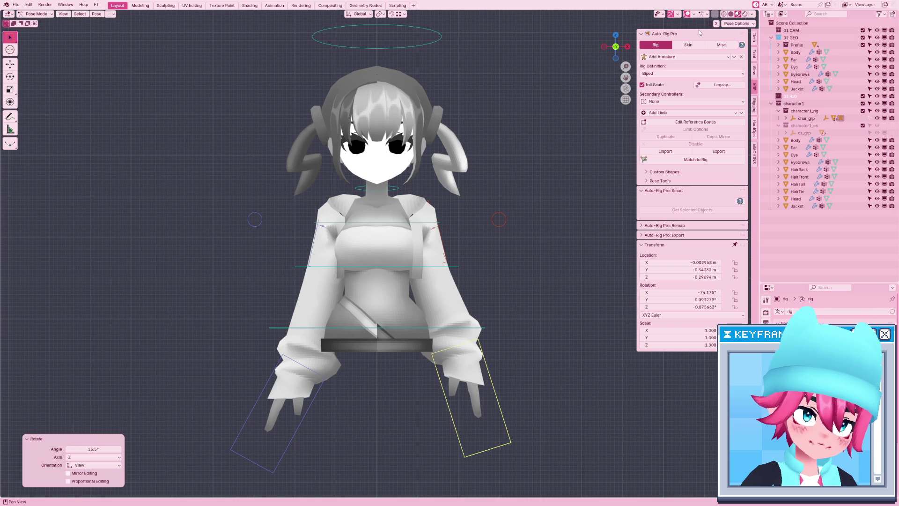
{"action": "left_click", "coordinate": [716, 25]}
{"action": "key", "text": "r"}
{"action": "left_click", "coordinate": [553, 230]}
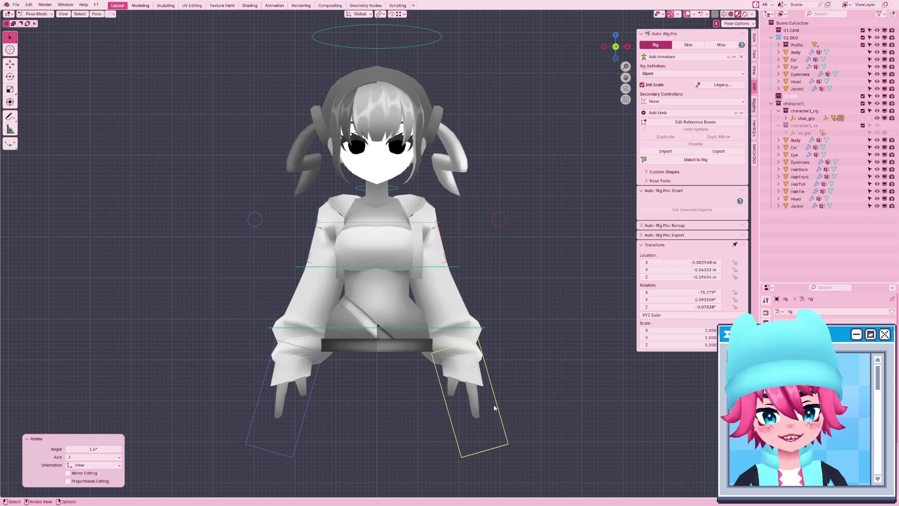
{"action": "key", "text": "ctrl+z"}
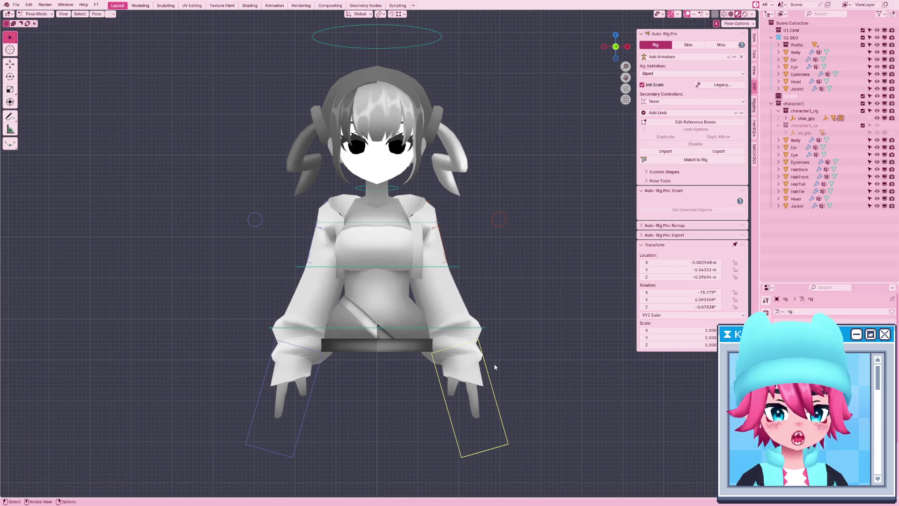
{"action": "mouse_move", "coordinate": [495, 323]}
{"action": "middle_mouse_down"}
{"action": "mouse_move", "coordinate": [418, 333]}
{"action": "mouse_move", "coordinate": [444, 289]}
{"action": "middle_mouse_up"}
{"action": "key", "text": "KP_3"}
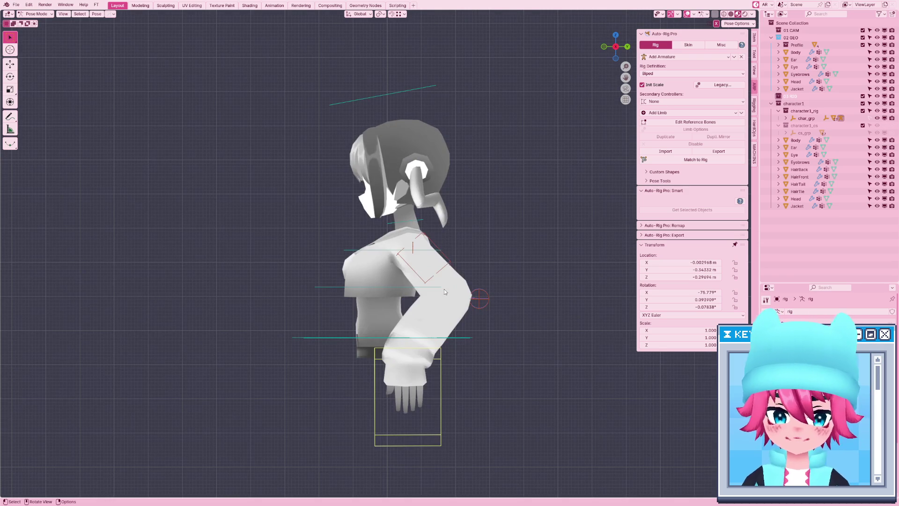
Move the hand controller down and back and bend the hand at the wrist.
{"action": "key", "text": "g"}
{"action": "left_click", "coordinate": [468, 356]}
{"action": "key", "text": "r"}
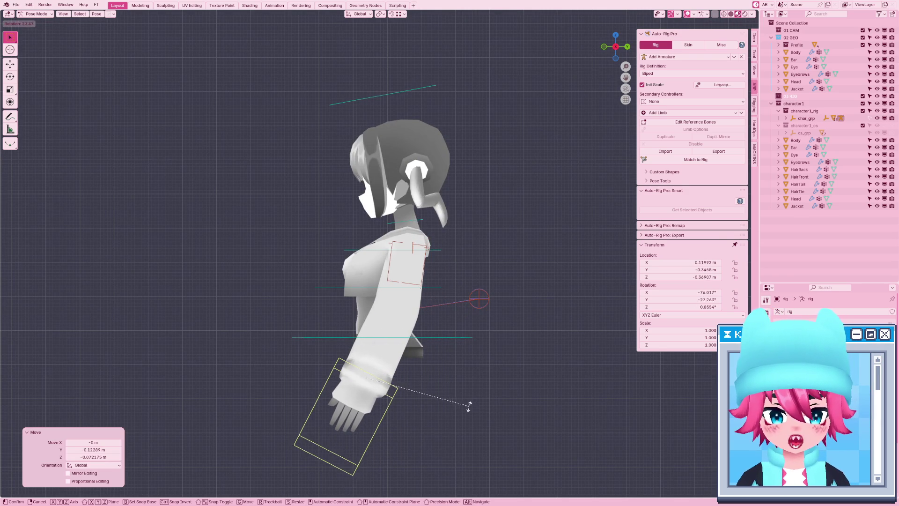
{"action": "left_click", "coordinate": [469, 405]}
Open Auto-Rig Pro's FBX export browser from the Misc tab, naming Camari_V4.fbx.
{"action": "left_click", "coordinate": [695, 47]}
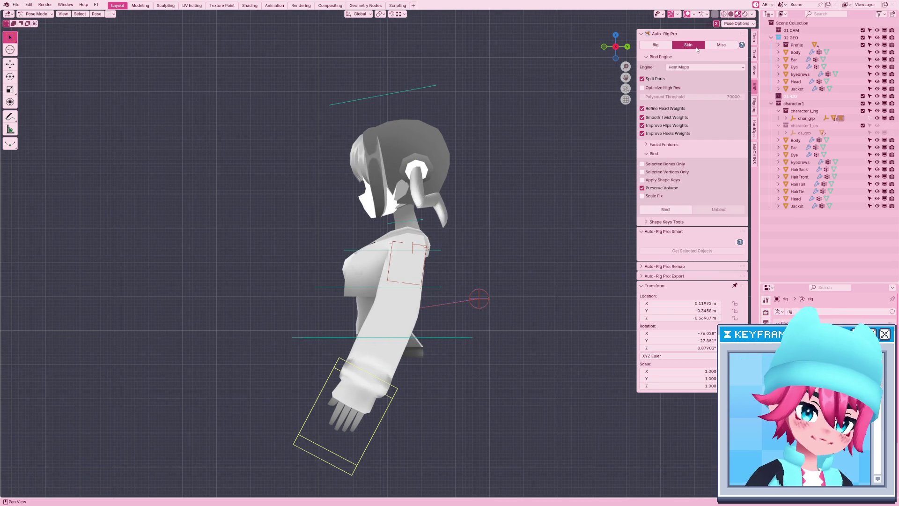
{"action": "left_click", "coordinate": [721, 44]}
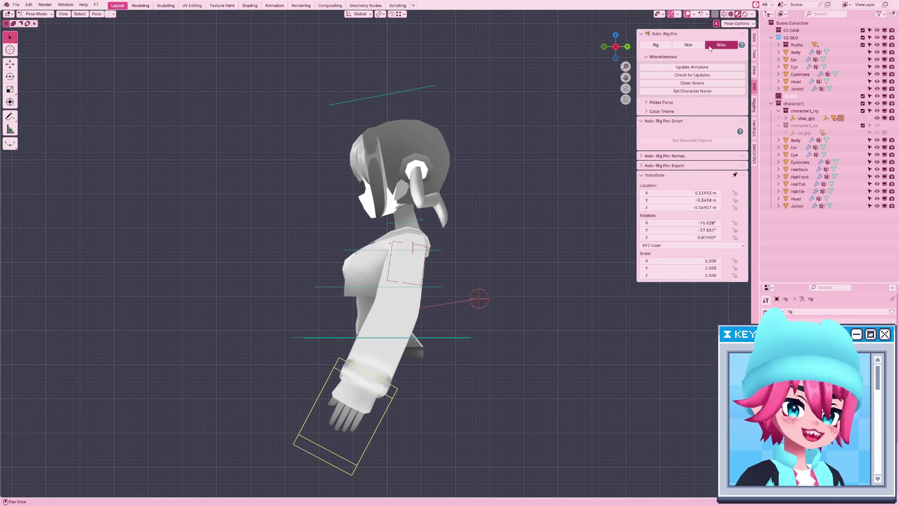
{"action": "left_click", "coordinate": [692, 165]}
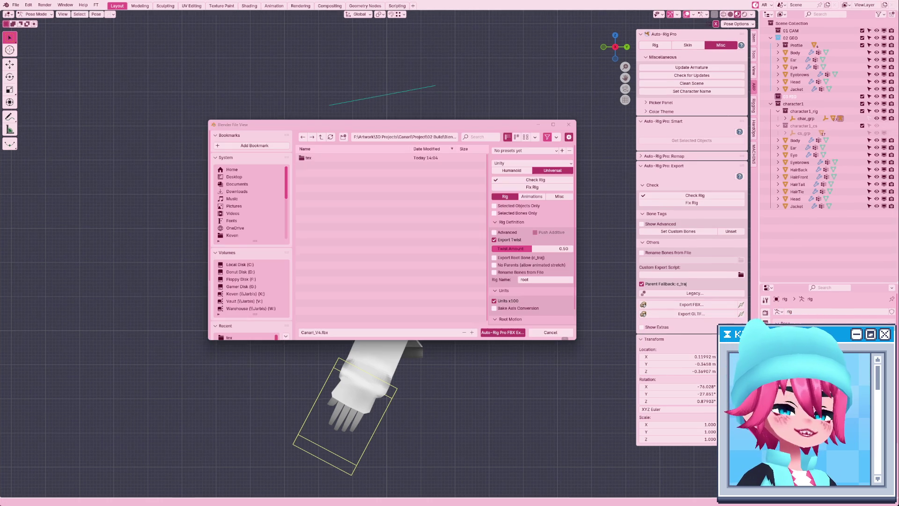
Check the Unity engine type and Humanoid rig option, then cancel the FBX export.
{"action": "scroll", "coordinate": [513, 265], "scroll_direction": "down", "scroll_amount": 2}
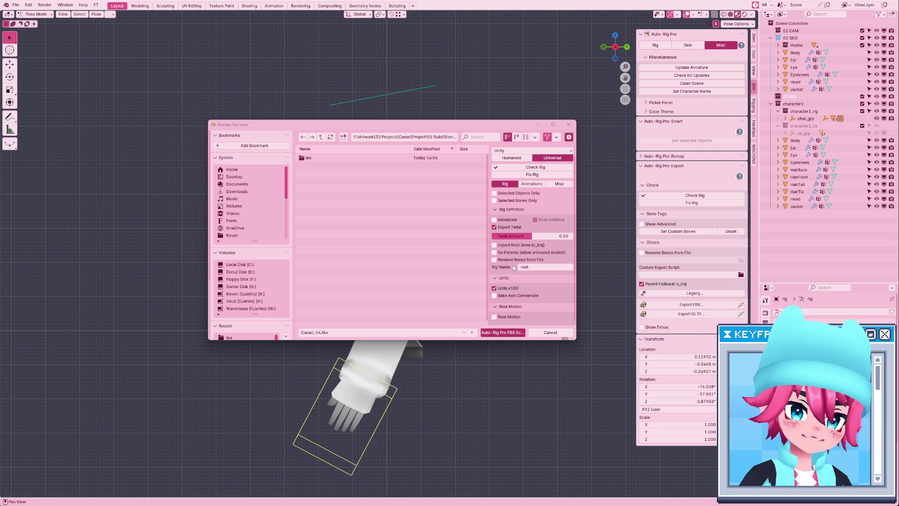
{"action": "scroll", "coordinate": [522, 248], "scroll_direction": "up", "scroll_amount": 2}
{"action": "left_click", "coordinate": [525, 163]}
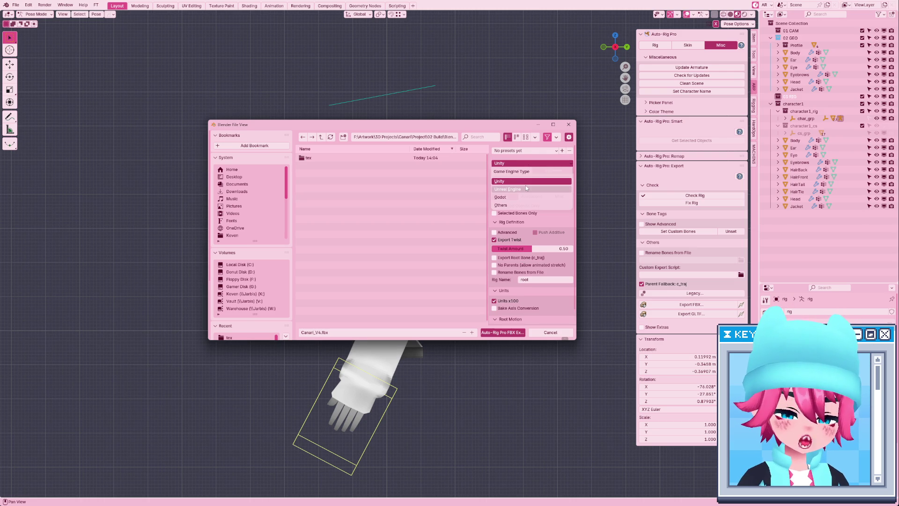
{"action": "left_click", "coordinate": [525, 181]}
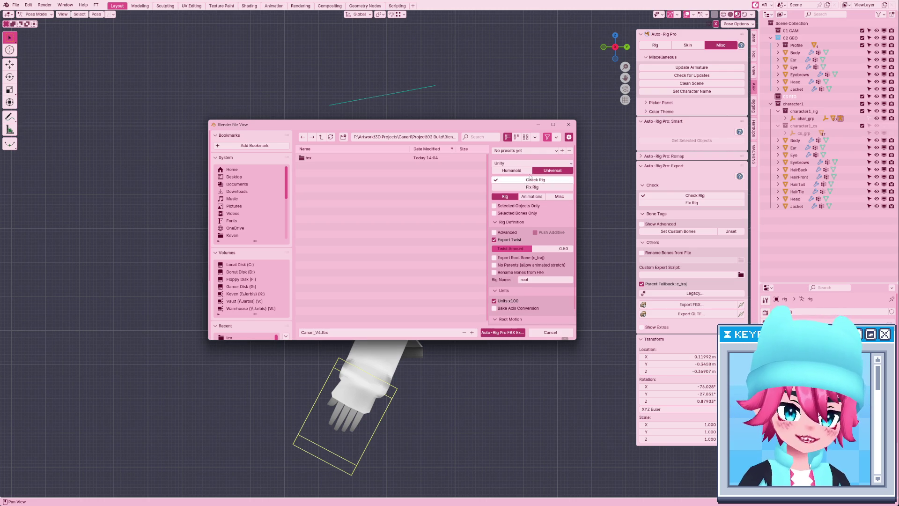
{"action": "left_click", "coordinate": [523, 172]}
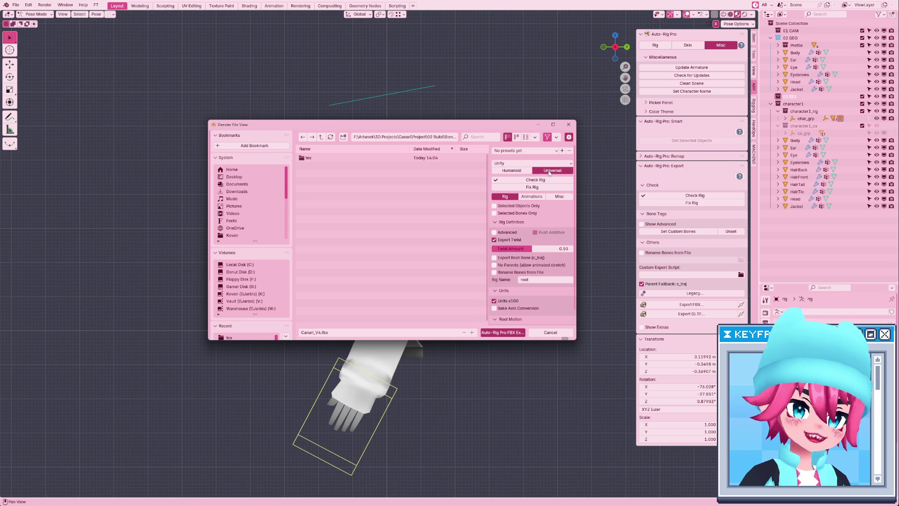
{"action": "left_click", "coordinate": [569, 124]}
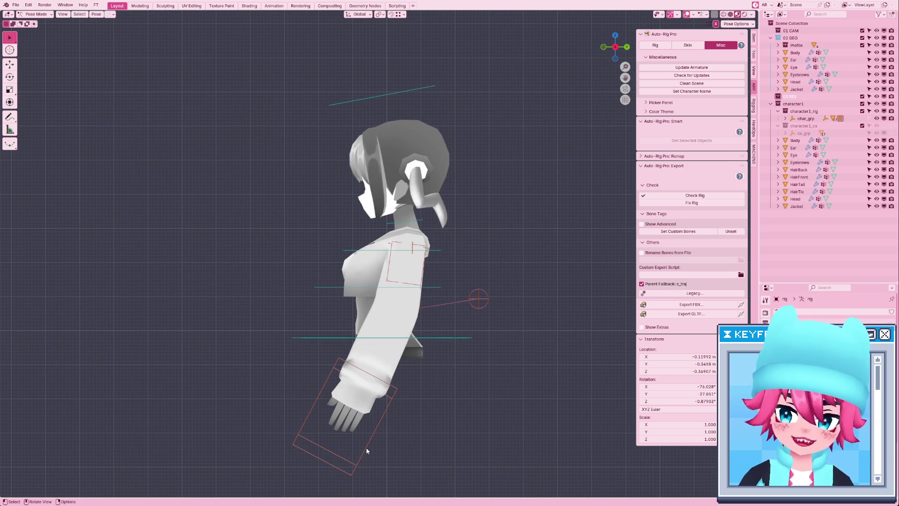
Pull the hand controllers down and rotate them in front view to test arm bending.
{"action": "left_click", "coordinate": [341, 477]}
{"action": "mouse_move", "coordinate": [354, 471]}
{"action": "left_mouse_down"}
{"action": "mouse_move", "coordinate": [376, 462]}
{"action": "mouse_move", "coordinate": [374, 454]}
{"action": "left_mouse_up"}
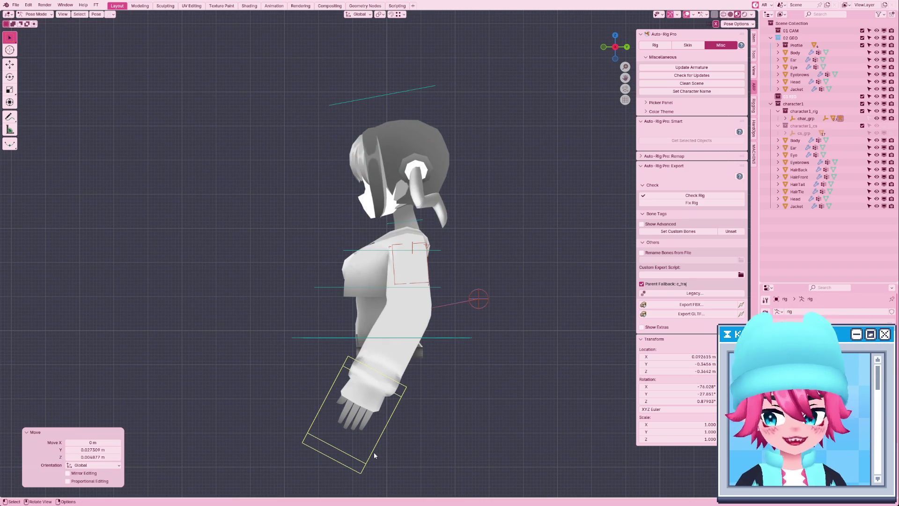
{"action": "key", "text": "KP_1"}
{"action": "key", "text": "g"}
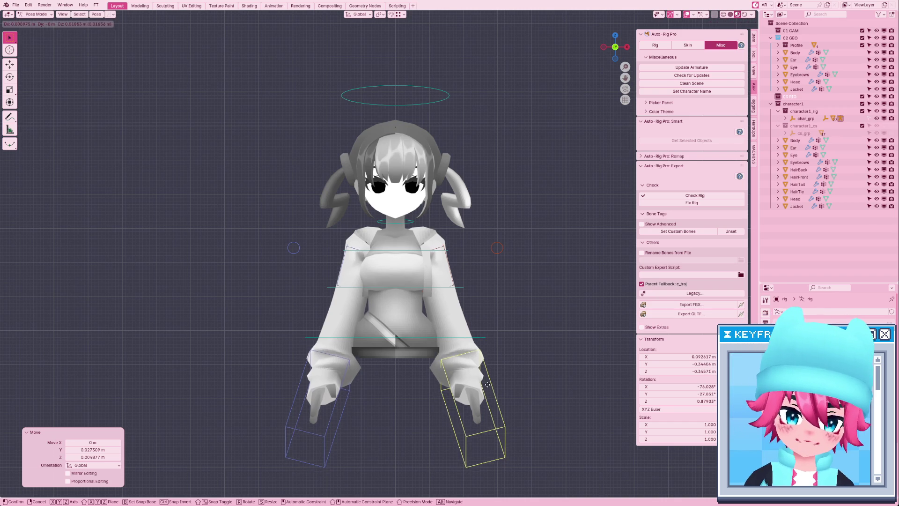
{"action": "key", "text": "r"}
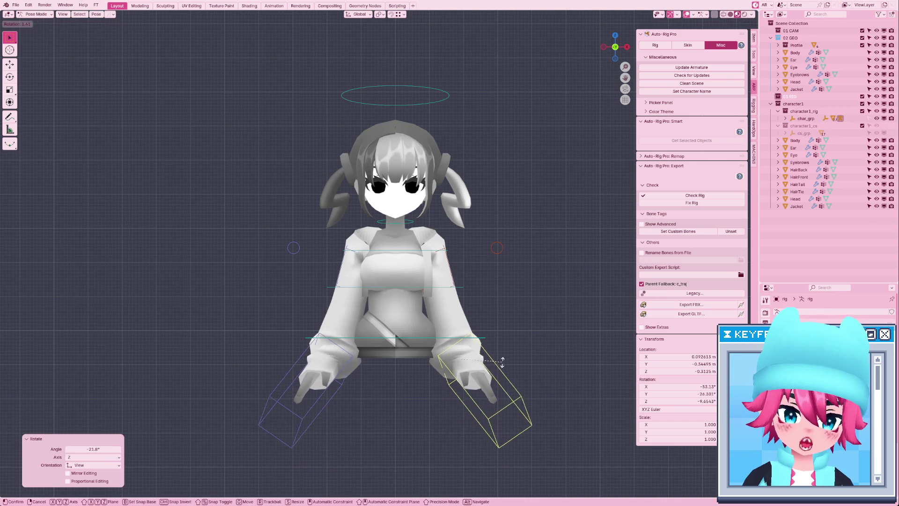
{"action": "key", "text": "r"}
{"action": "left_click", "coordinate": [498, 384]}
{"action": "key", "text": "g"}
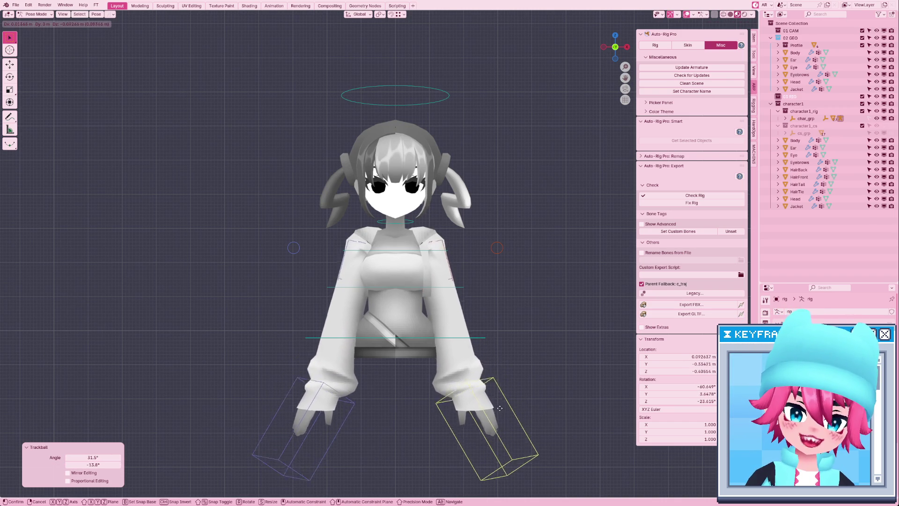
{"action": "left_click", "coordinate": [508, 349]}
{"action": "key", "text": "r"}
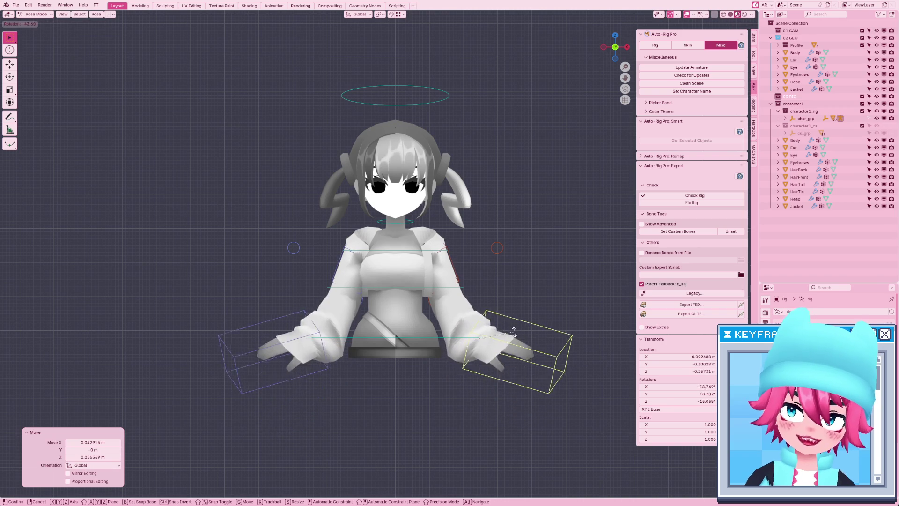
{"action": "left_click", "coordinate": [492, 353]}
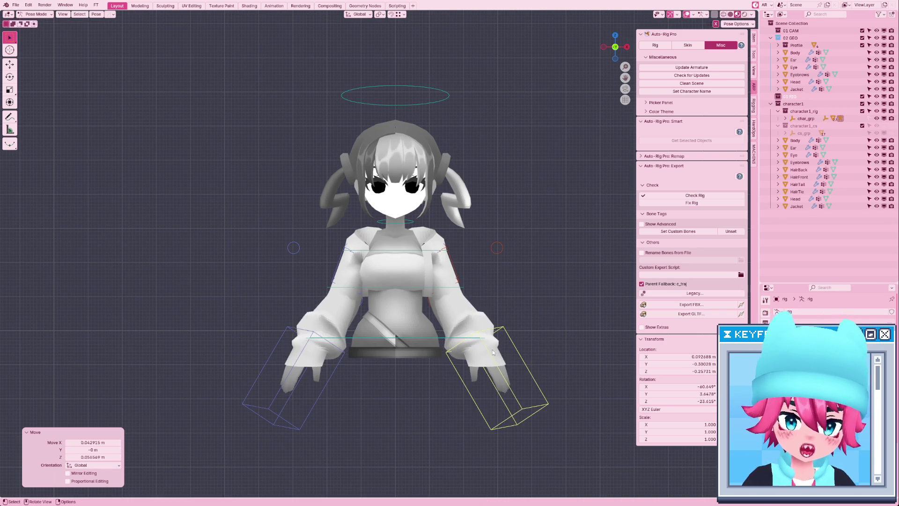
{"action": "key", "text": "g"}
{"action": "left_click", "coordinate": [490, 392]}
Rotate the hand in side view and spread the elbow pole targets in top view.
{"action": "key", "text": "KP_3"}
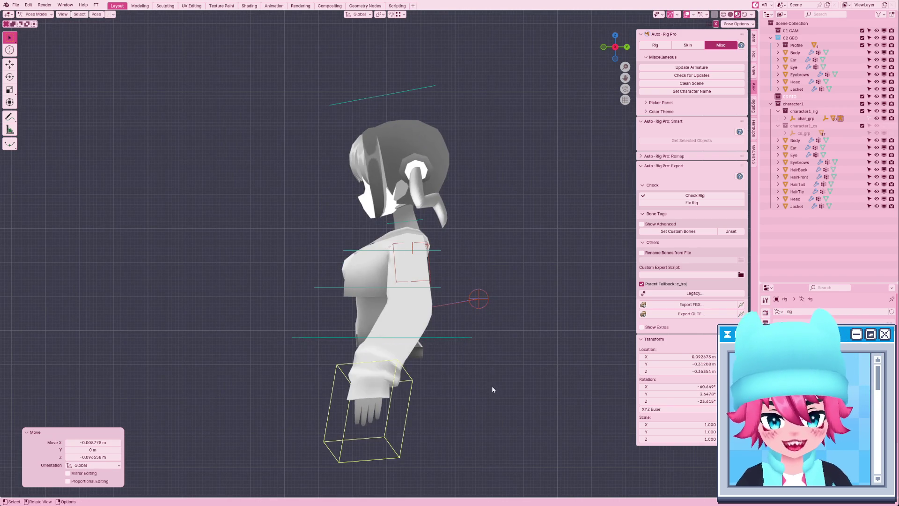
{"action": "key", "text": "r"}
{"action": "left_click", "coordinate": [487, 331]}
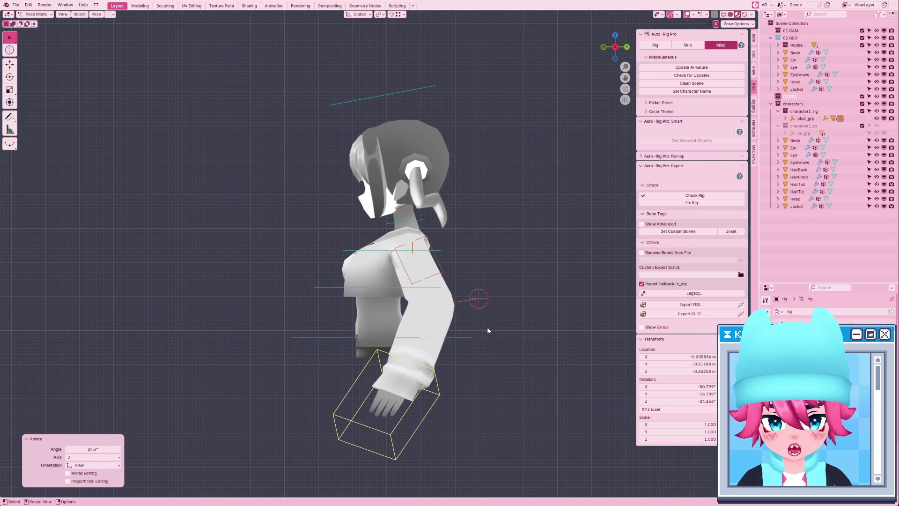
{"action": "left_click", "coordinate": [486, 313]}
{"action": "key", "text": "KP_7"}
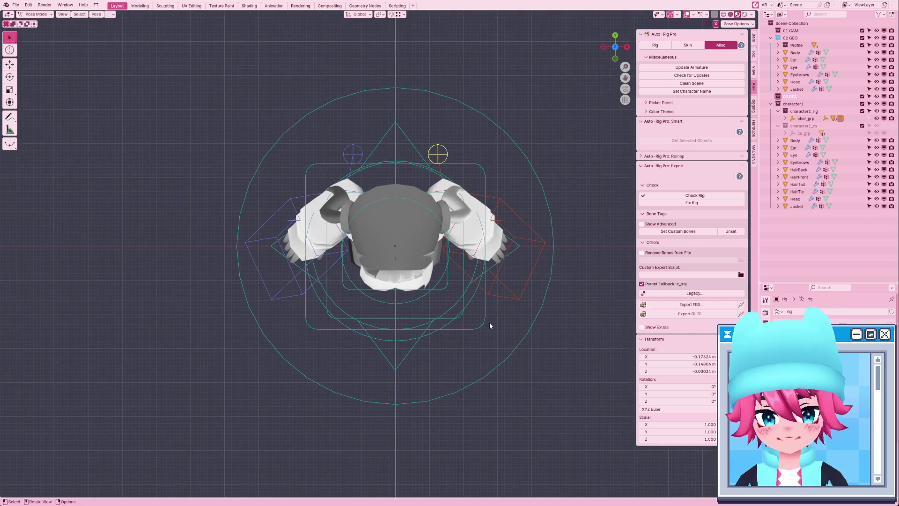
{"action": "key", "text": "g"}
{"action": "left_click", "coordinate": [534, 225]}
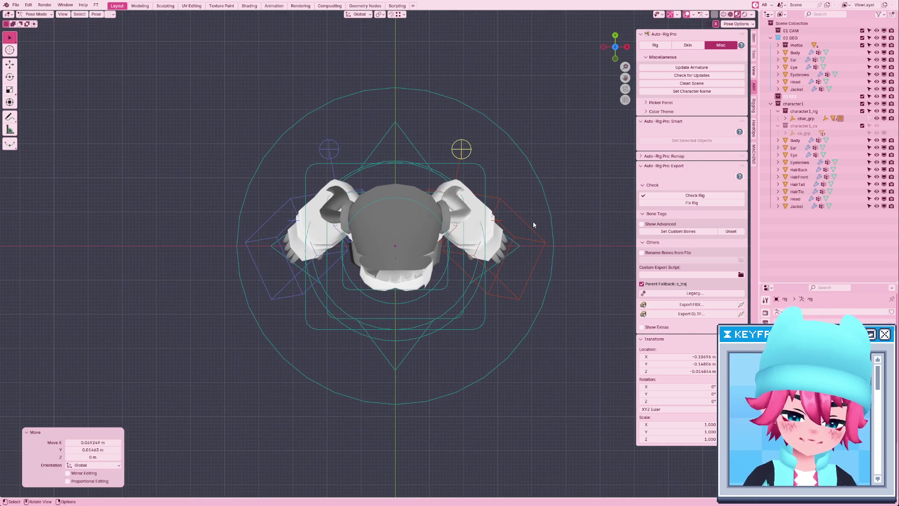
{"action": "key", "text": "KP_1"}
{"action": "key", "text": "g"}
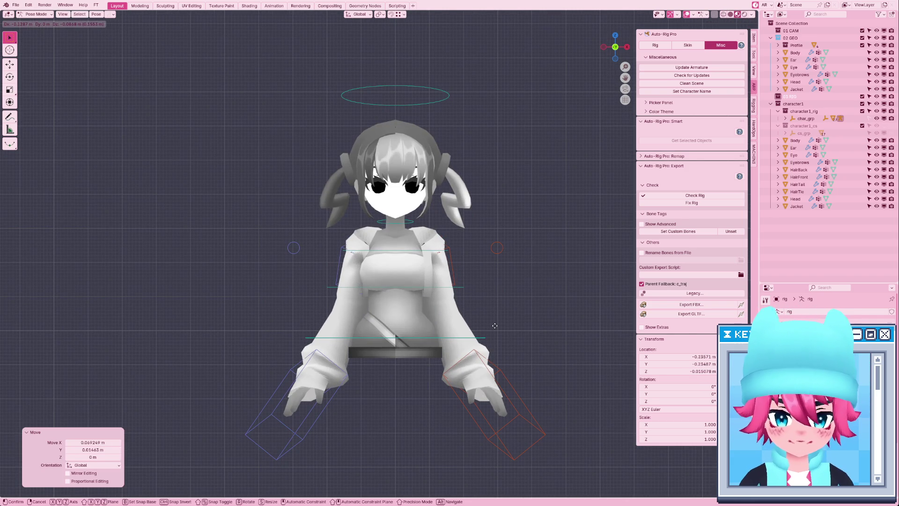
{"action": "left_click", "coordinate": [495, 325]}
Raise and rotate the right hand outward, then clear location and rotation to T-pose.
{"action": "left_click", "coordinate": [493, 382]}
{"action": "key", "text": "g"}
{"action": "left_click", "coordinate": [512, 370]}
{"action": "key", "text": "r"}
{"action": "left_click", "coordinate": [527, 344]}
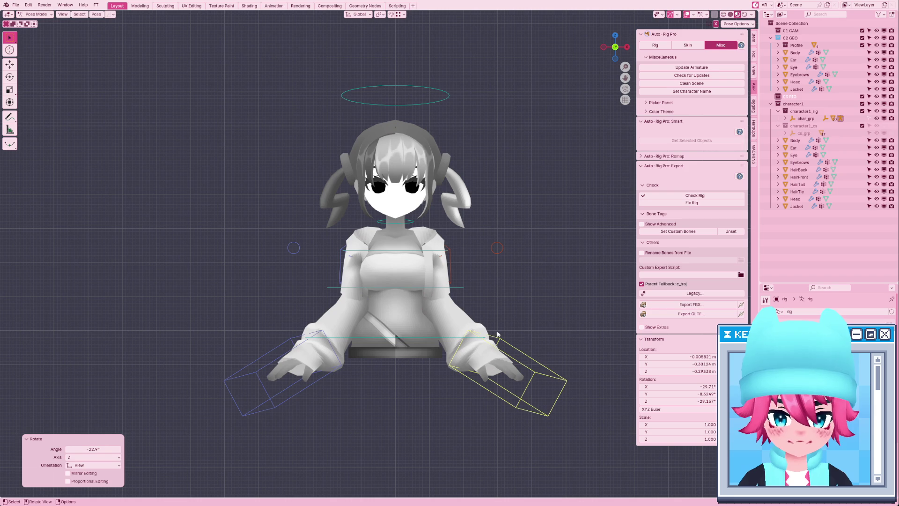
{"action": "key", "text": "alt+r"}
{"action": "key", "text": "alt+g"}
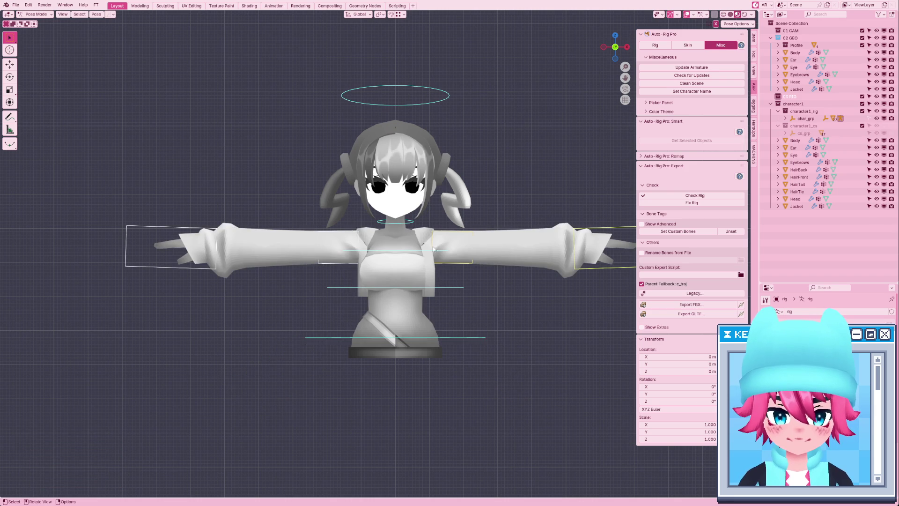
{"action": "key", "text": "r"}
{"action": "right_click", "coordinate": [421, 277]}
{"action": "left_click", "coordinate": [413, 287]}
{"action": "key", "text": "r"}
{"action": "right_click", "coordinate": [451, 286]}
{"action": "key", "text": "r"}
{"action": "right_click", "coordinate": [415, 232]}
{"action": "key", "text": "r"}
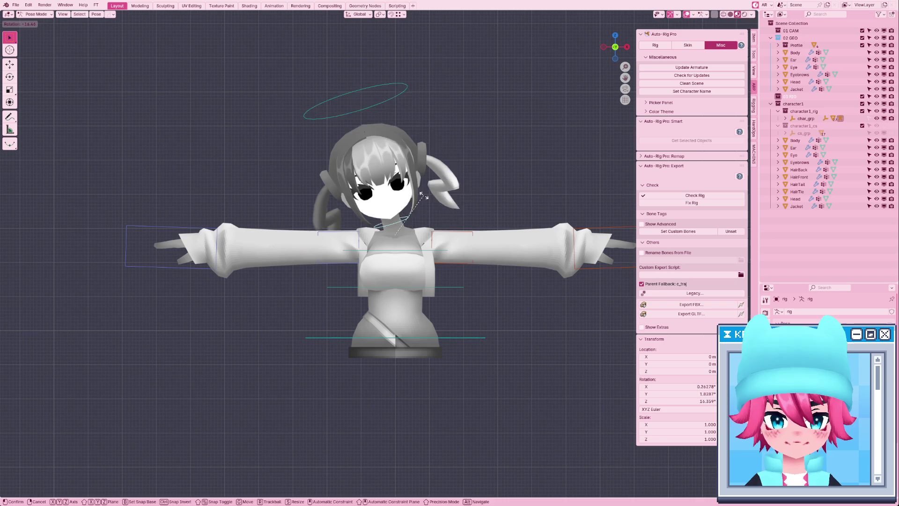
{"action": "right_click", "coordinate": [439, 107]}
{"action": "key", "text": "r"}
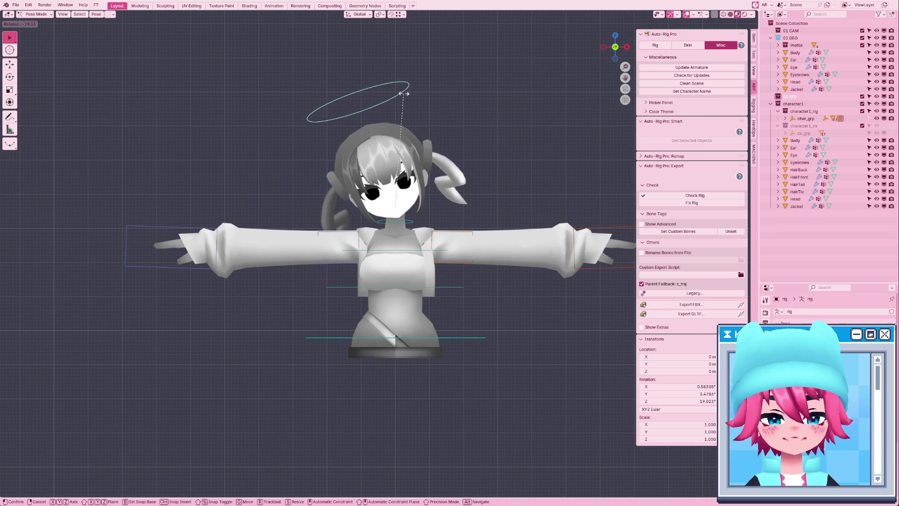
{"action": "right_click", "coordinate": [450, 215]}
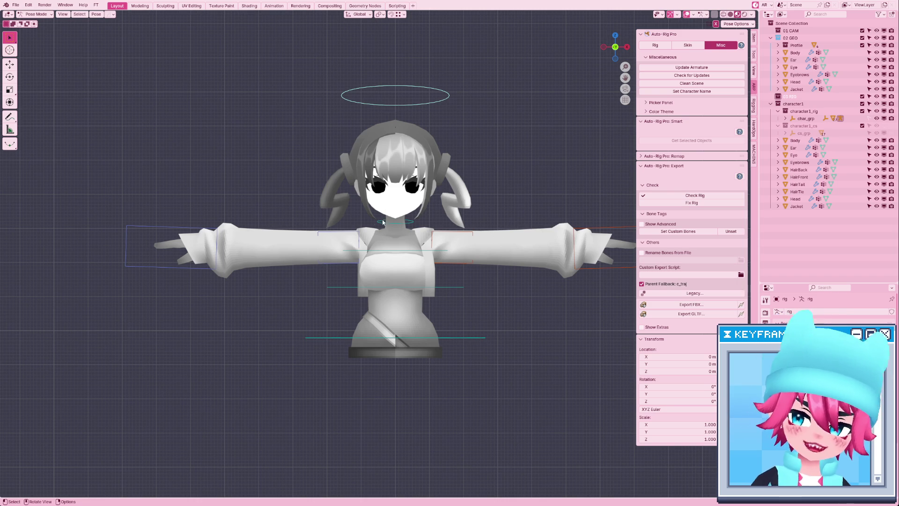
{"action": "key", "text": "alt+Tab"}
{"action": "key", "text": "alt+Tab"}
{"action": "key", "text": "alt+Tab"}
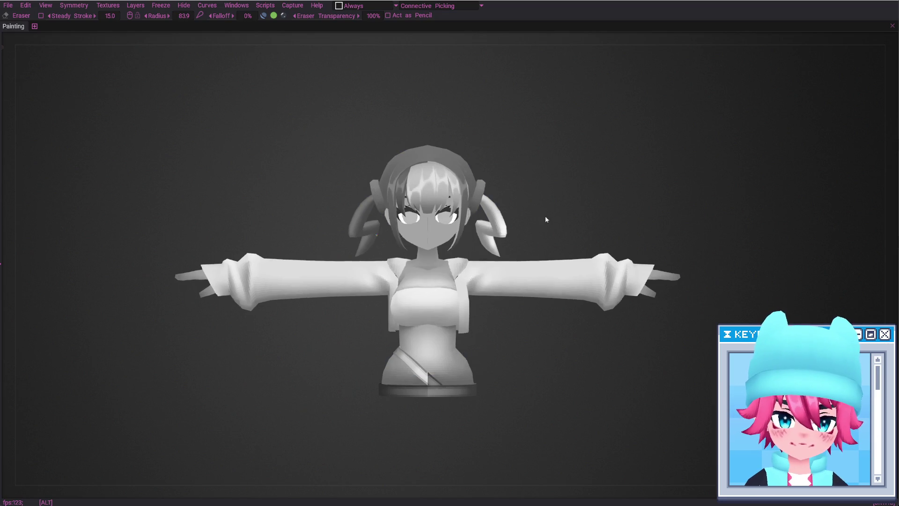
Zoom in and out on the T-posed bust in 3DCoat's Painting room.
{"action": "scroll", "coordinate": [549, 221], "scroll_direction": "up", "scroll_amount": 3}
{"action": "scroll", "coordinate": [443, 337], "scroll_direction": "down", "scroll_amount": 1}
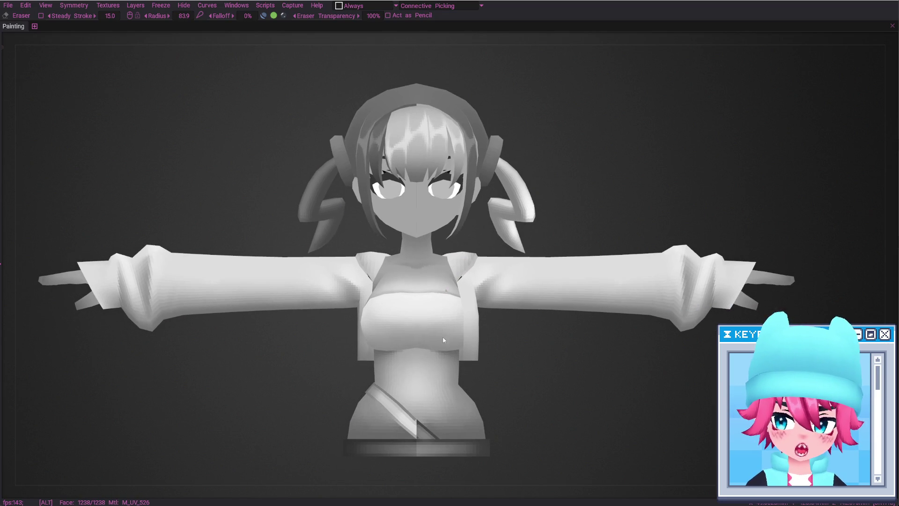
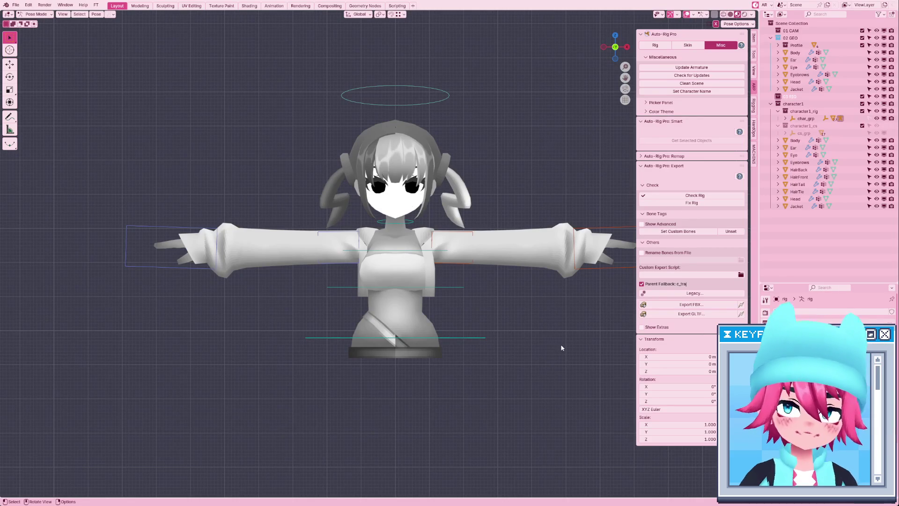
Switch from 3DCoat Textura to Photoshop, where the character's UV texture file is open.
{"action": "key", "text": "alt+Tab"}
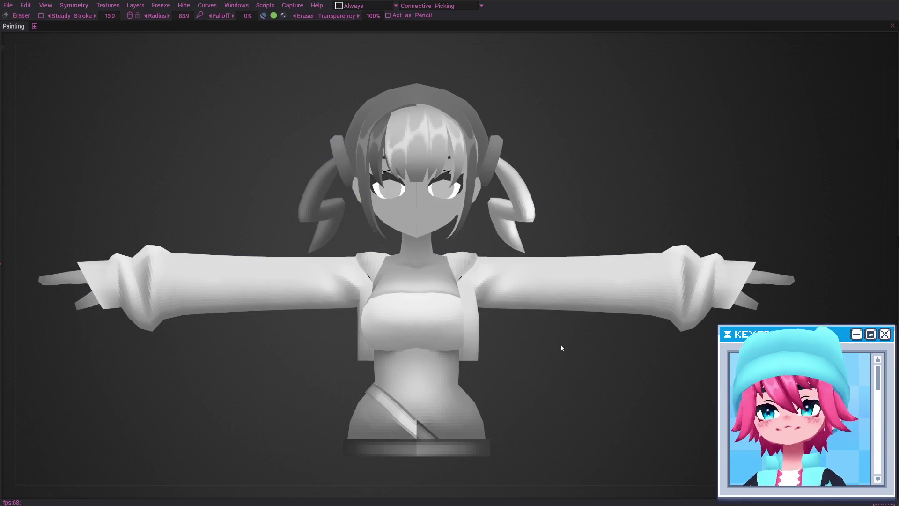
{"action": "key", "text": "alt+Tab"}
{"action": "key", "text": "alt+Tab"}
{"action": "key", "text": "alt+Tab"}
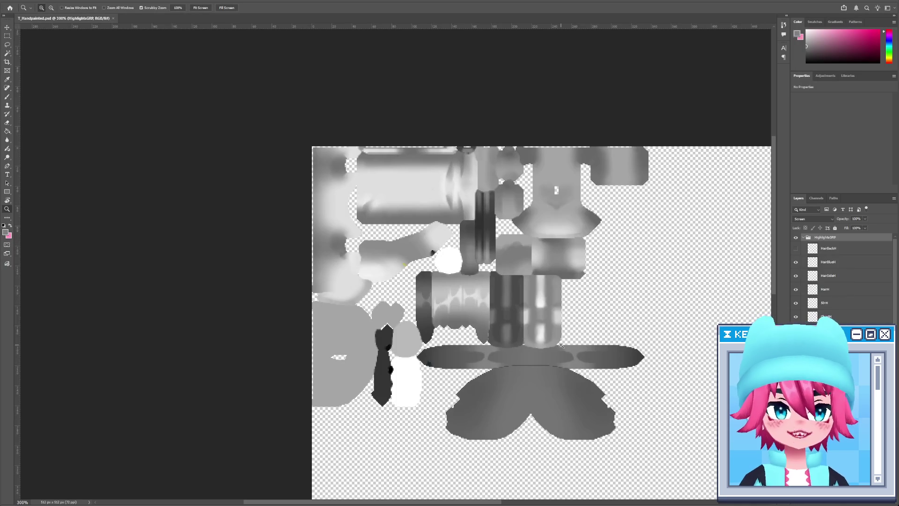
Collapse the layer groups and gather every texture layer into a group named SRC.
{"action": "mouse_move", "coordinate": [511, 175]}
{"action": "left_mouse_down"}
{"action": "mouse_move", "coordinate": [451, 90]}
{"action": "mouse_move", "coordinate": [411, 117]}
{"action": "left_mouse_up"}
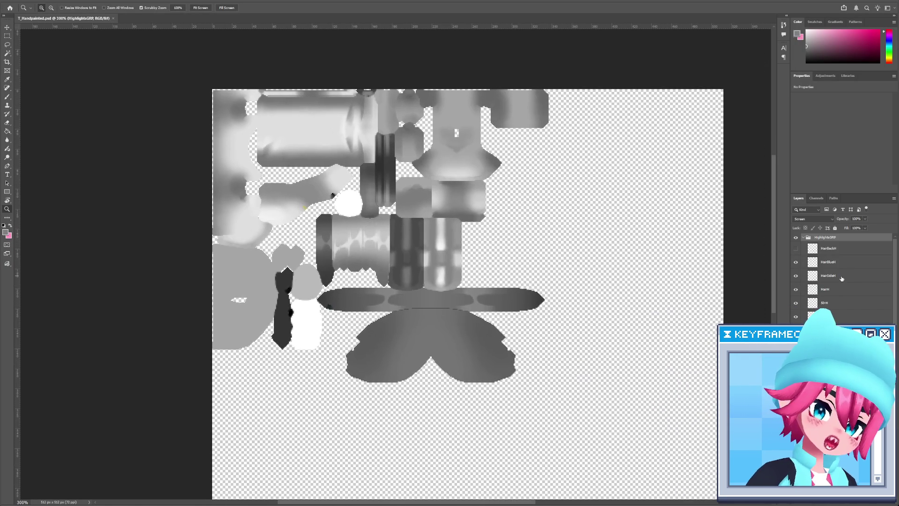
{"action": "left_click", "coordinate": [803, 238]}
{"action": "left_click", "coordinate": [803, 246]}
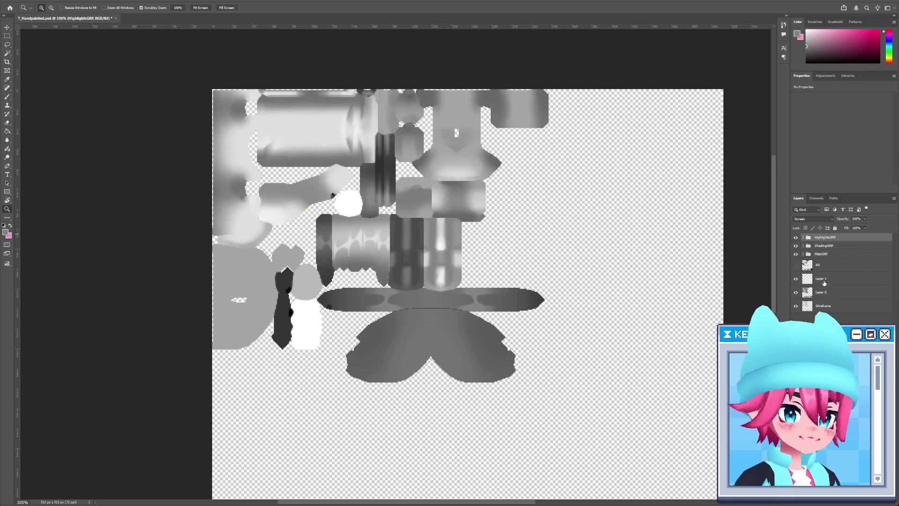
{"action": "left_click", "coordinate": [839, 323]}
{"action": "key", "text": "ctrl+alt+a"}
{"action": "key", "text": "ctrl+g"}
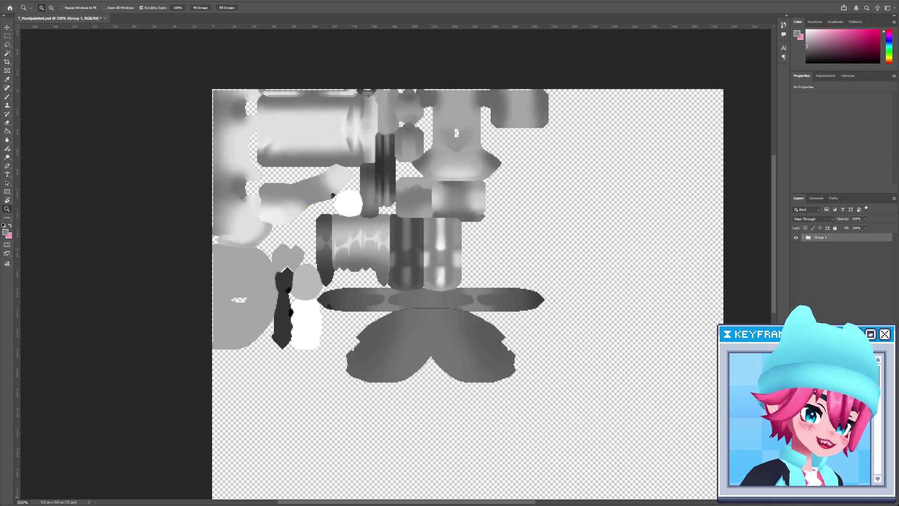
{"action": "left_click", "coordinate": [861, 249]}
{"action": "double_click", "coordinate": [821, 238]}
{"action": "type", "text": "RC"}
{"action": "key", "text": "Return"}
{"action": "left_click", "coordinate": [837, 250]}
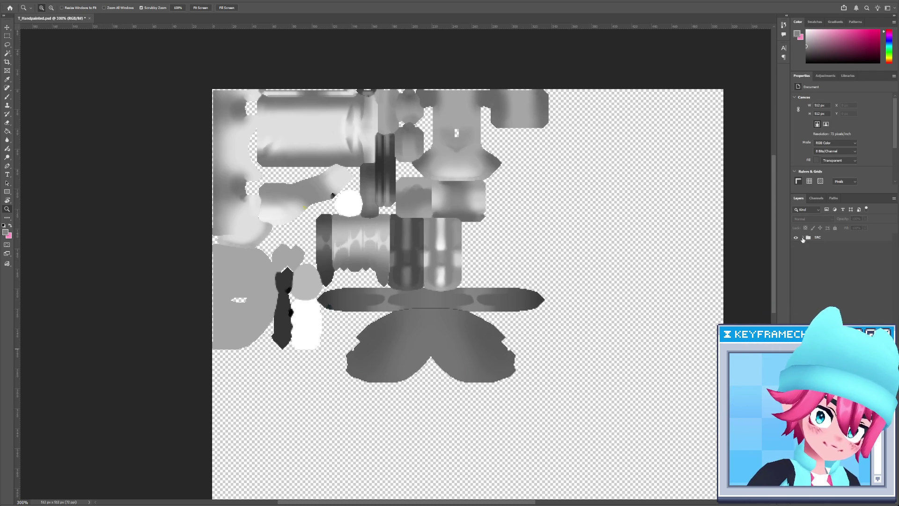
Move the Wireframe layer above the SRC group and set it to 35% opacity.
{"action": "left_click", "coordinate": [803, 238]}
{"action": "left_click", "coordinate": [826, 314]}
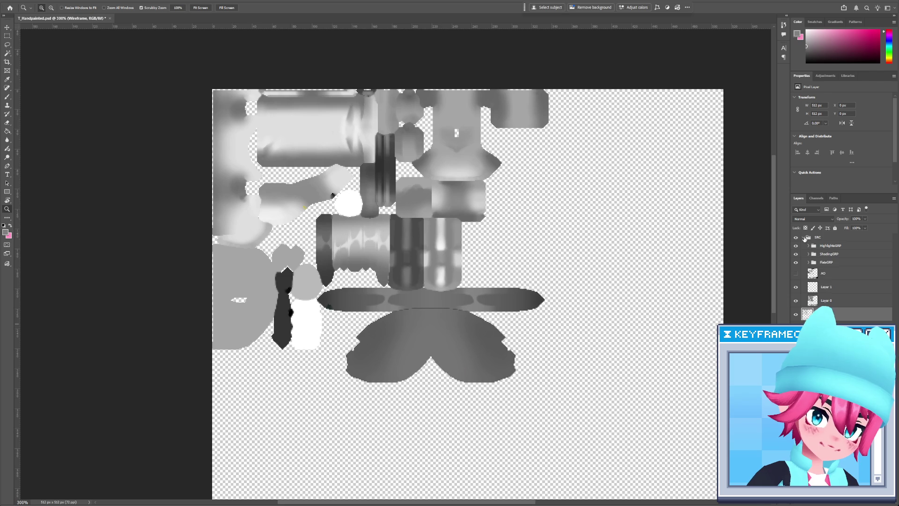
{"action": "left_click", "coordinate": [803, 238]}
{"action": "left_click_drag", "start_coordinate": [825, 248], "coordinate": [825, 236]}
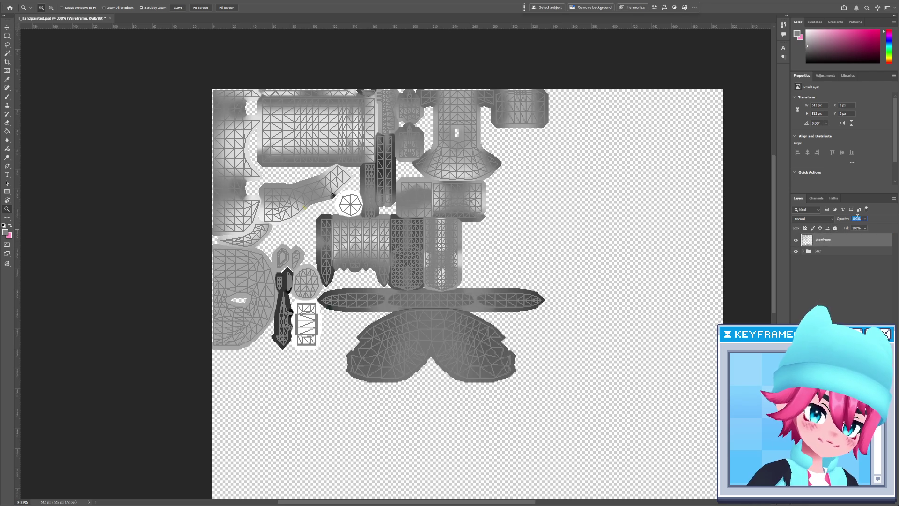
{"action": "type", "text": "35"}
{"action": "key", "text": "Return"}
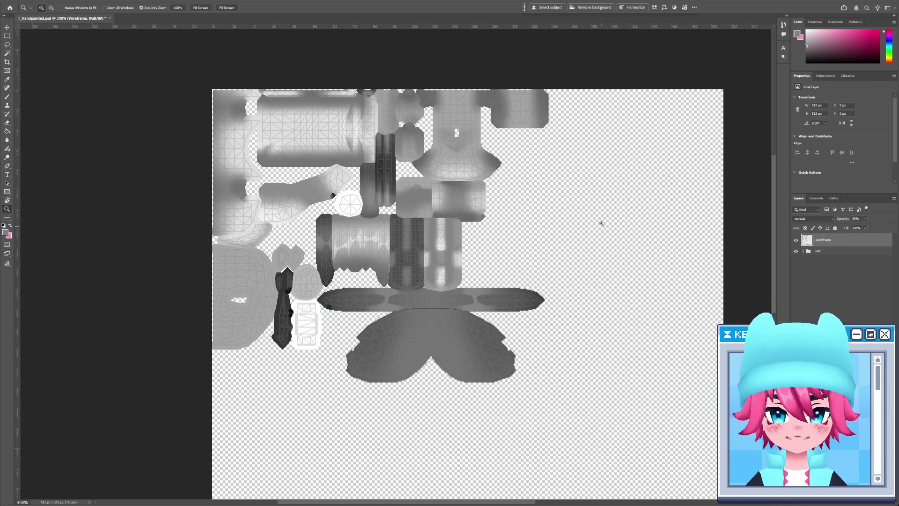
Select FlatsBase with the Magic Wand active, then add a GradientRamp group above SRC.
{"action": "left_click_drag", "start_coordinate": [506, 184], "coordinate": [502, 180]}
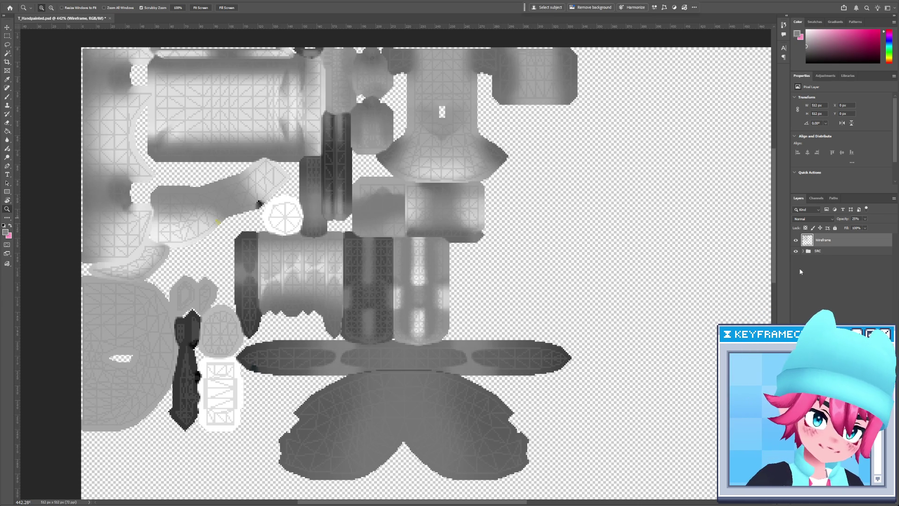
{"action": "left_click", "coordinate": [803, 251]}
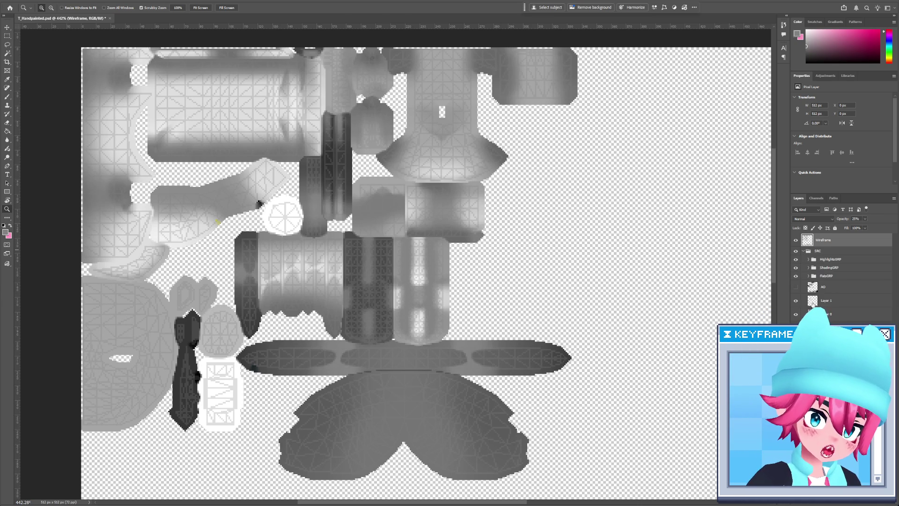
{"action": "left_click", "coordinate": [827, 276]}
{"action": "left_click", "coordinate": [809, 276]}
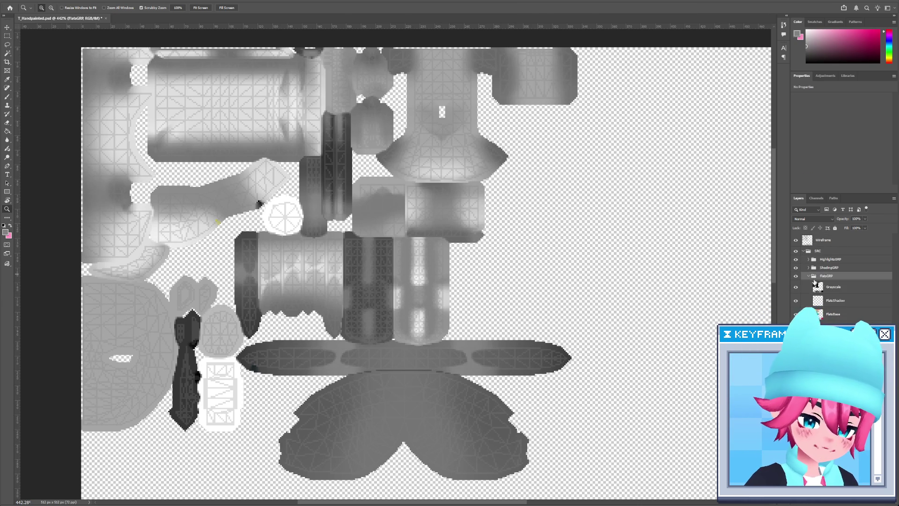
{"action": "left_click", "coordinate": [838, 315]}
{"action": "key", "text": "w"}
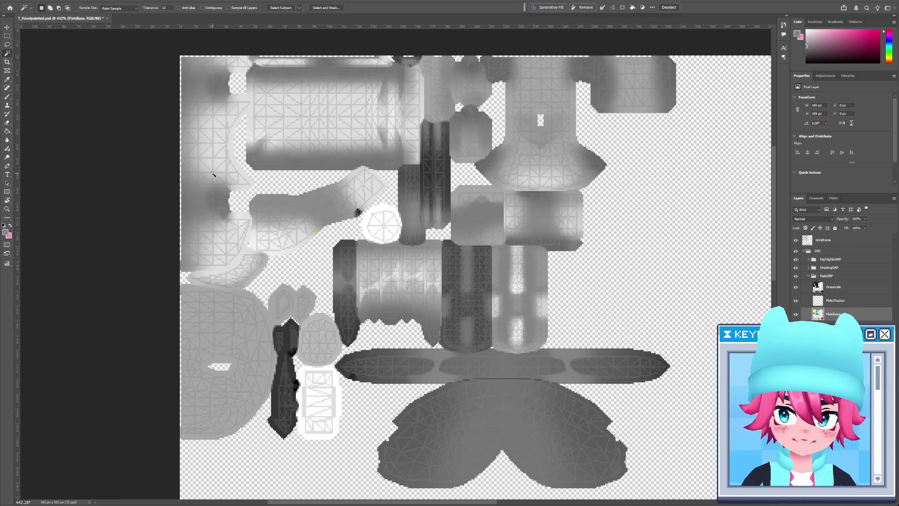
{"action": "left_click", "coordinate": [818, 251]}
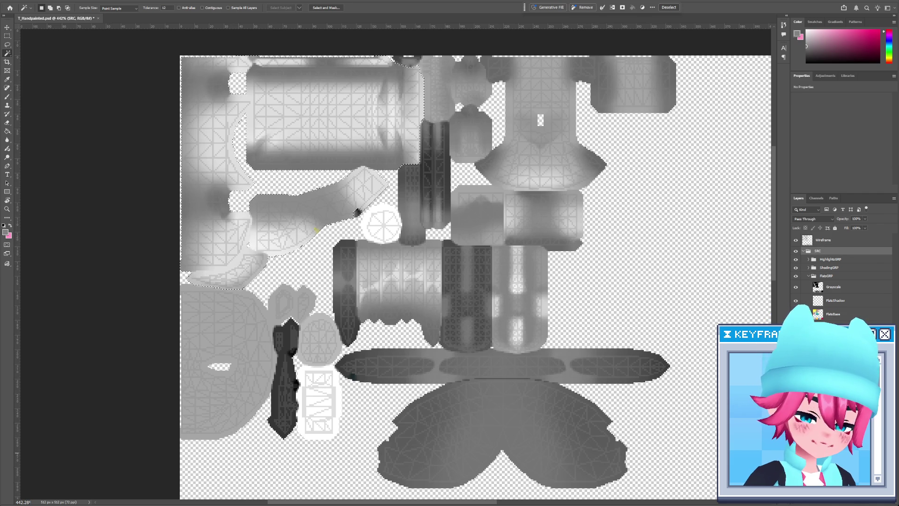
{"action": "key", "text": "ctrl+g"}
{"action": "double_click", "coordinate": [819, 252]}
{"action": "type", "text": "GradientRamp"}
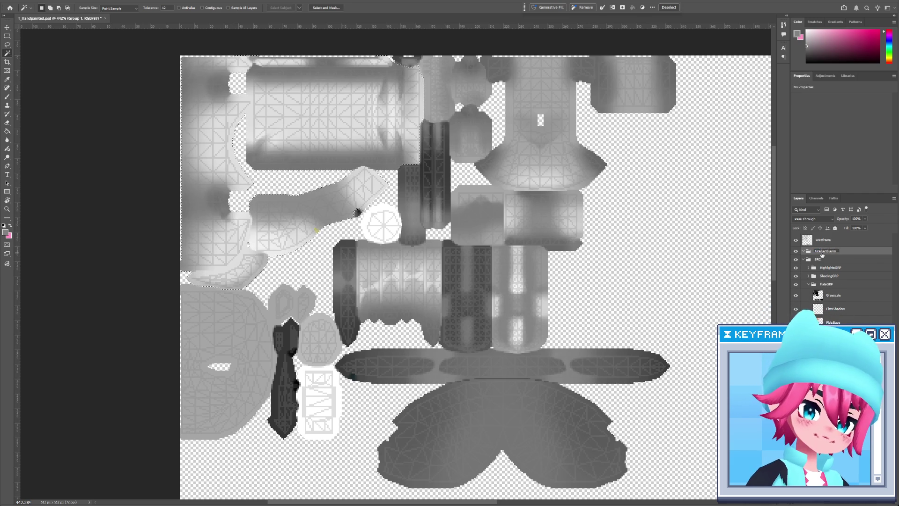
{"action": "key", "text": "Return"}
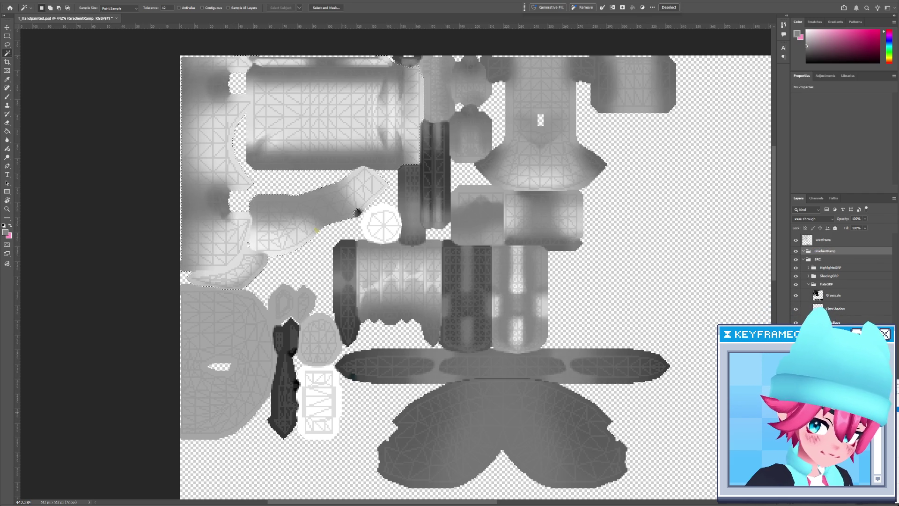
Add a Gradient Map masked to the selection and try pasting a left stop colour.
{"action": "key", "text": "ctrl+shift+g"}
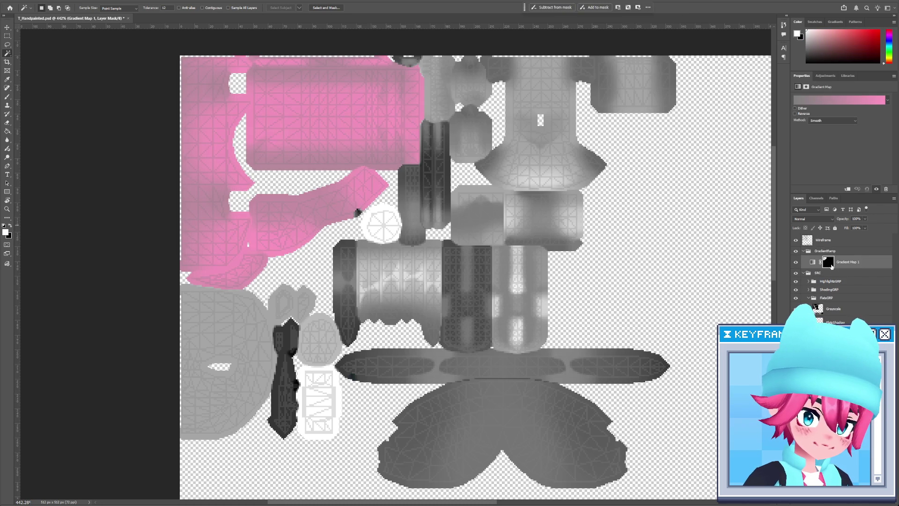
{"action": "left_click", "coordinate": [860, 98]}
{"action": "double_click", "coordinate": [378, 222]}
{"action": "type", "text": "HairTwin"}
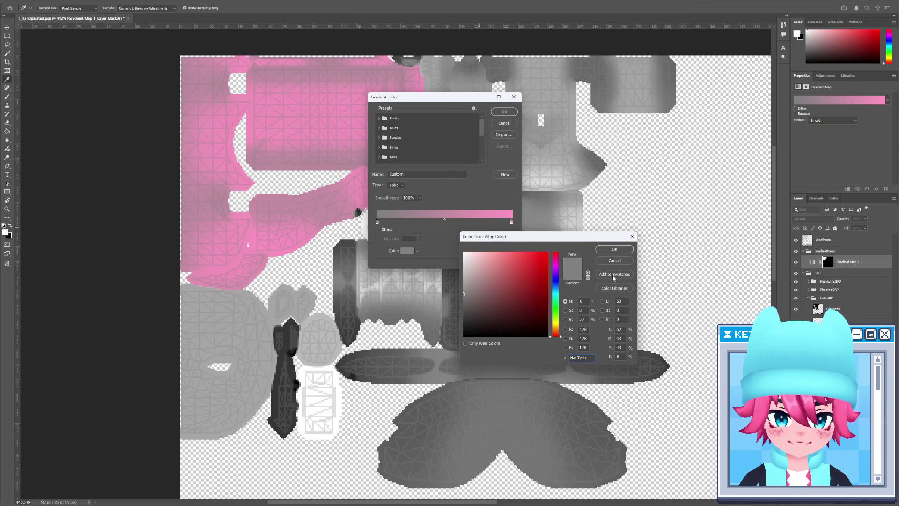
{"action": "left_click", "coordinate": [627, 261]}
{"action": "left_click", "coordinate": [452, 181]}
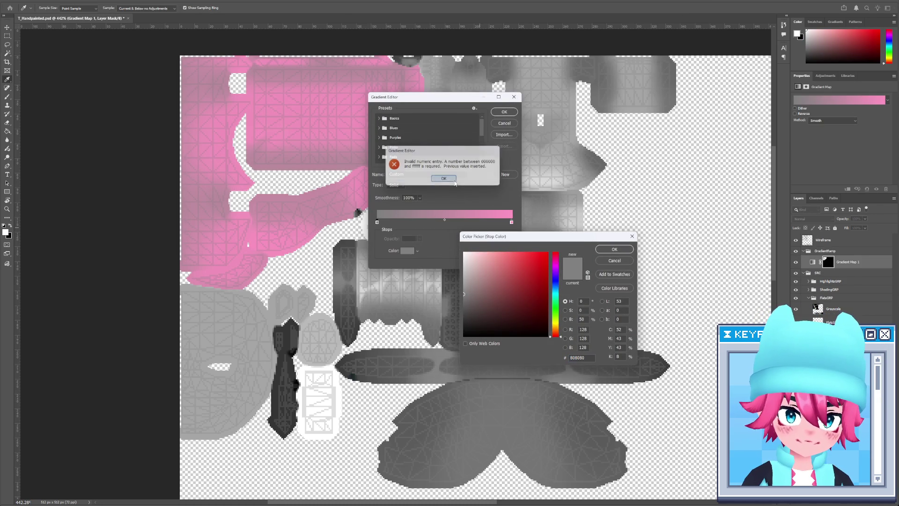
{"action": "left_click", "coordinate": [504, 111]}
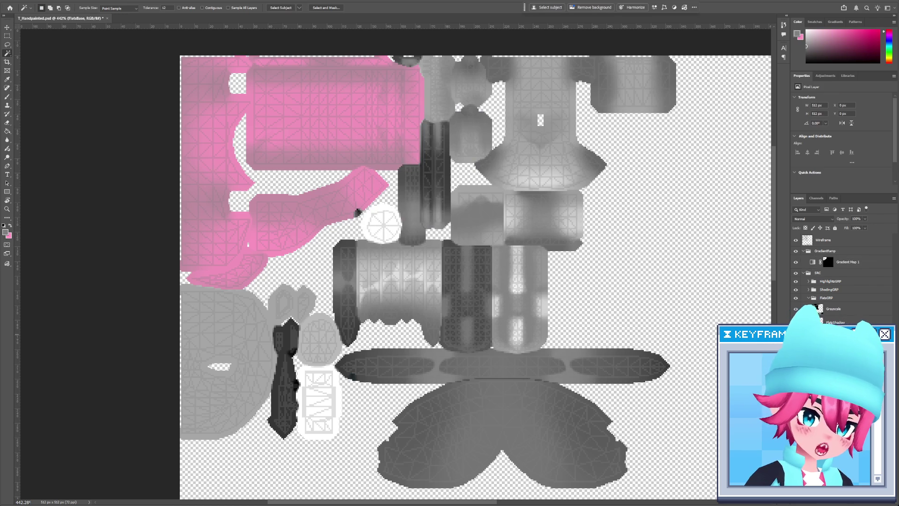
Sample the yellow from the coloured flats and show all layers again.
{"action": "key", "text": "v"}
{"action": "key", "text": "i"}
{"action": "key", "text": "alt+i"}
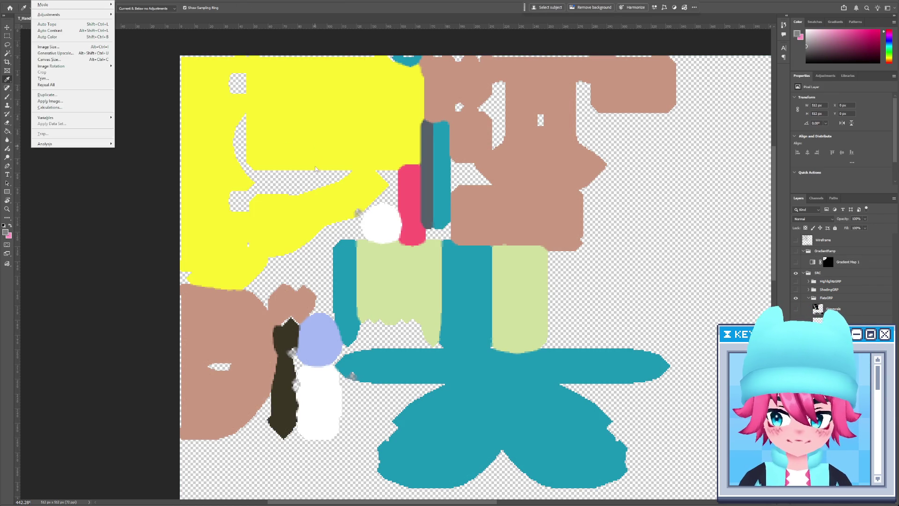
{"action": "left_click", "coordinate": [326, 129]}
{"action": "left_click", "coordinate": [795, 298], "text": "alt"}
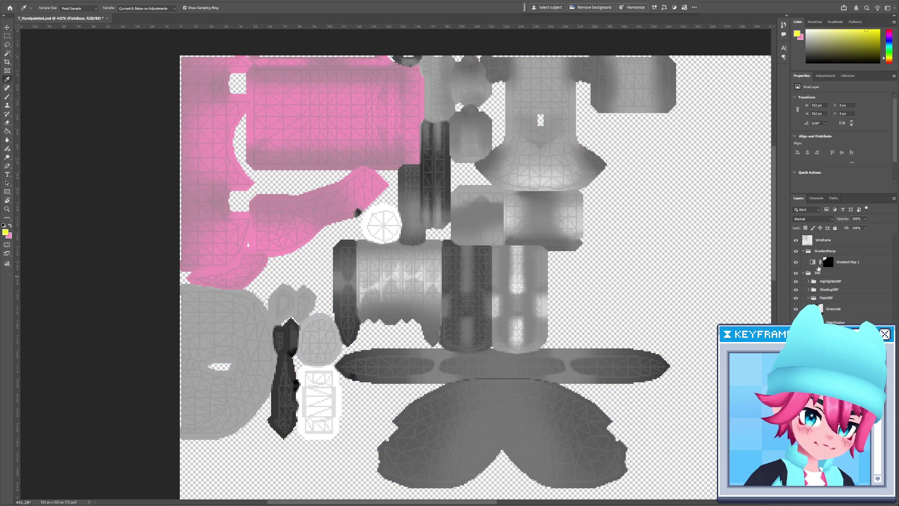
Try recolouring the gradient map's right stop, then cancel the edit.
{"action": "left_click", "coordinate": [828, 262]}
{"action": "left_click", "coordinate": [834, 100]}
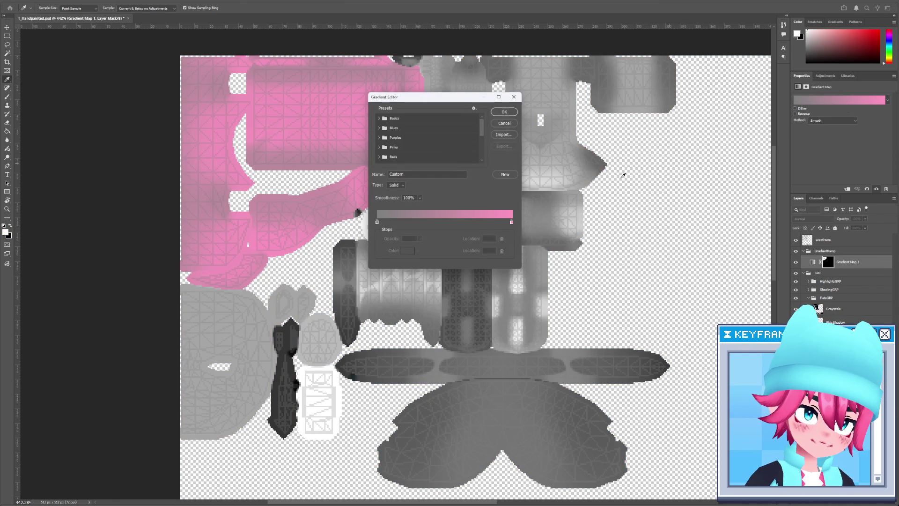
{"action": "left_click", "coordinate": [512, 222]}
{"action": "left_click", "coordinate": [408, 251]}
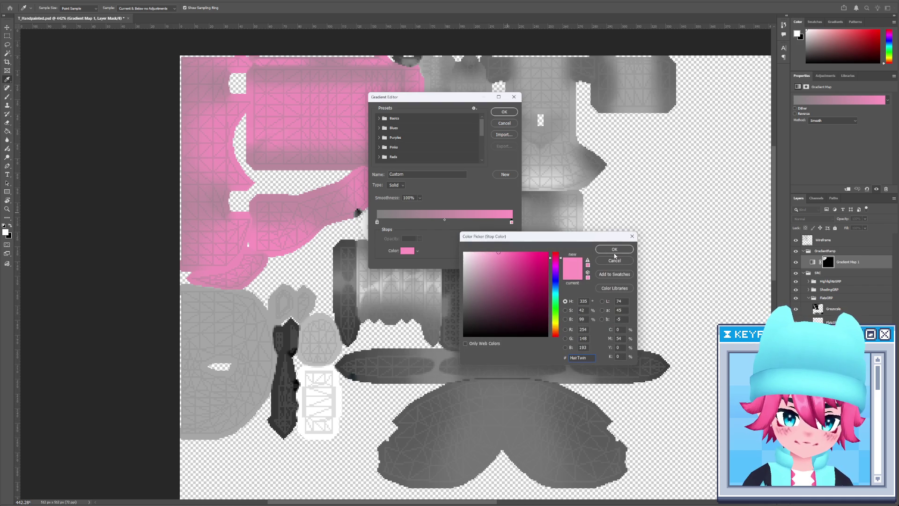
{"action": "left_click", "coordinate": [615, 261]}
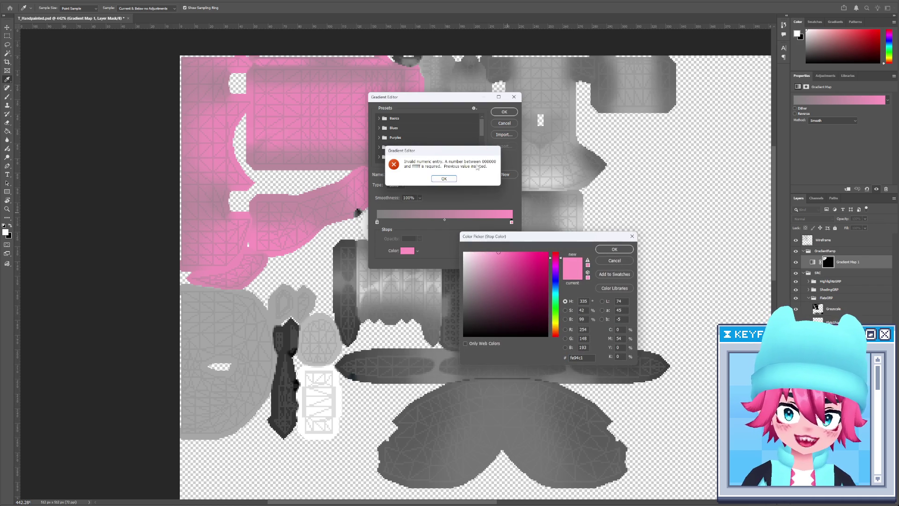
{"action": "left_click", "coordinate": [444, 178]}
{"action": "key", "text": "Escape"}
{"action": "key", "text": "Escape"}
{"action": "key", "text": "b"}
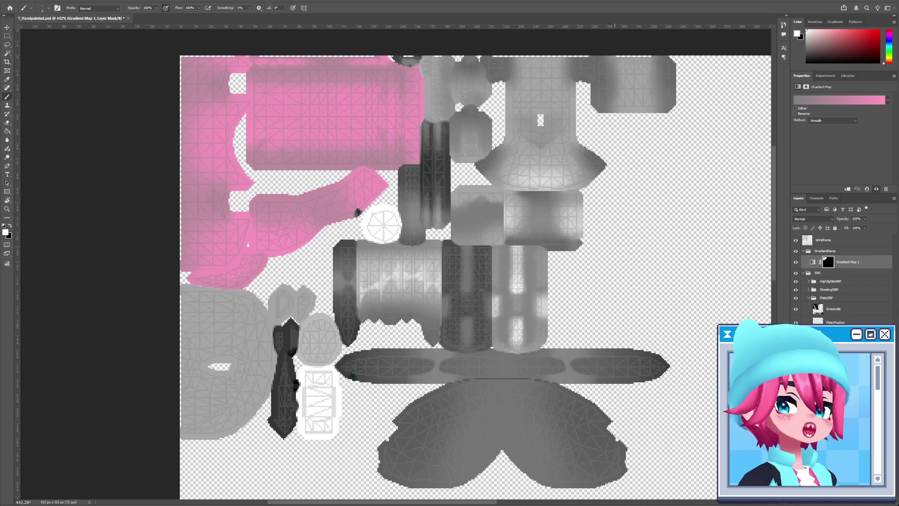
Move the music player window to the left and hide it again.
{"action": "key", "text": "alt+Tab"}
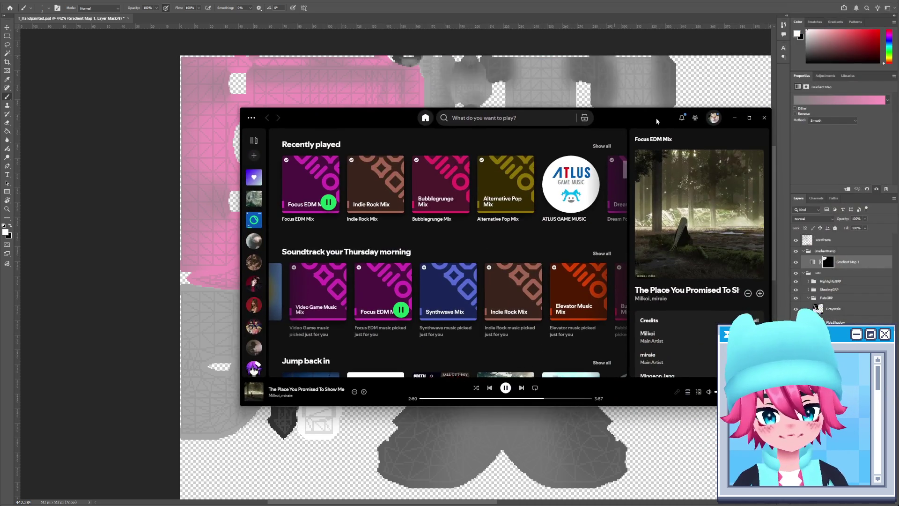
{"action": "left_click_drag", "start_coordinate": [656, 121], "coordinate": [646, 121]}
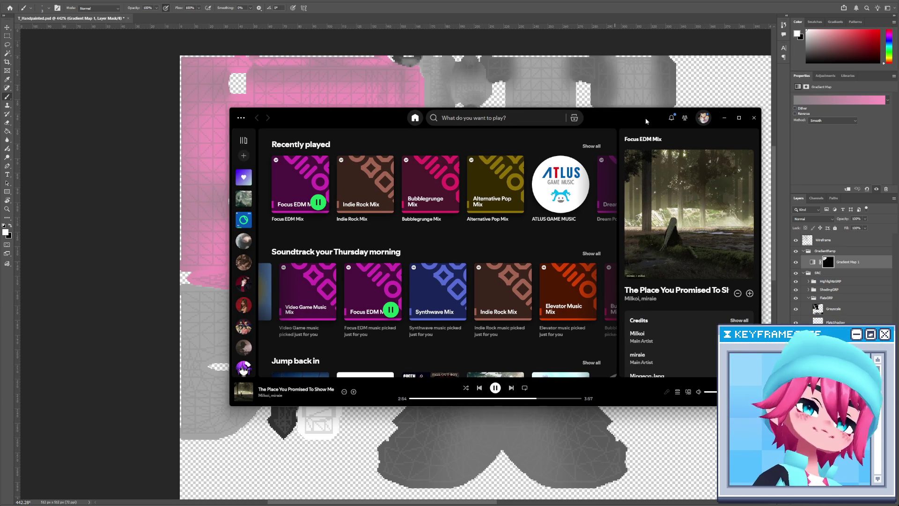
{"action": "key", "text": "alt+Tab"}
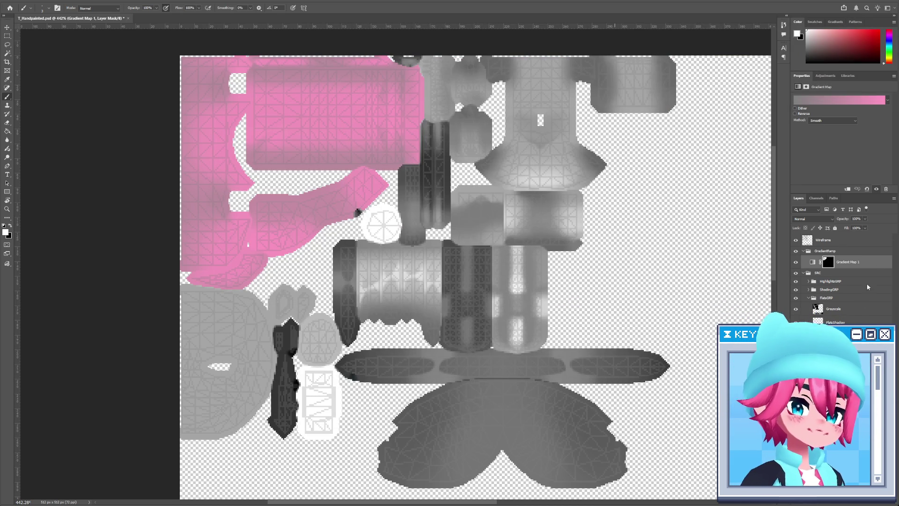
Rename the Gradient Map 1 layer to Yellow.
{"action": "double_click", "coordinate": [855, 262]}
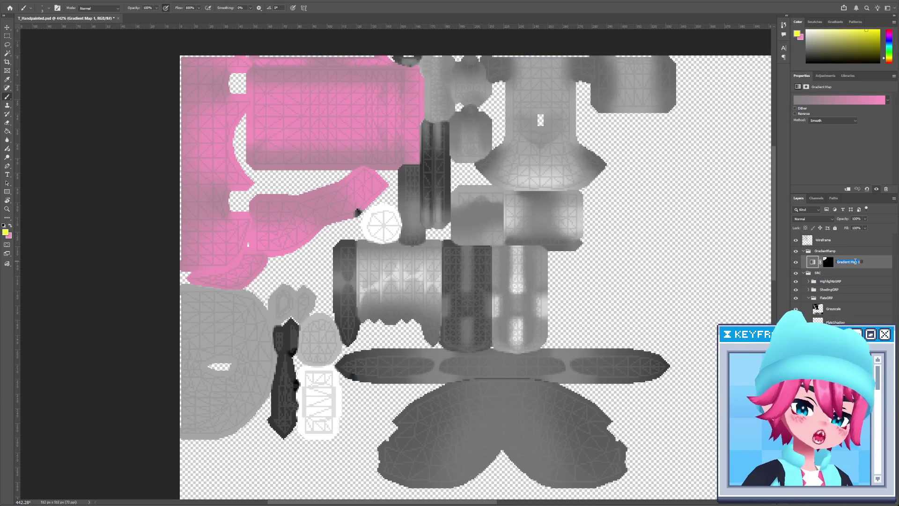
{"action": "type", "text": "Yellow"}
{"action": "key", "text": "Return"}
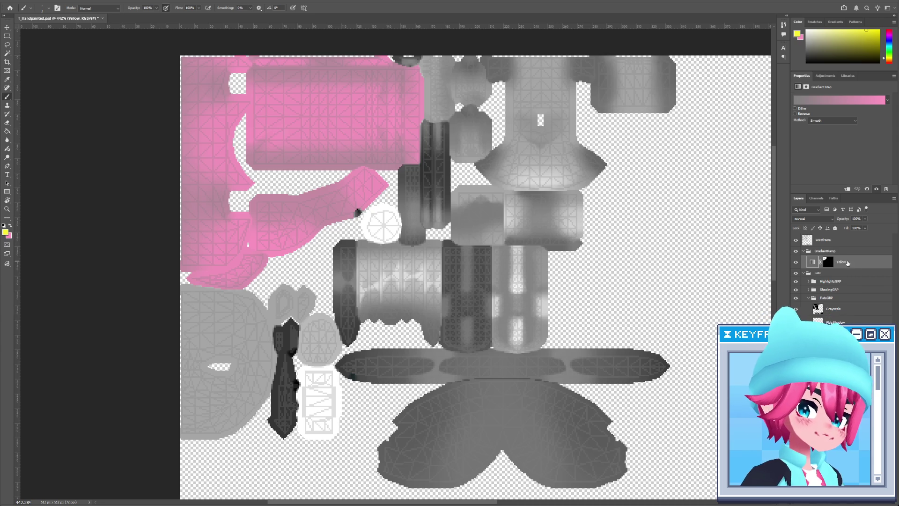
{"action": "left_click", "coordinate": [798, 32]}
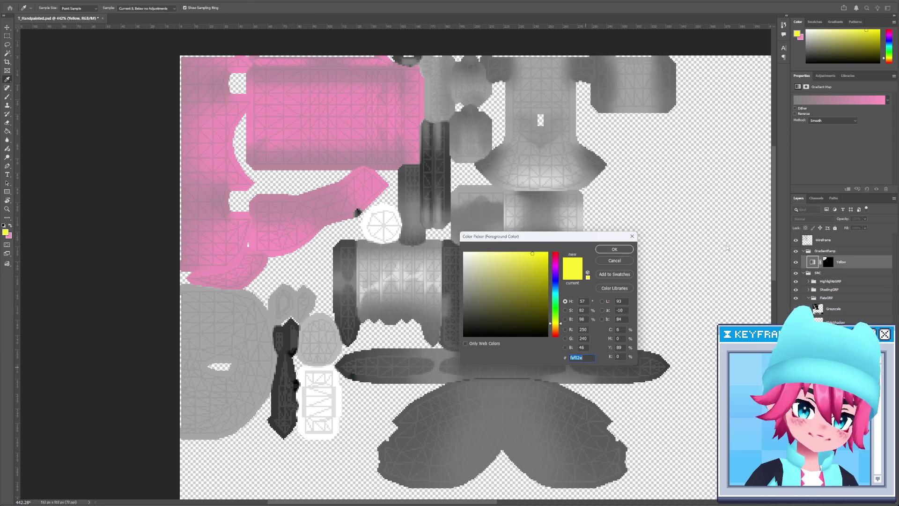
{"action": "key", "text": "Return"}
Make the Yellow gradient run from a dark orange-gold left stop to a bright yellow right stop.
{"action": "left_click", "coordinate": [838, 100]}
{"action": "left_click", "coordinate": [512, 222]}
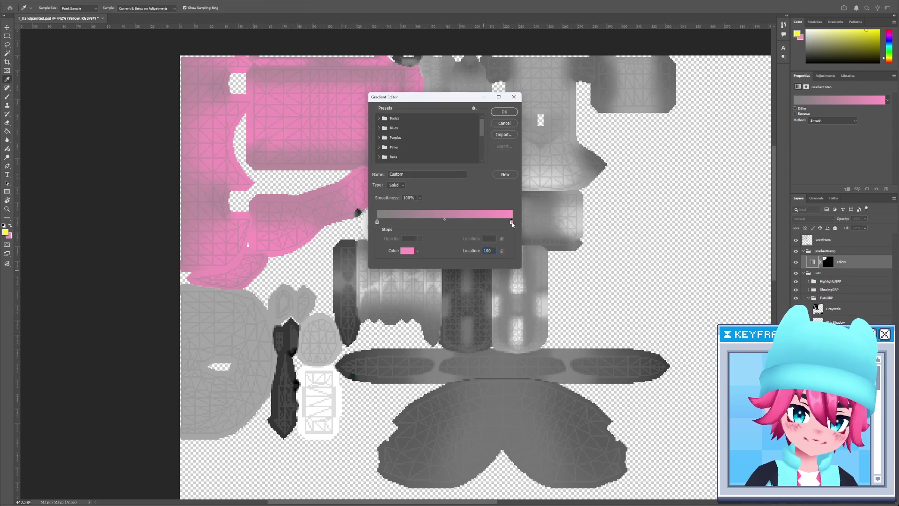
{"action": "left_click", "coordinate": [407, 251]}
{"action": "left_click", "coordinate": [797, 33]}
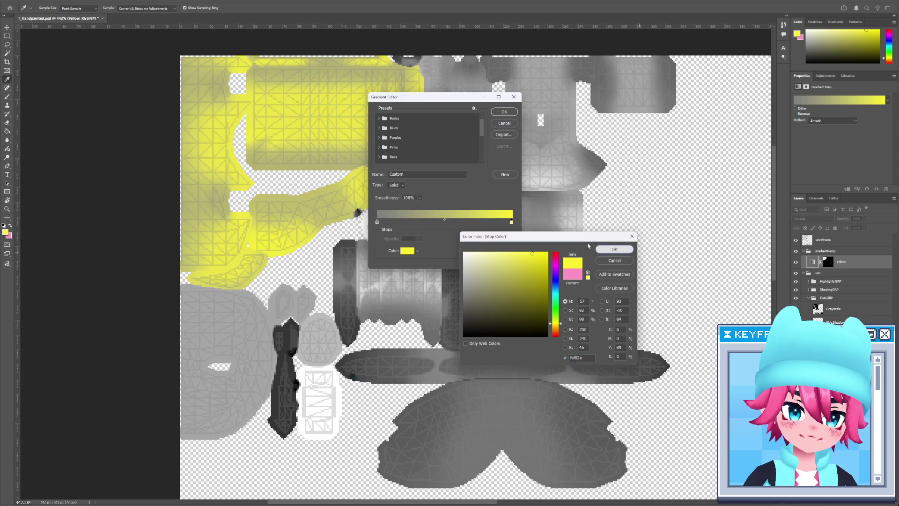
{"action": "left_click", "coordinate": [615, 249]}
{"action": "left_click", "coordinate": [377, 222]}
{"action": "left_click", "coordinate": [408, 250]}
{"action": "left_click_drag", "start_coordinate": [538, 267], "coordinate": [546, 276]}
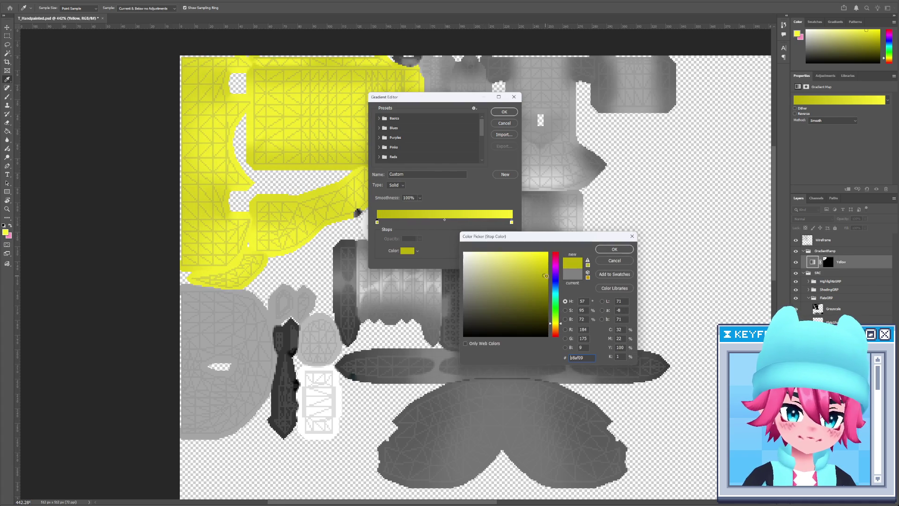
{"action": "left_click_drag", "start_coordinate": [559, 333], "coordinate": [559, 336]}
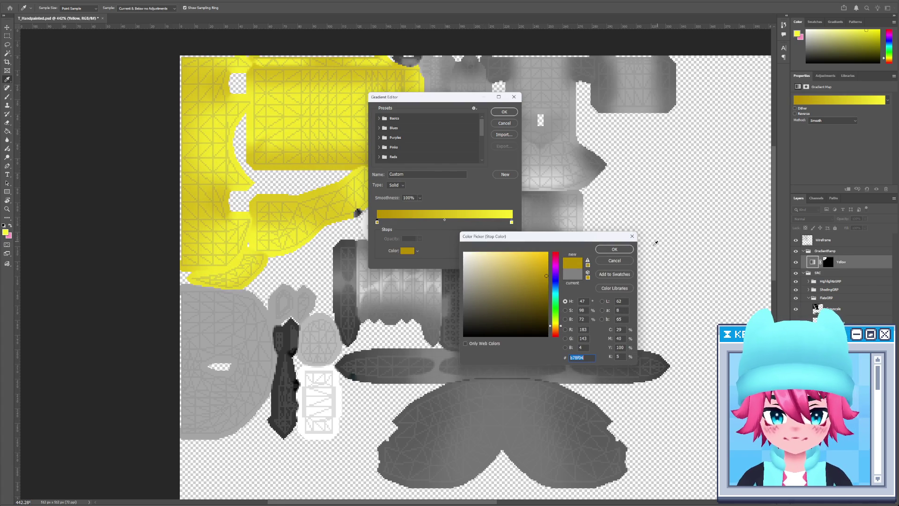
{"action": "left_click", "coordinate": [615, 249]}
{"action": "key", "text": "Return"}
Hide the Wireframe overlay layer.
{"action": "key", "text": "b"}
{"action": "left_click", "coordinate": [796, 242]}
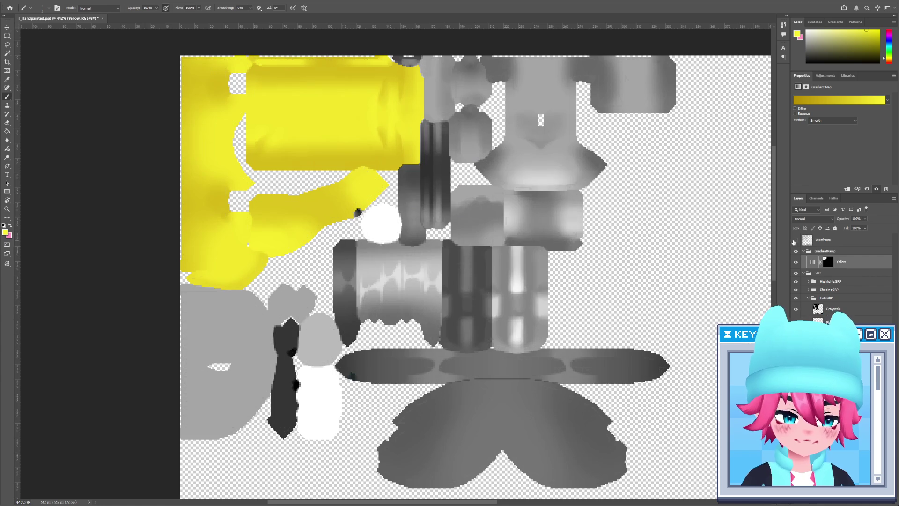
{"action": "key", "text": "alt+Tab"}
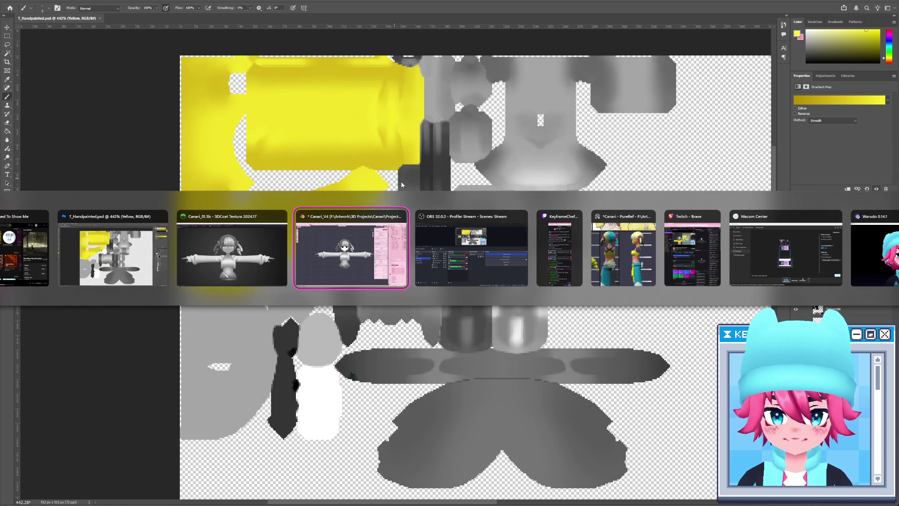
Zoom in on the character in Blender to check the yellow jacket, then return to Photoshop.
{"action": "key", "text": "alt+Tab"}
{"action": "left_click", "coordinate": [764, 5]}
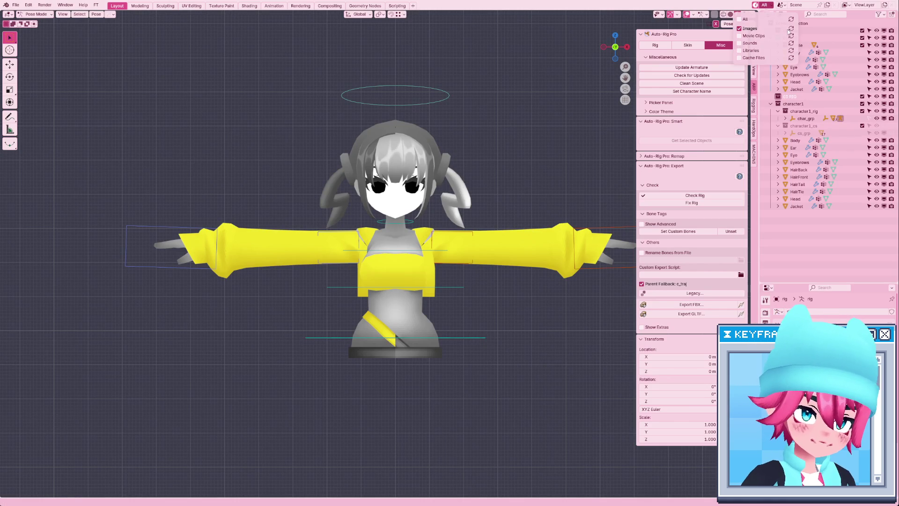
{"action": "scroll", "coordinate": [508, 251], "scroll_direction": "up", "scroll_amount": 5}
{"action": "key", "text": "alt+Tab"}
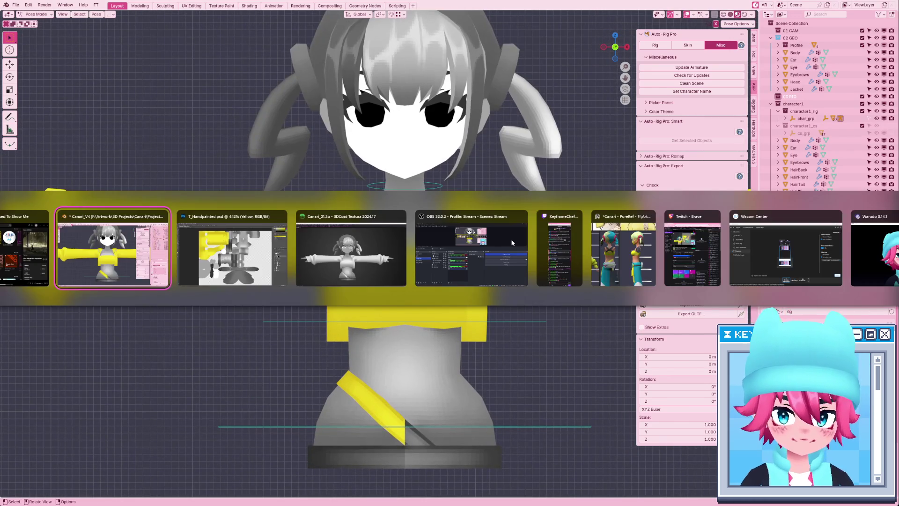
{"action": "key", "text": "alt+Tab"}
Try dark olive and brown-orange (945400) foreground colours in the Color Picker.
{"action": "left_click", "coordinate": [5, 231]}
{"action": "mouse_move", "coordinate": [513, 293]}
{"action": "left_mouse_down"}
{"action": "mouse_move", "coordinate": [552, 294]}
{"action": "mouse_move", "coordinate": [539, 312]}
{"action": "mouse_move", "coordinate": [560, 331]}
{"action": "mouse_move", "coordinate": [551, 312]}
{"action": "mouse_move", "coordinate": [561, 288]}
{"action": "left_mouse_up"}
{"action": "left_click", "coordinate": [559, 327]}
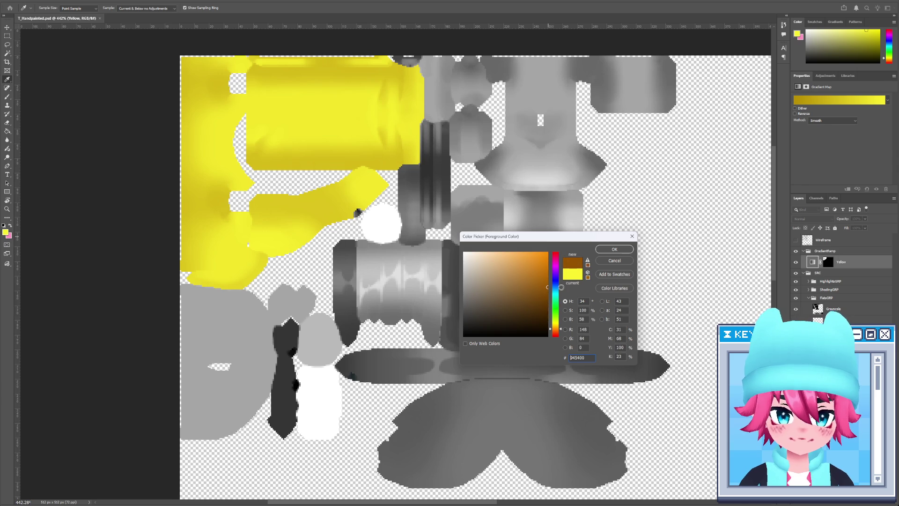
Cancel the colour change and move the Yellow gradient stops to about 23% and 87%.
{"action": "left_click", "coordinate": [615, 263]}
{"action": "left_click", "coordinate": [840, 100]}
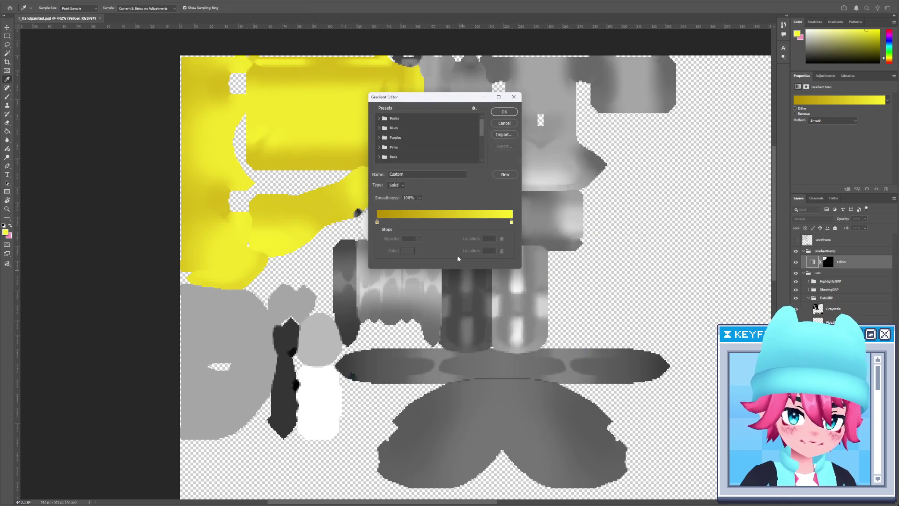
{"action": "left_click_drag", "start_coordinate": [513, 224], "coordinate": [496, 225]}
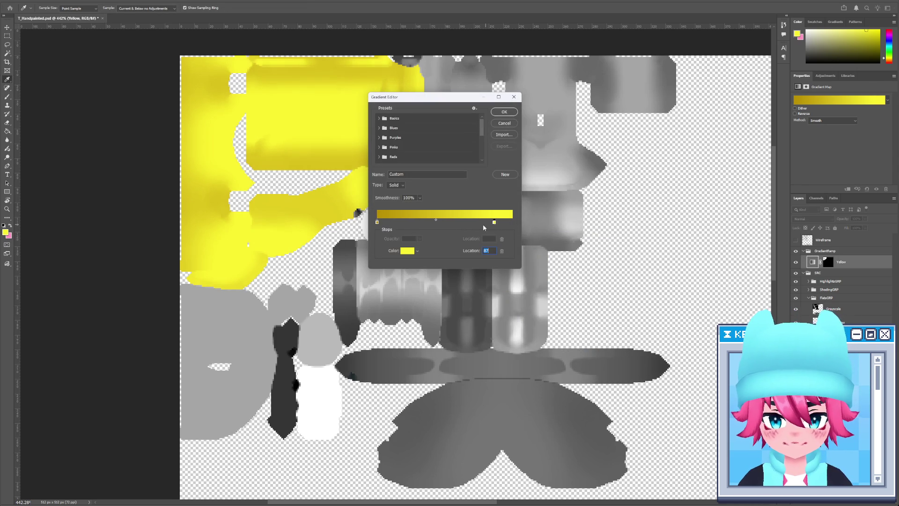
{"action": "left_click_drag", "start_coordinate": [378, 226], "coordinate": [411, 225]}
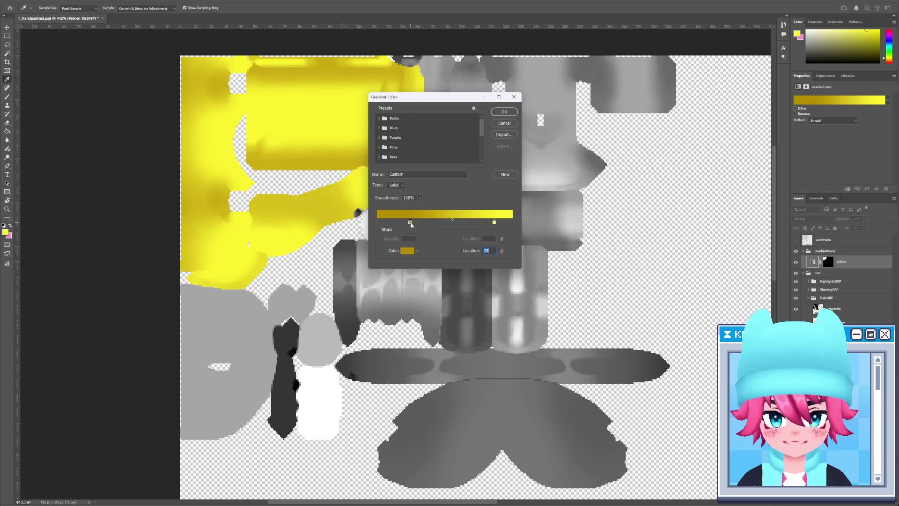
{"action": "left_click", "coordinate": [502, 111]}
Reload modified images in Blender, hide the Eye objects, zoom out, and return to Photoshop.
{"action": "key", "text": "alt+Tab"}
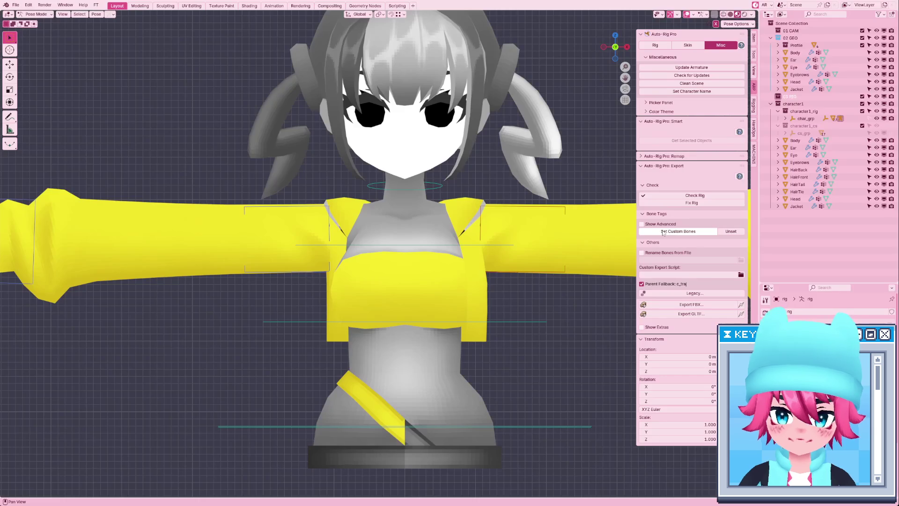
{"action": "left_click", "coordinate": [764, 5]}
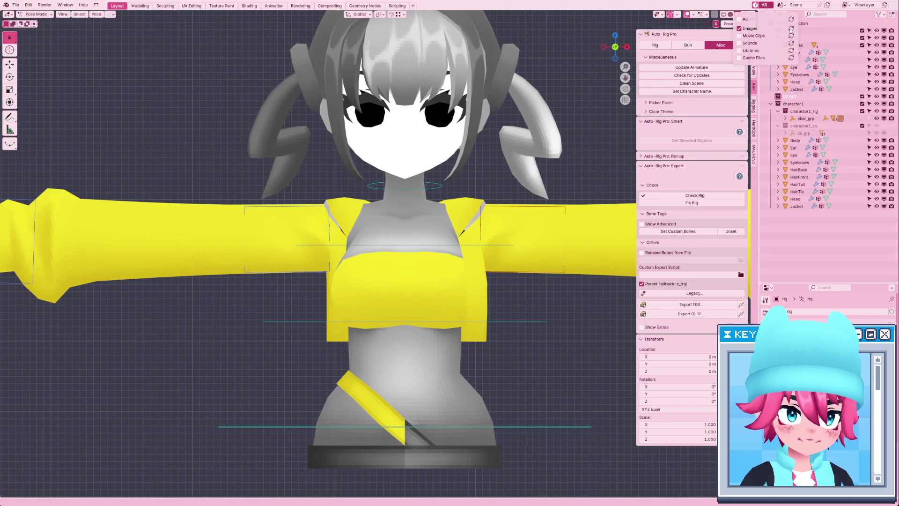
{"action": "left_click", "coordinate": [792, 28]}
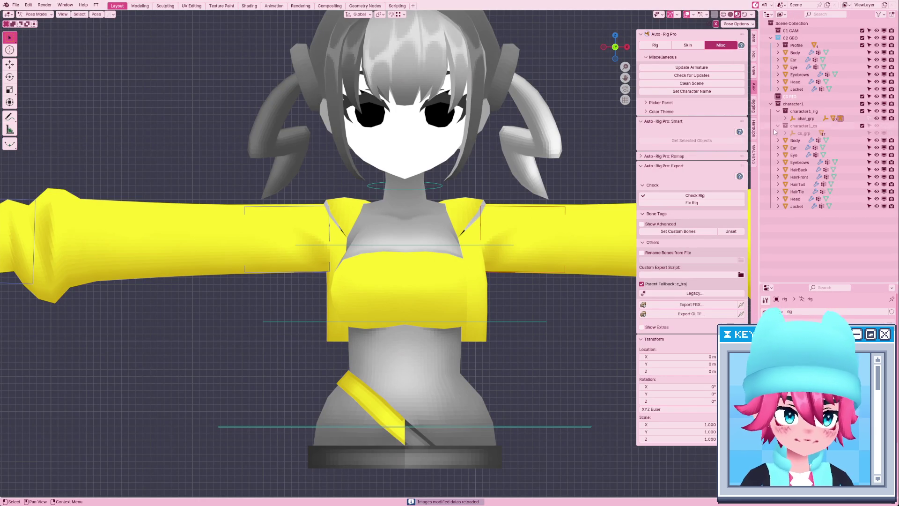
{"action": "left_click", "coordinate": [877, 155]}
{"action": "scroll", "coordinate": [407, 180], "scroll_direction": "down", "scroll_amount": 5}
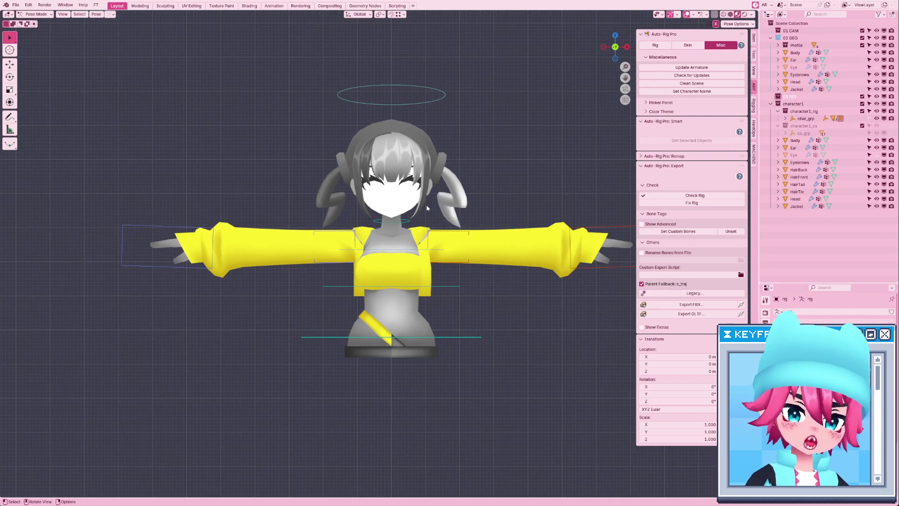
{"action": "key", "text": "alt+Tab"}
{"action": "key", "text": "alt+Tab"}
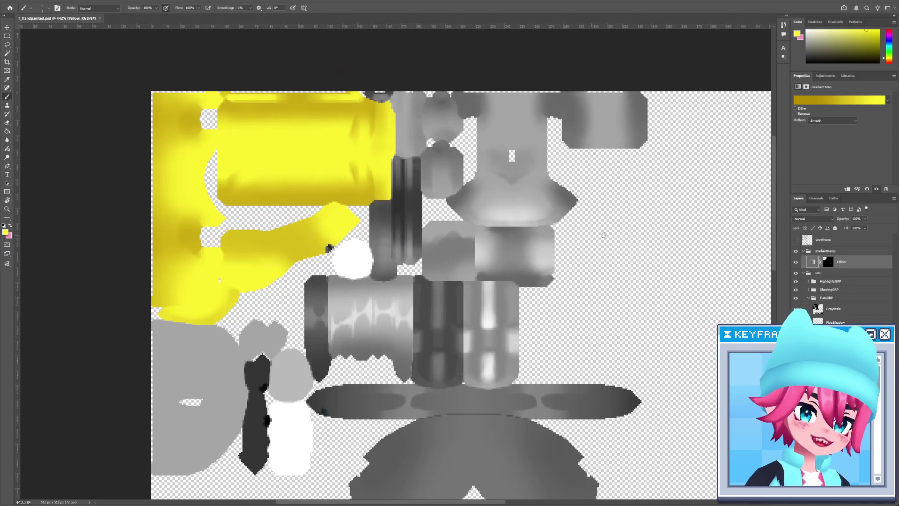
Duplicate the Yellow gradient map layer and name the copy Skin.
{"action": "key", "text": "ctrl+shift+alt+n"}
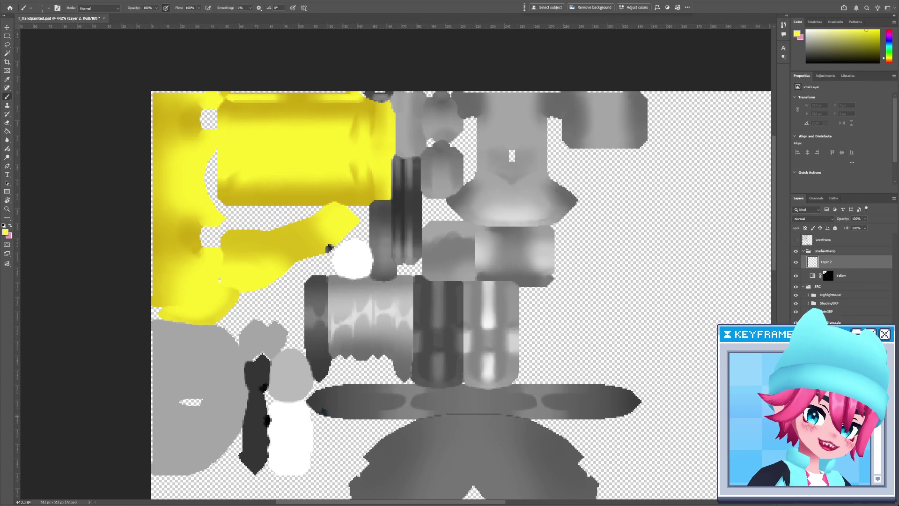
{"action": "left_click", "coordinate": [869, 280]}
{"action": "key", "text": "w"}
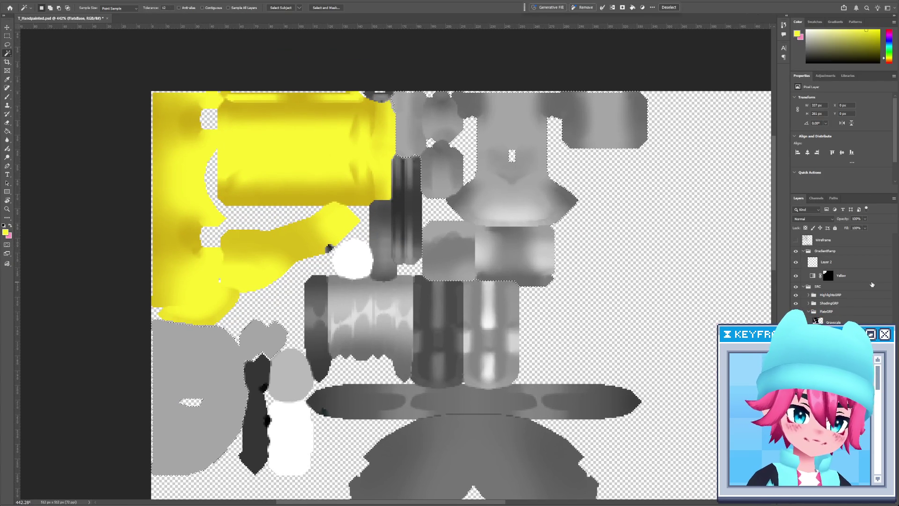
{"action": "key", "text": "ctrl+j"}
{"action": "double_click", "coordinate": [846, 276]}
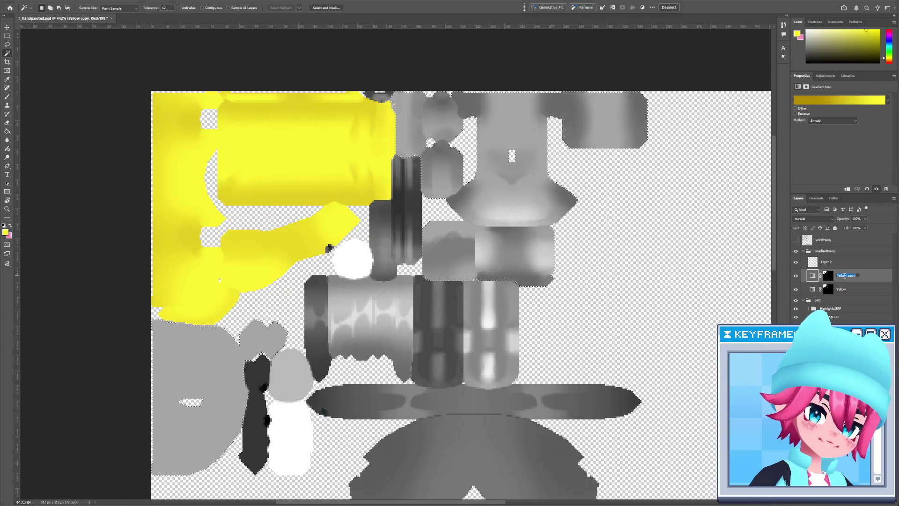
{"action": "type", "text": "Skin"}
{"action": "key", "text": "Return"}
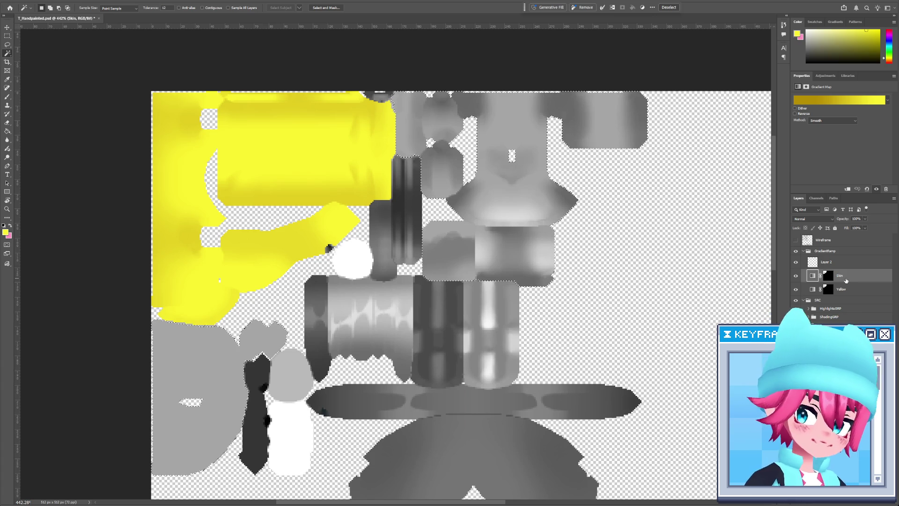
Replace the Skin layer's mask with one built from the current Magic Wand selection.
{"action": "right_click", "coordinate": [828, 276]}
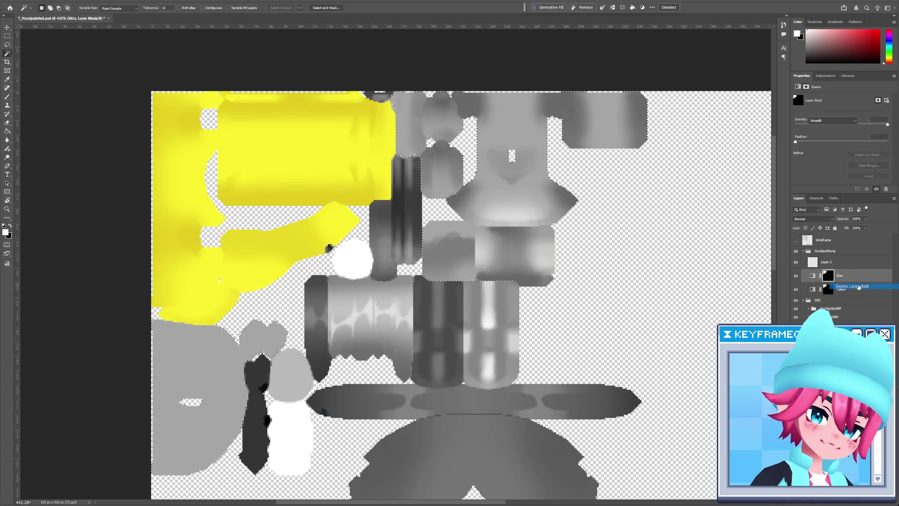
{"action": "left_click", "coordinate": [864, 286]}
{"action": "left_click", "coordinate": [850, 496]}
{"action": "left_click", "coordinate": [798, 86]}
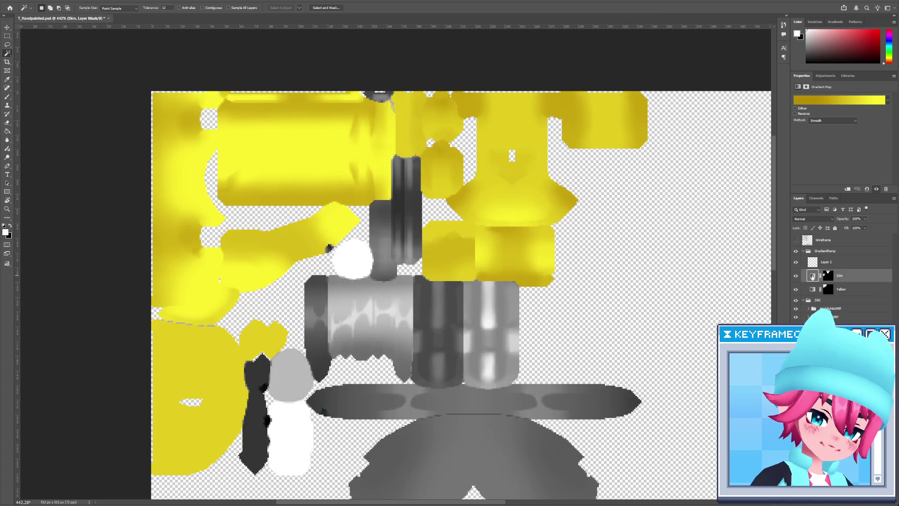
Sample a flats colour, then open the Skin gradient with its right stop selected.
{"action": "left_click", "coordinate": [547, 154], "text": "ctrl"}
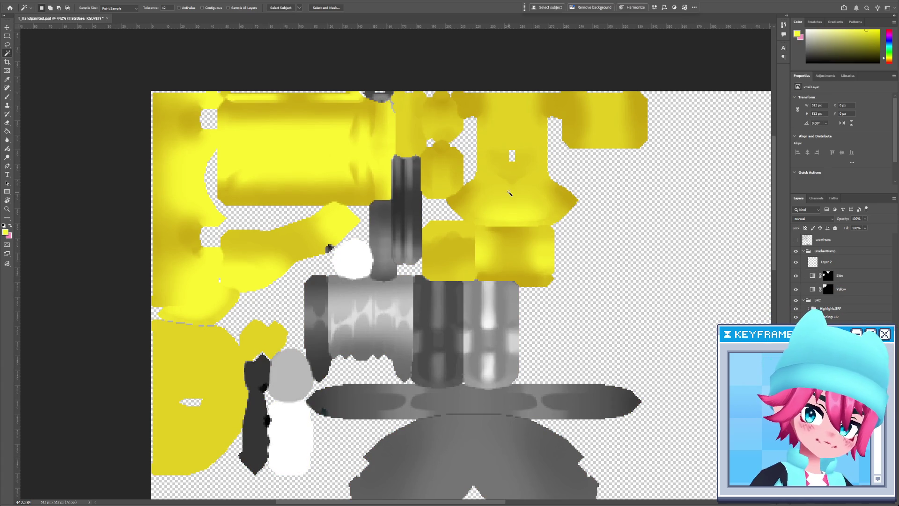
{"action": "key", "text": "i"}
{"action": "left_click", "coordinate": [519, 200]}
{"action": "left_click", "coordinate": [851, 280]}
{"action": "left_click", "coordinate": [838, 100]}
{"action": "left_click", "coordinate": [494, 222]}
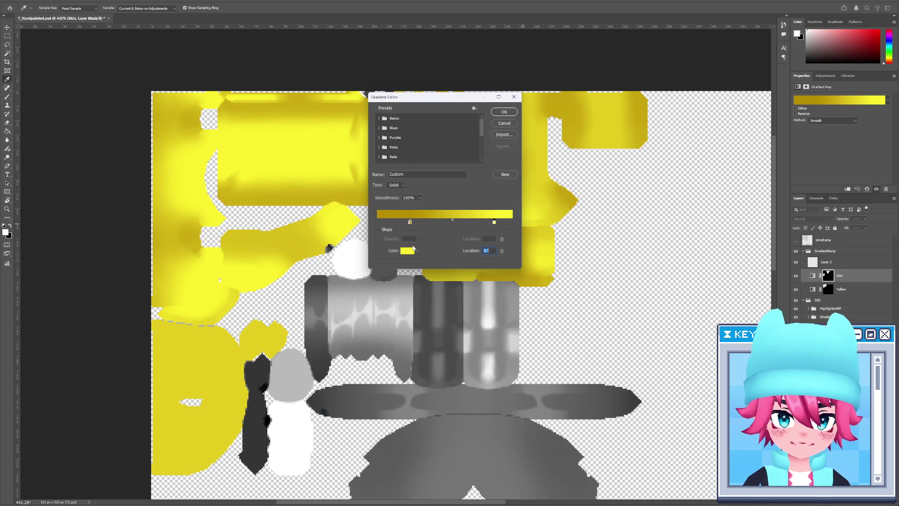
Confirm the Skin gradient's stop colours unchanged and close the editor.
{"action": "left_click", "coordinate": [408, 251]}
{"action": "left_click", "coordinate": [614, 250]}
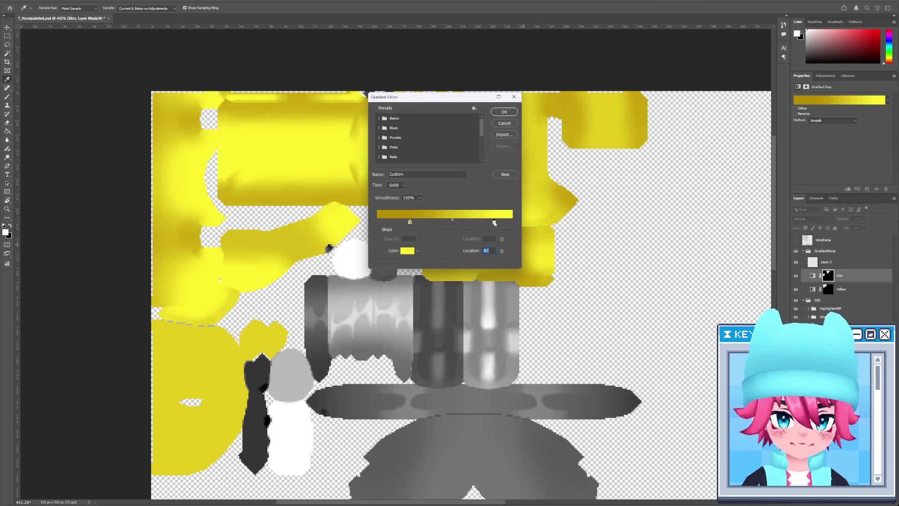
{"action": "double_click", "coordinate": [495, 223]}
{"action": "left_click", "coordinate": [615, 249]}
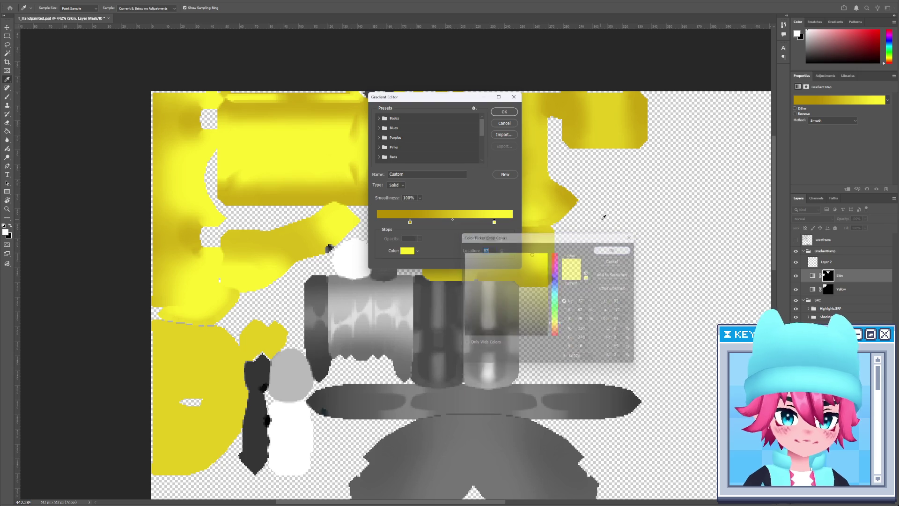
{"action": "left_click", "coordinate": [505, 111]}
{"action": "key", "text": "b"}
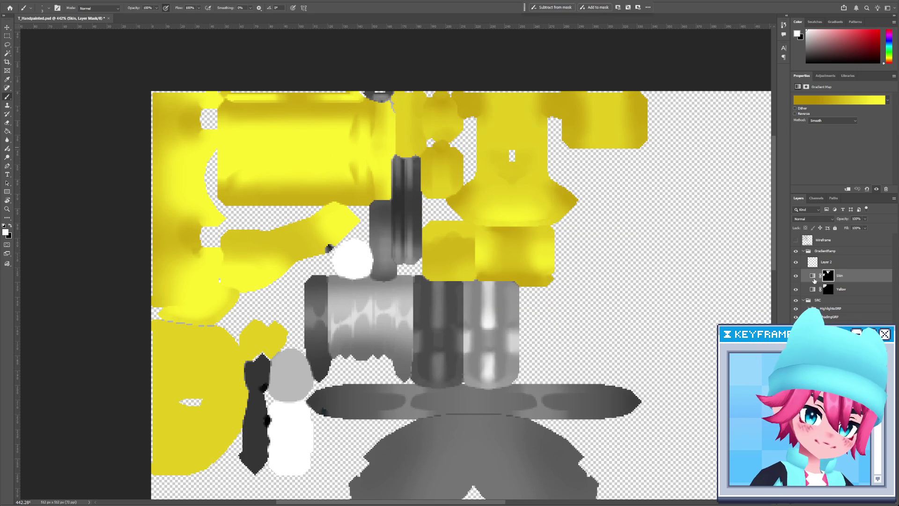
{"action": "left_click", "coordinate": [814, 276]}
{"action": "left_click", "coordinate": [799, 36]}
{"action": "key", "text": "Escape"}
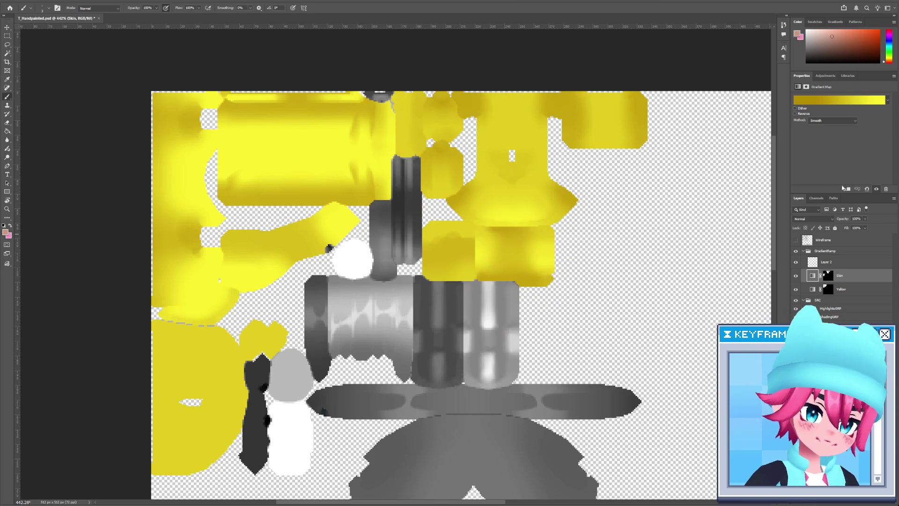
Recolour the Skin gradient stops to a light tan and a darker shadow tan.
{"action": "left_click", "coordinate": [840, 100]}
{"action": "left_click", "coordinate": [494, 222]}
{"action": "left_click", "coordinate": [411, 251]}
{"action": "left_click", "coordinate": [511, 274]}
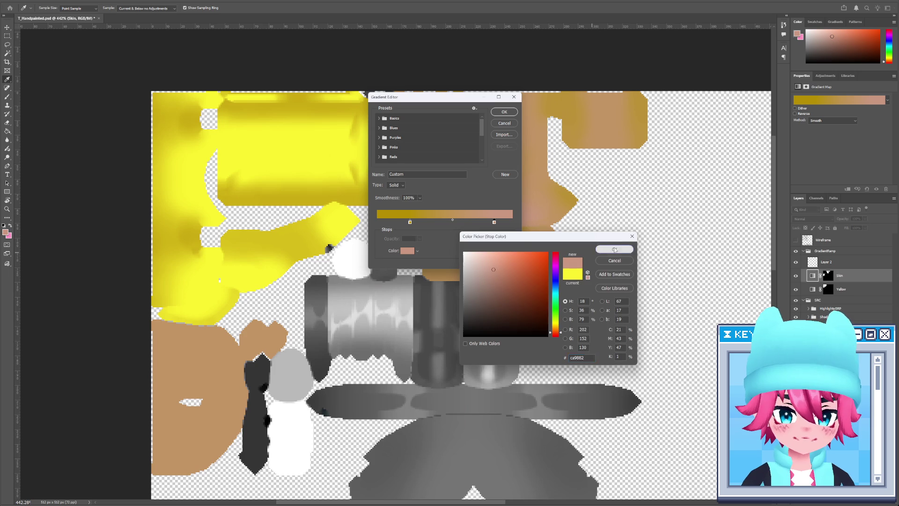
{"action": "left_click", "coordinate": [614, 249]}
{"action": "left_click", "coordinate": [410, 222]}
{"action": "left_click", "coordinate": [408, 251]}
{"action": "left_click", "coordinate": [508, 275]}
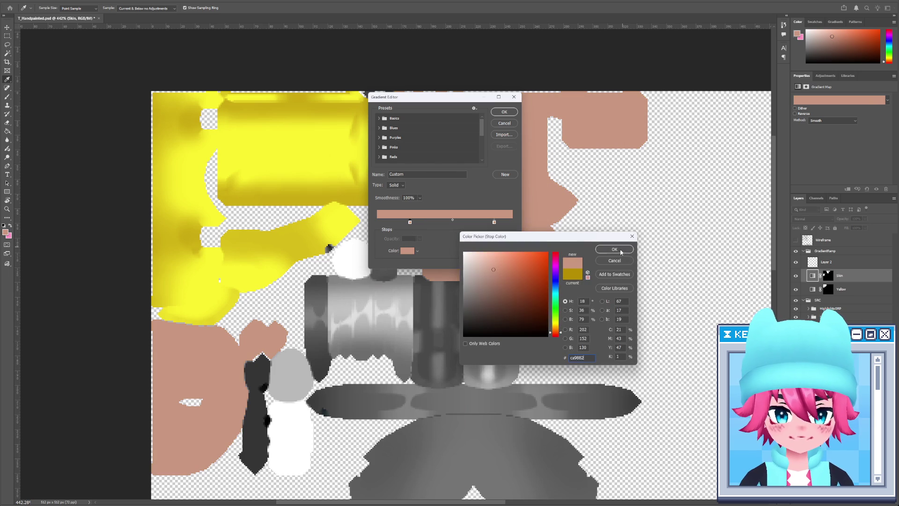
{"action": "left_click", "coordinate": [614, 249]}
{"action": "left_click", "coordinate": [408, 251]}
{"action": "left_click", "coordinate": [509, 280]}
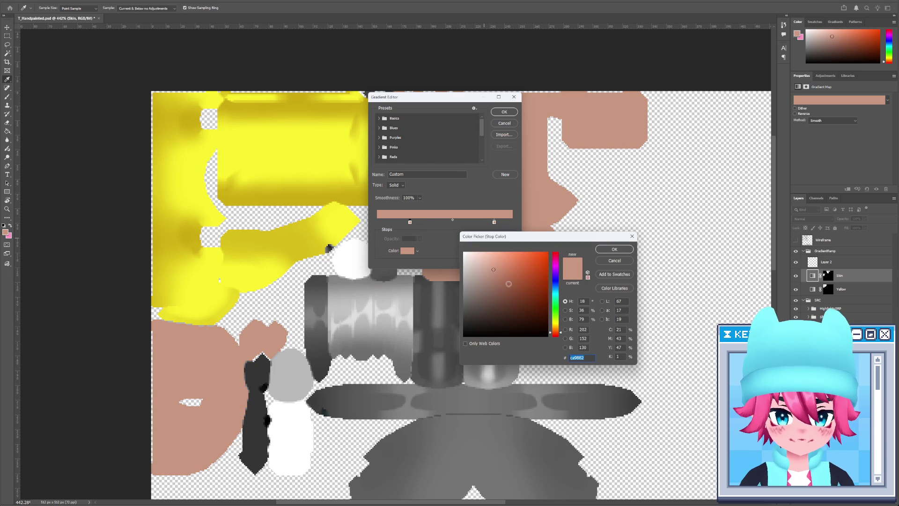
{"action": "left_click", "coordinate": [612, 250]}
Move the Skin gradient's dark and light stops inward for more contrast and apply it.
{"action": "left_click_drag", "start_coordinate": [447, 97], "coordinate": [643, 187]}
{"action": "left_click_drag", "start_coordinate": [605, 312], "coordinate": [572, 312]}
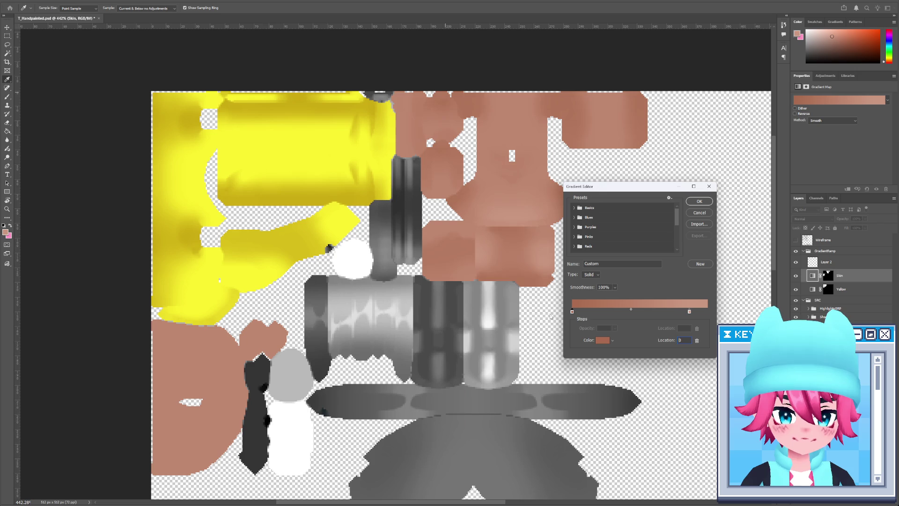
{"action": "mouse_move", "coordinate": [690, 314]}
{"action": "left_mouse_down"}
{"action": "mouse_move", "coordinate": [650, 314]}
{"action": "mouse_move", "coordinate": [683, 314]}
{"action": "left_mouse_up"}
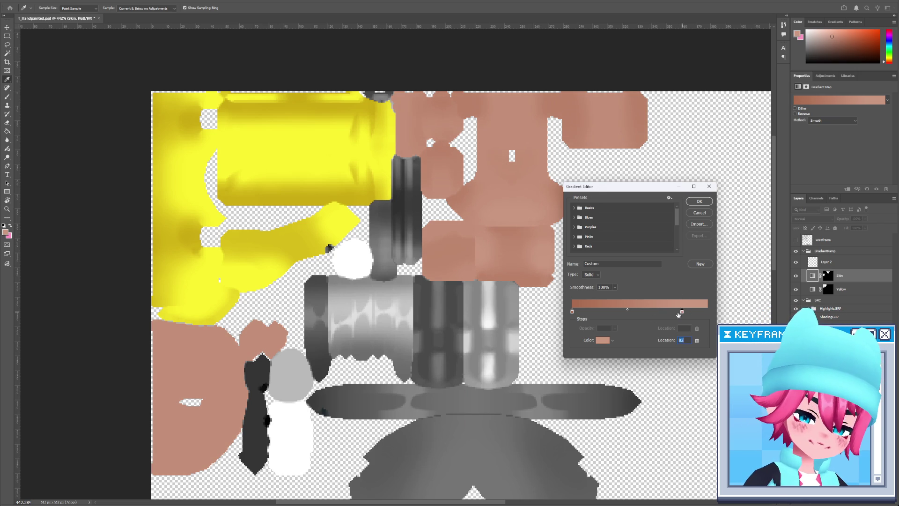
{"action": "left_click_drag", "start_coordinate": [572, 313], "coordinate": [616, 313]}
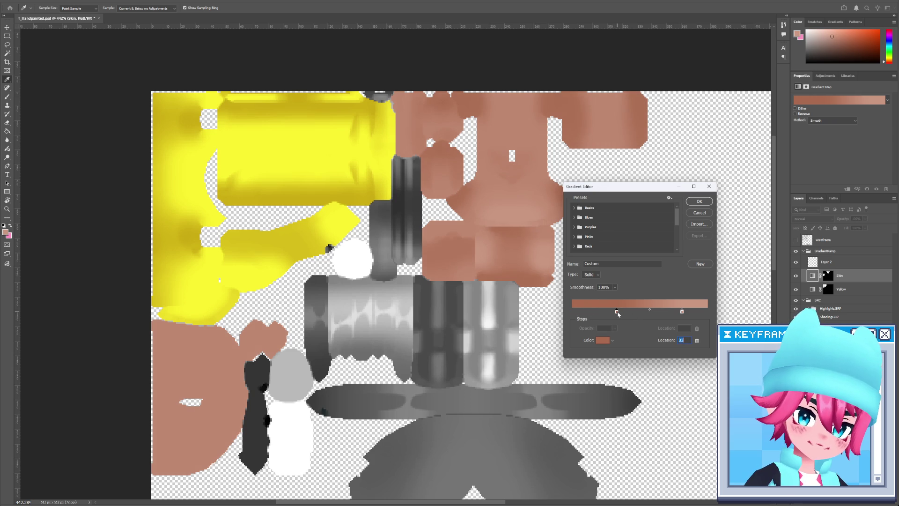
{"action": "left_click", "coordinate": [691, 213]}
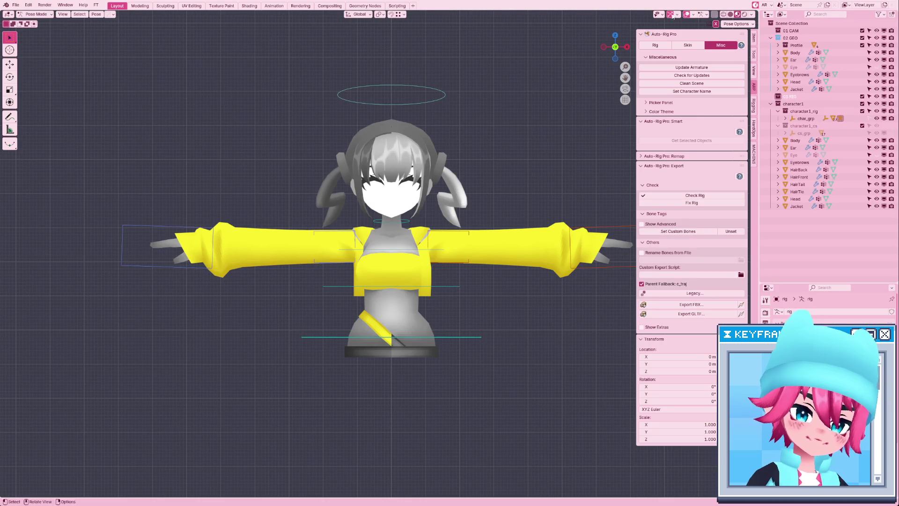
Reload the modified images on the Blender model, then return to Photoshop.
{"action": "left_click", "coordinate": [764, 5]}
{"action": "left_click", "coordinate": [791, 29]}
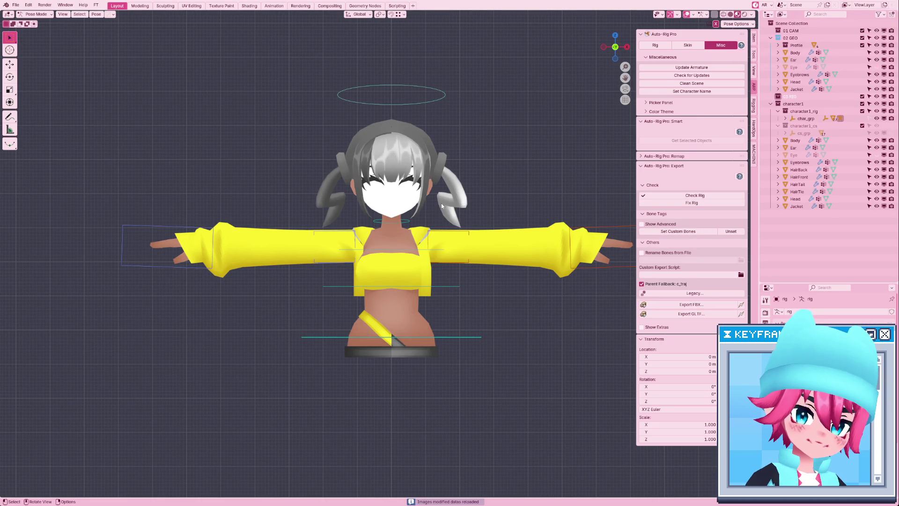
{"action": "scroll", "coordinate": [445, 222], "scroll_direction": "up", "scroll_amount": 2}
{"action": "key", "text": "alt+Tab"}
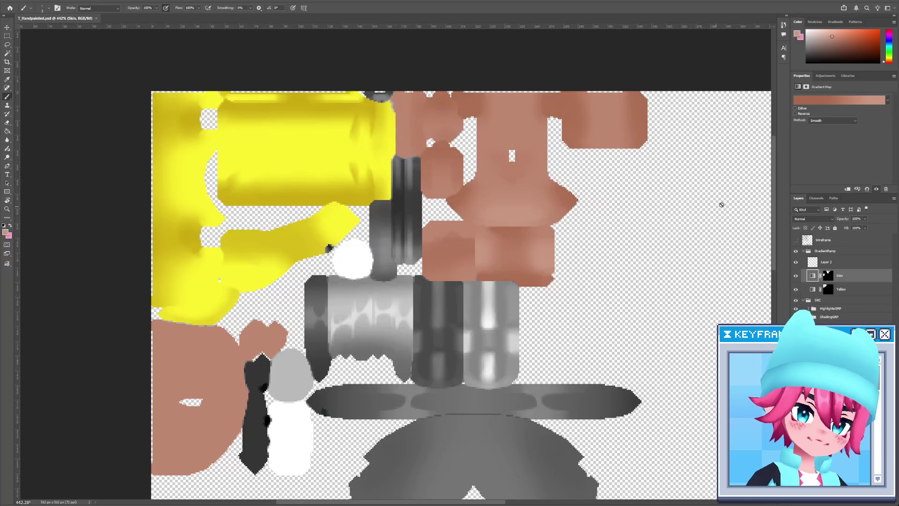
Change the Skin gradient's left (shadow) stop to the deeper brown 8d4f33.
{"action": "left_click", "coordinate": [825, 100]}
{"action": "left_click", "coordinate": [617, 315]}
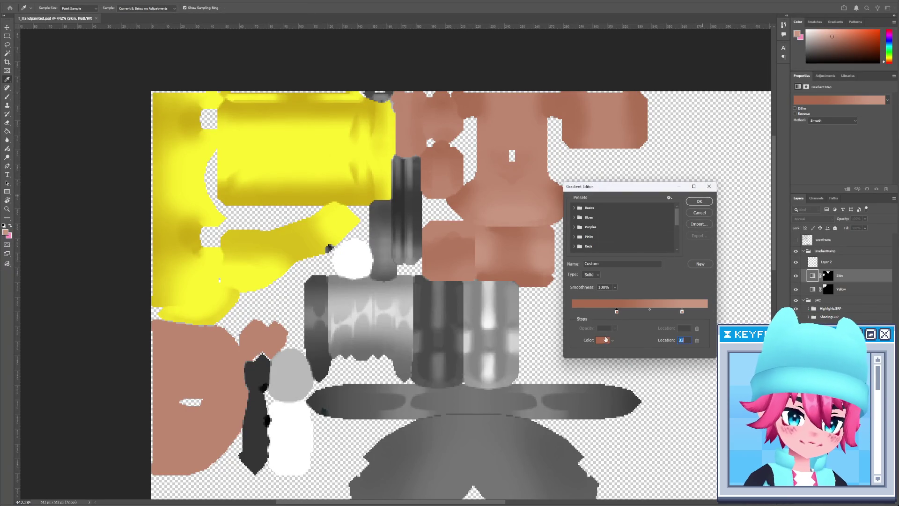
{"action": "left_click", "coordinate": [606, 340]}
{"action": "left_click_drag", "start_coordinate": [520, 308], "coordinate": [518, 289]}
{"action": "left_click", "coordinate": [613, 250]}
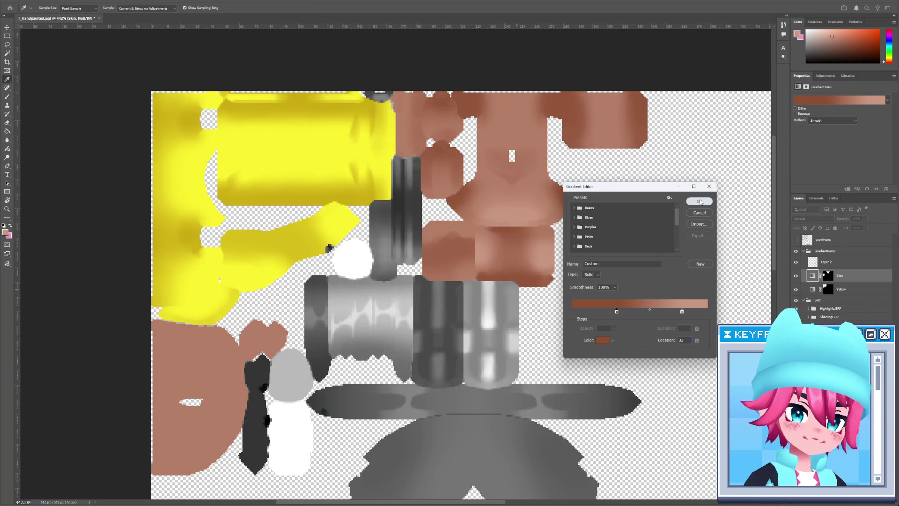
{"action": "left_click", "coordinate": [700, 202]}
{"action": "left_click", "coordinate": [766, 5]}
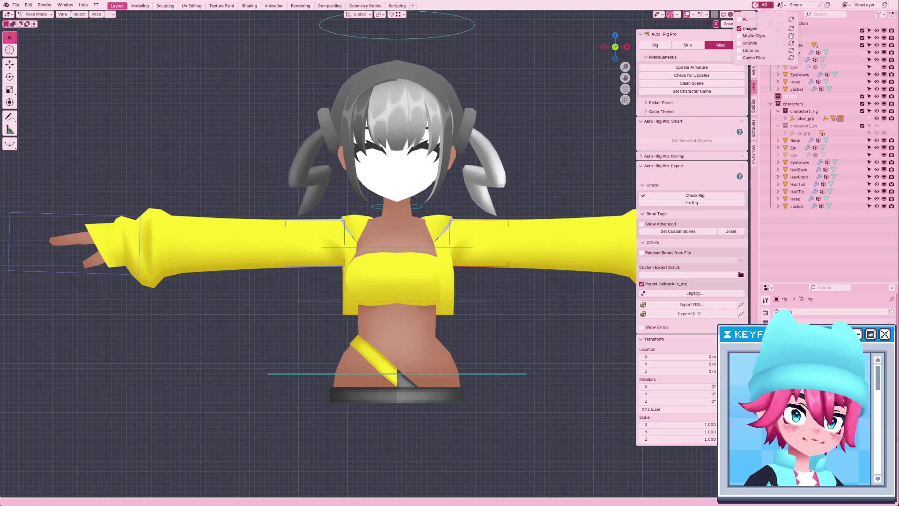
Reload the images in Blender and frame the character to check the new brown skin tones.
{"action": "left_click", "coordinate": [792, 29]}
{"action": "middle_click_drag", "start_coordinate": [473, 307], "coordinate": [448, 342], "text": "shift"}
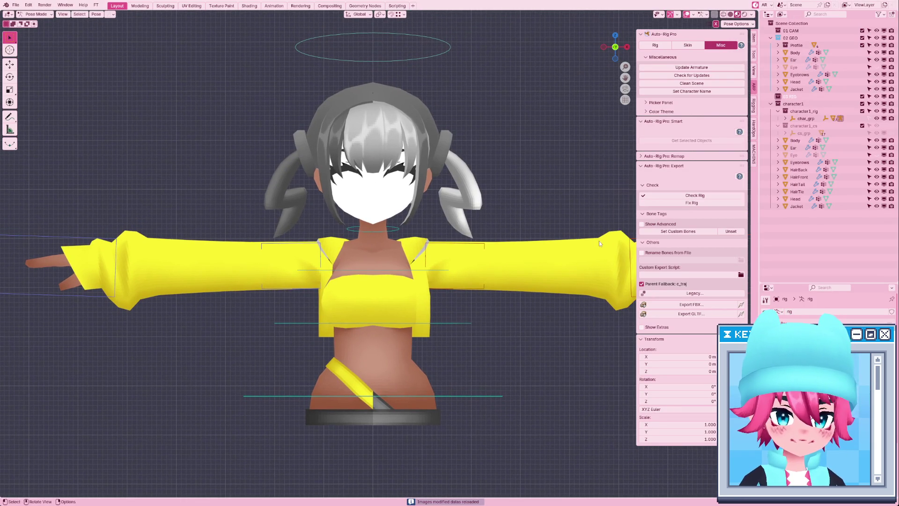
{"action": "scroll", "coordinate": [488, 304], "scroll_direction": "down", "scroll_amount": 1}
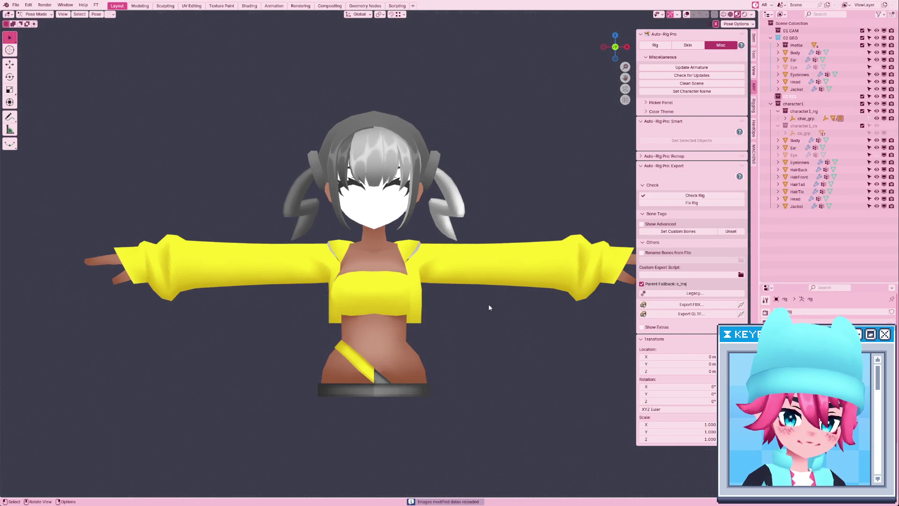
{"action": "key", "text": "alt+Tab"}
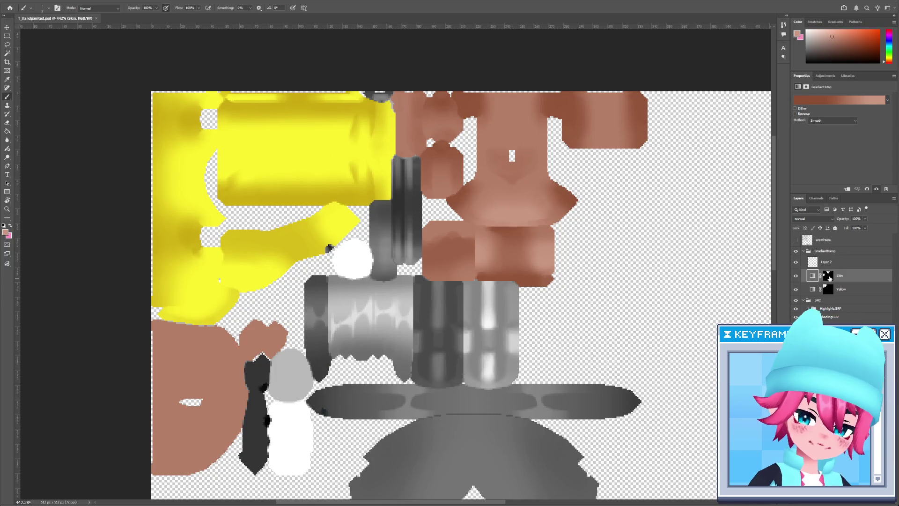
{"action": "key", "text": "alt+Tab"}
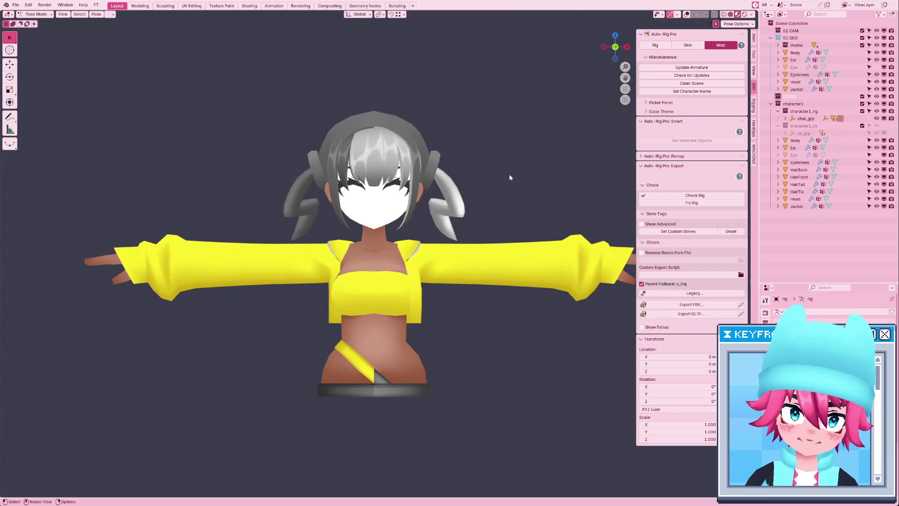
Switch to Object Mode and select the Head mesh, returning to textured shading.
{"action": "key", "text": "z"}
{"action": "key", "text": "shift+alt+z"}
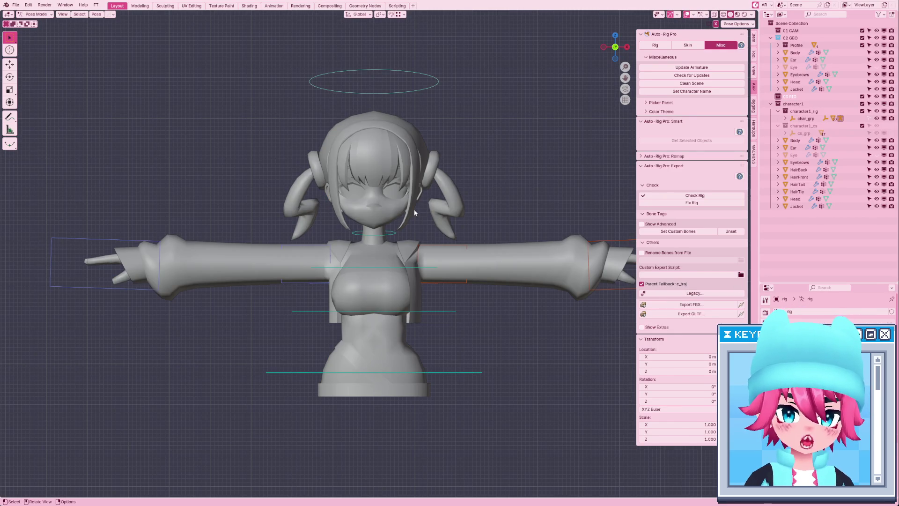
{"action": "key", "text": "ctrl+Tab"}
{"action": "left_click", "coordinate": [385, 214]}
{"action": "key", "text": "z"}
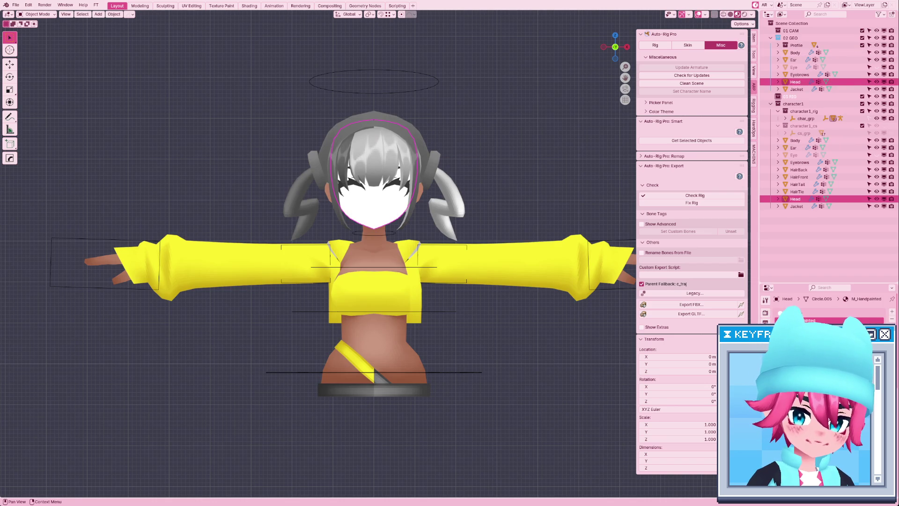
Assign the M_Handpainted material to the Head's linked face piece in Edit Mode.
{"action": "key", "text": "Tab"}
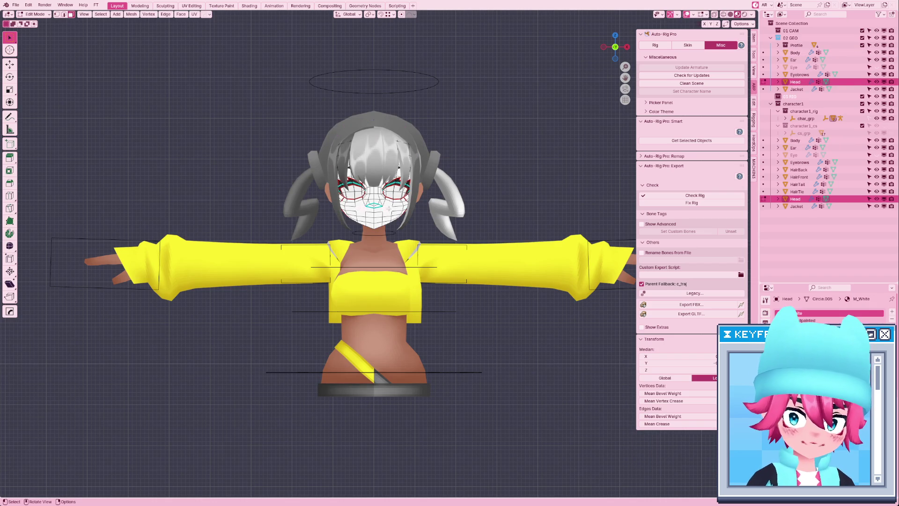
{"action": "key", "text": "l"}
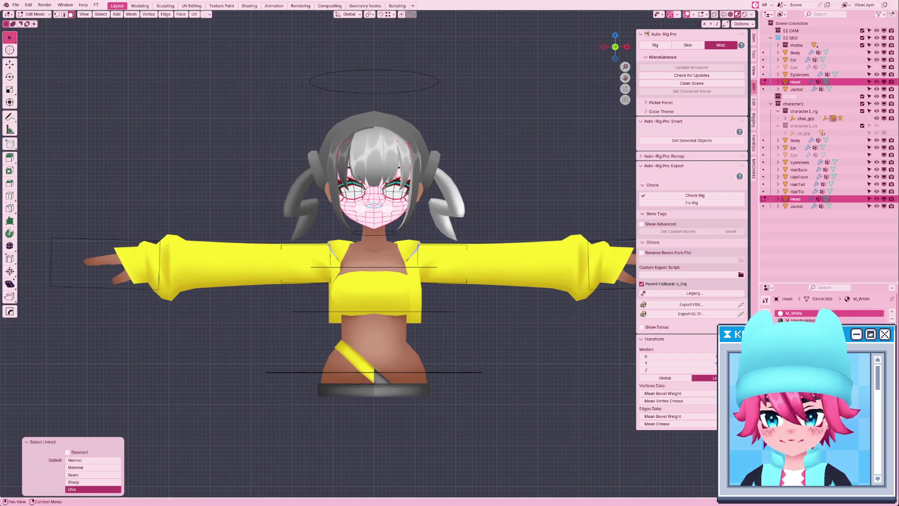
{"action": "left_click", "coordinate": [780, 349]}
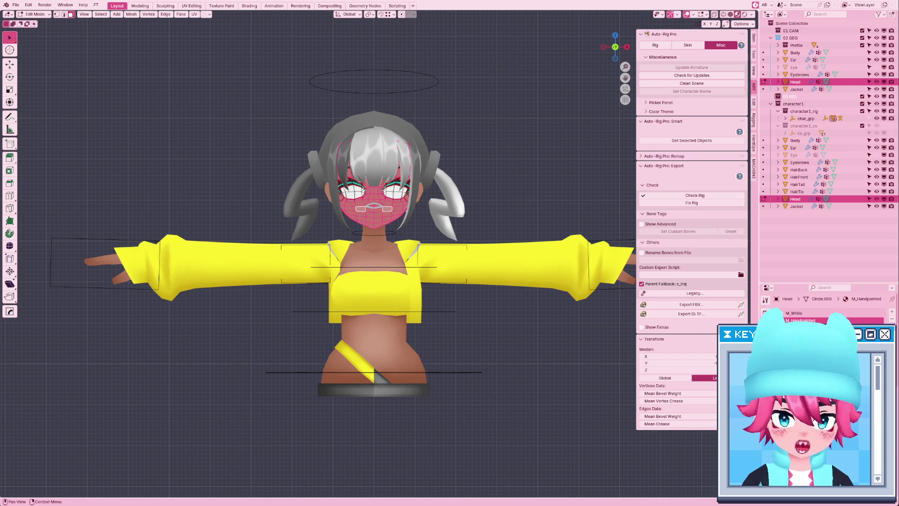
{"action": "key", "text": "Tab"}
{"action": "key", "text": "z"}
{"action": "left_click", "coordinate": [505, 229]}
{"action": "key", "text": "z"}
{"action": "left_click", "coordinate": [521, 304]}
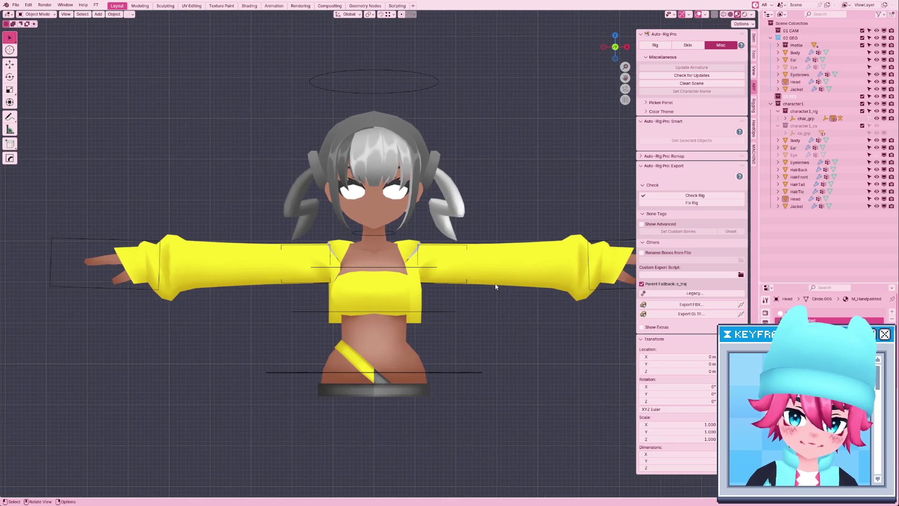
Hide the viewport overlays, recentre the character and save Canari_V4.blend.
{"action": "middle_click_drag", "start_coordinate": [496, 284], "coordinate": [482, 284], "text": "shift"}
{"action": "left_click", "coordinate": [698, 14]}
{"action": "middle_click_drag", "start_coordinate": [527, 156], "coordinate": [522, 156], "text": "shift"}
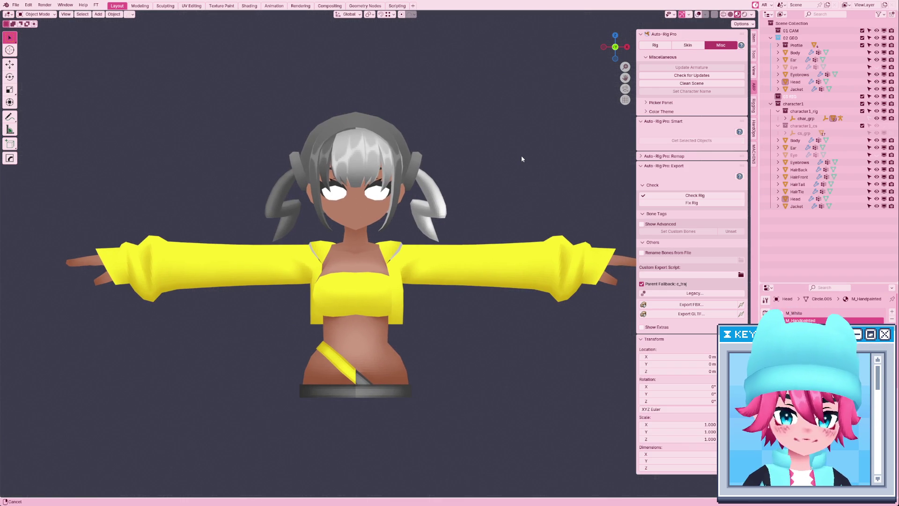
{"action": "key", "text": "ctrl+s"}
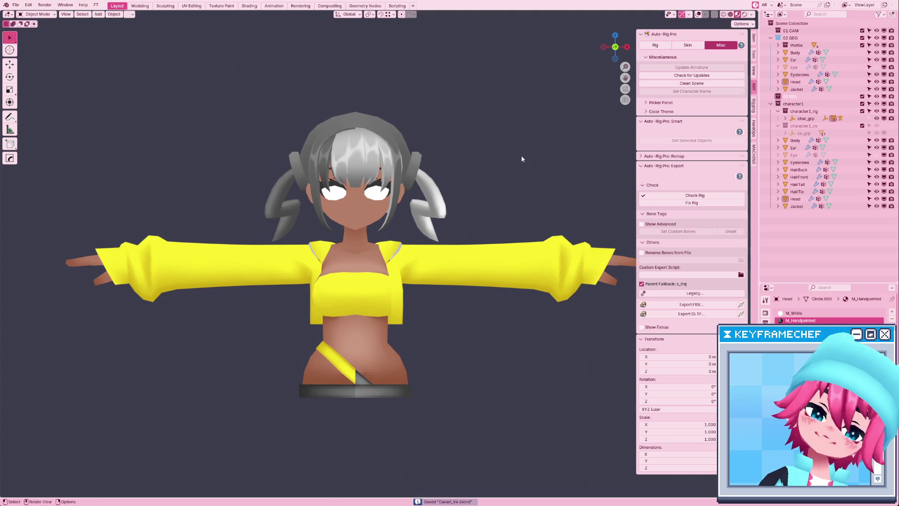
{"action": "key", "text": "alt+Tab"}
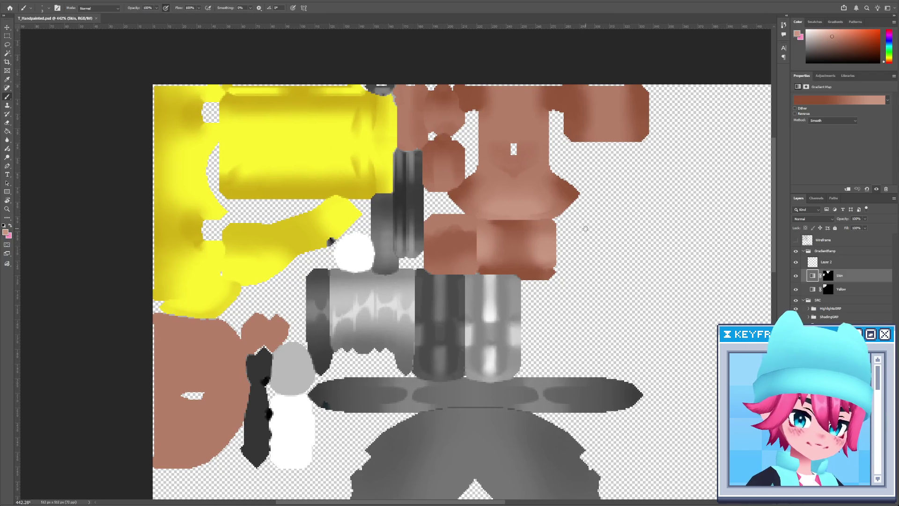
Magic Wand-select the grey cylinder regions on the FlatsBase layer.
{"action": "scroll", "coordinate": [594, 276], "scroll_direction": "down", "scroll_amount": 3}
{"action": "scroll", "coordinate": [594, 276], "scroll_direction": "left", "scroll_amount": 6, "text": "ctrl"}
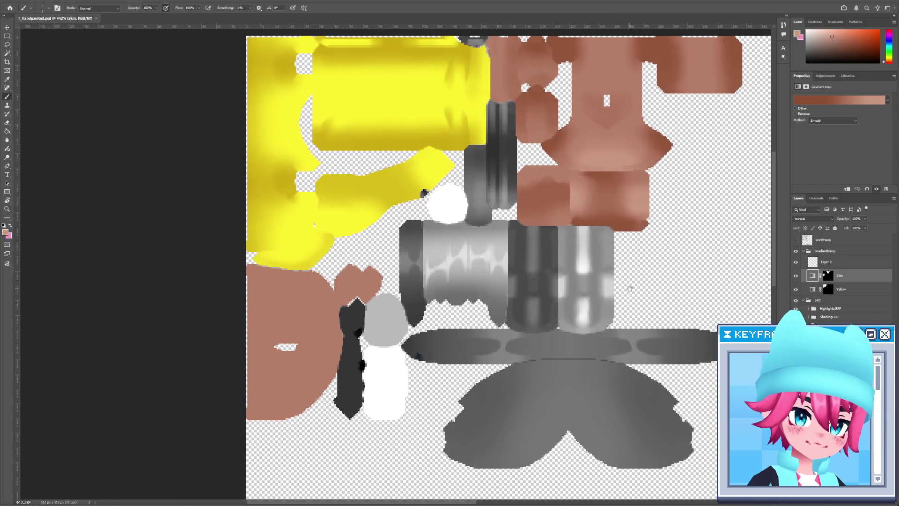
{"action": "left_click", "coordinate": [527, 302], "text": "ctrl"}
{"action": "scroll", "coordinate": [527, 302], "scroll_direction": "down", "scroll_amount": 4}
{"action": "key", "text": "w"}
{"action": "left_click", "coordinate": [562, 220]}
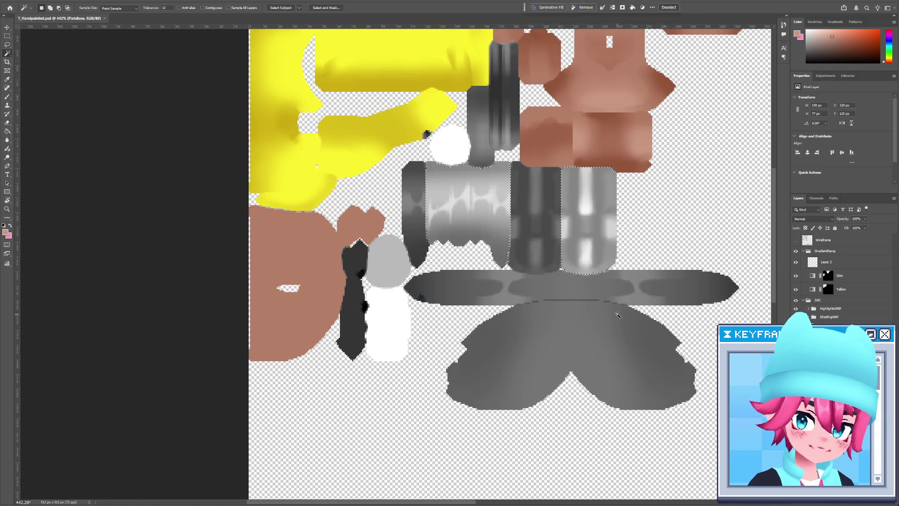
{"action": "left_click_drag", "start_coordinate": [623, 166], "coordinate": [622, 224]}
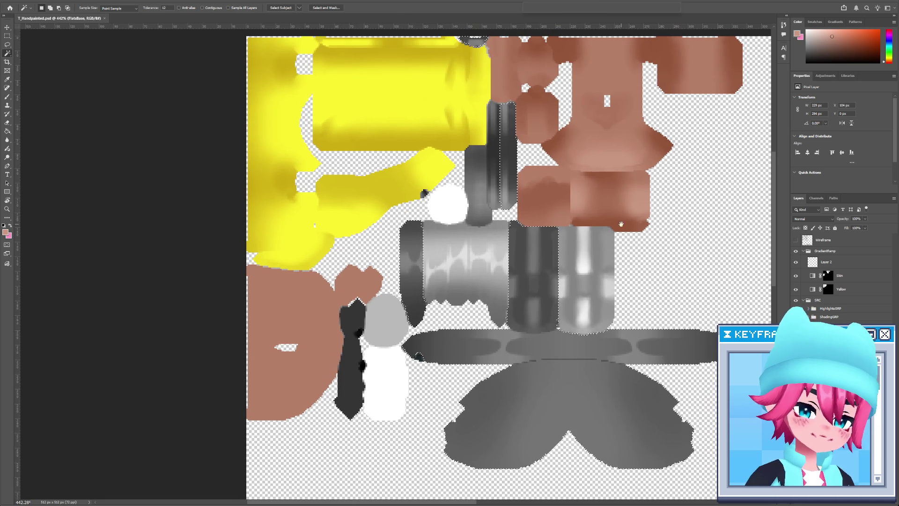
Duplicate the Skin gradient map as a layer named Blue and mask it to the grey selection.
{"action": "left_click", "coordinate": [846, 276]}
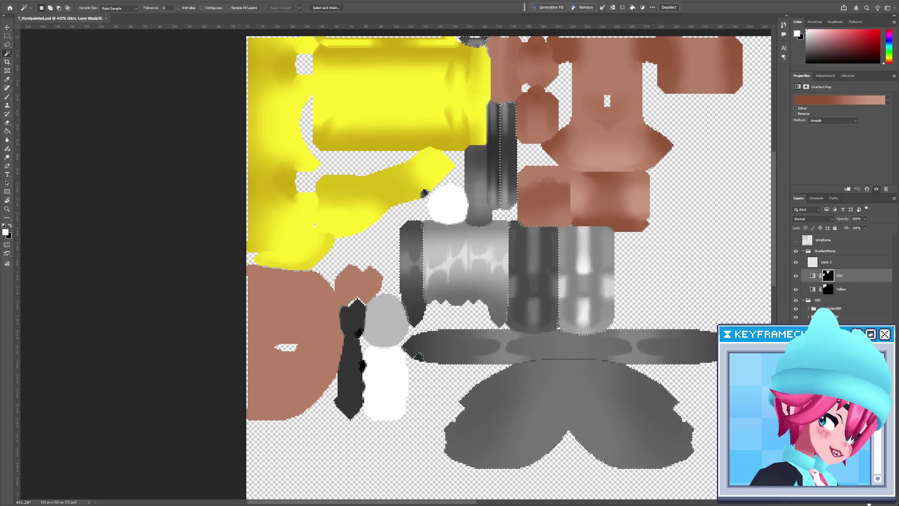
{"action": "key", "text": "ctrl+j"}
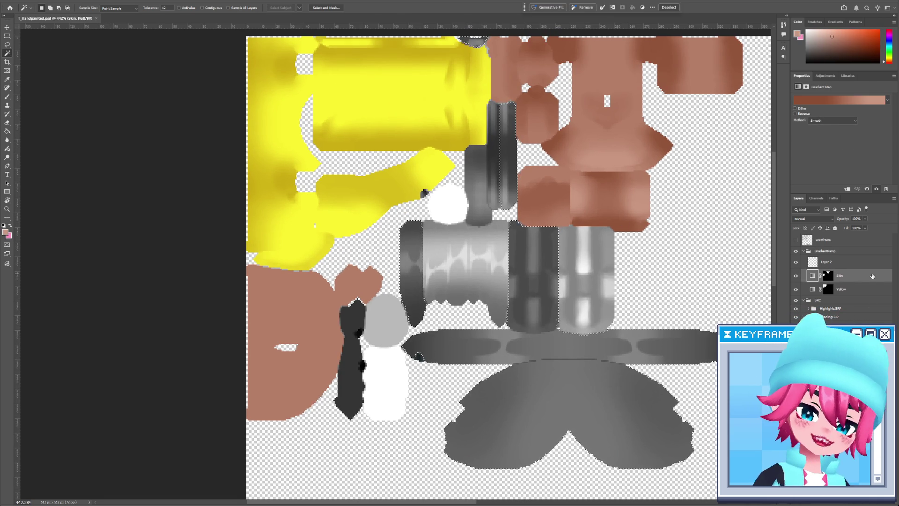
{"action": "double_click", "coordinate": [845, 276]}
{"action": "type", "text": "Blue"}
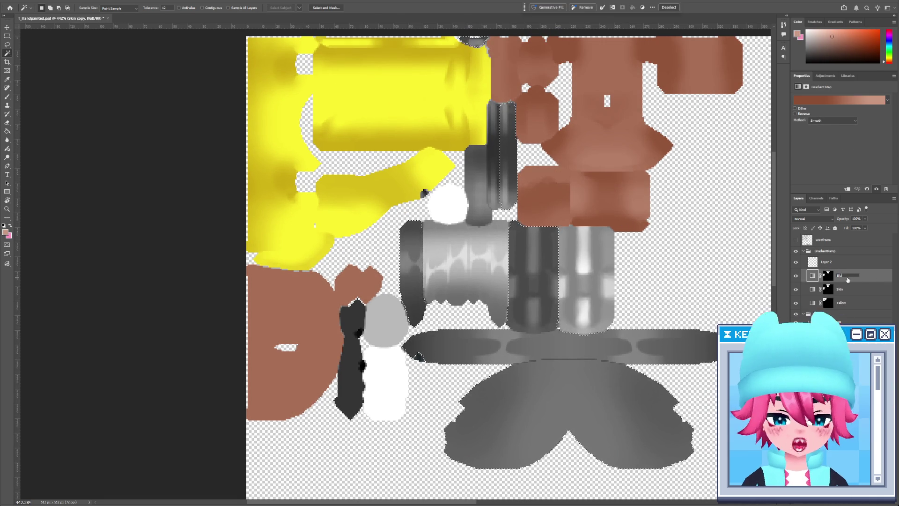
{"action": "key", "text": "Return"}
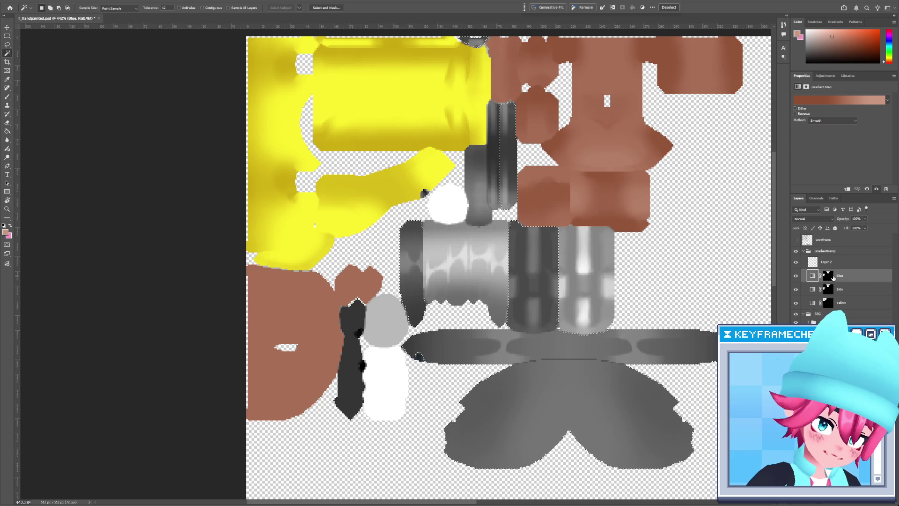
{"action": "left_click", "coordinate": [831, 277]}
{"action": "right_click", "coordinate": [834, 277]}
{"action": "left_click", "coordinate": [858, 289]}
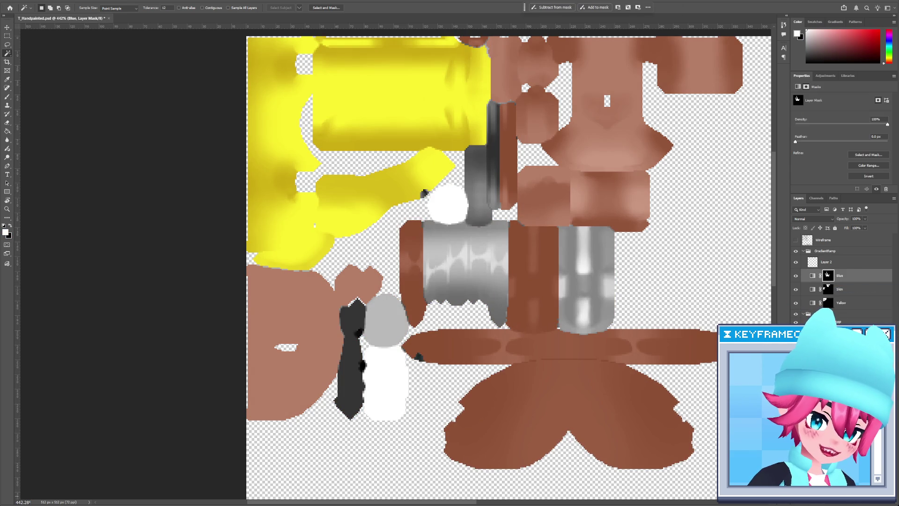
Sample a teal colour from the texture with the Eyedropper on FlatsBase.
{"action": "left_click", "coordinate": [838, 356]}
{"action": "key", "text": "i"}
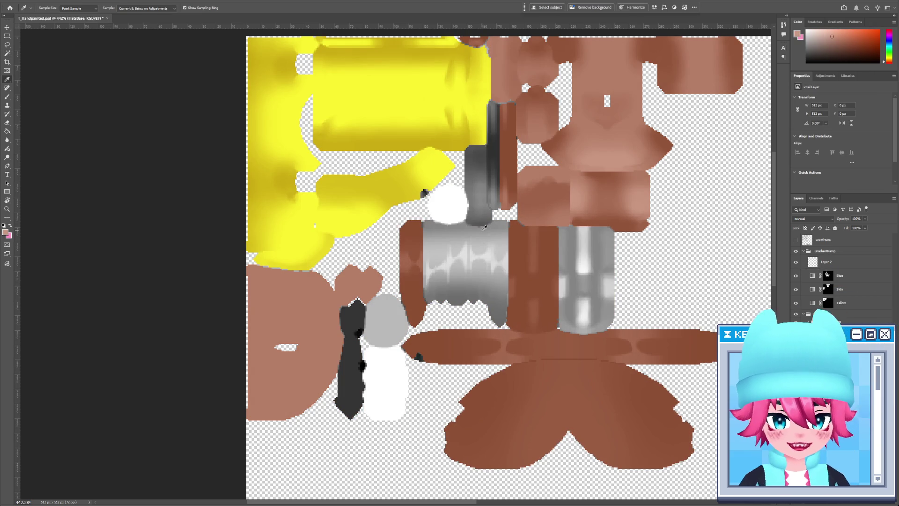
{"action": "left_click", "coordinate": [482, 207]}
{"action": "left_click", "coordinate": [497, 187]}
{"action": "left_click", "coordinate": [547, 274]}
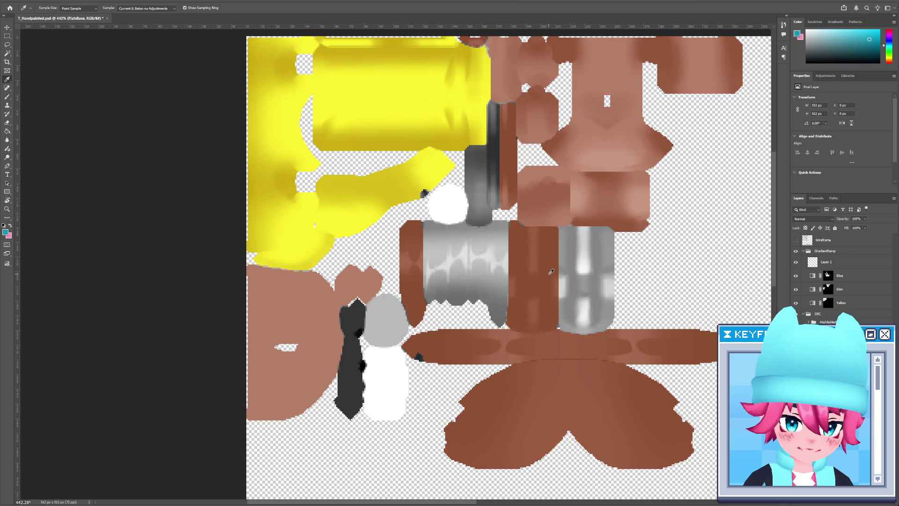
Copy the teal hex 1a96b3 from the Color Picker and bring up the Blue layer's gradient.
{"action": "left_click", "coordinate": [797, 35]}
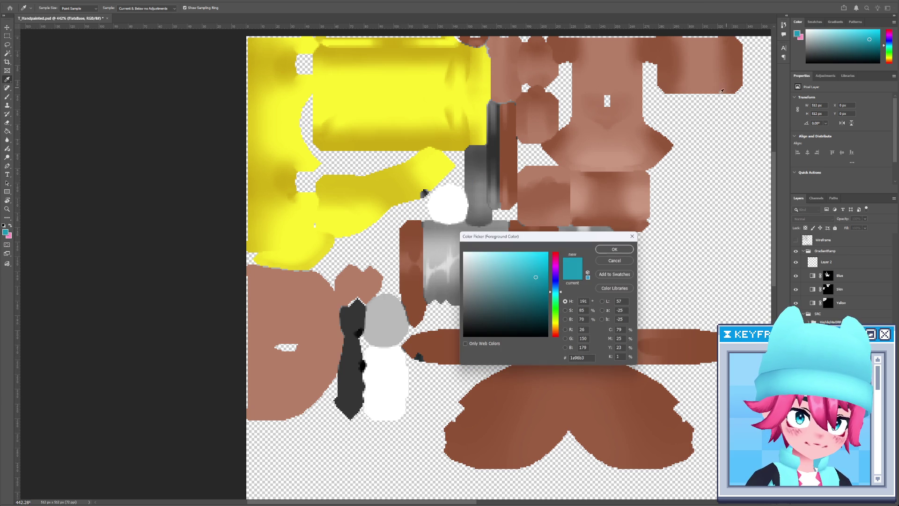
{"action": "left_click", "coordinate": [582, 358]}
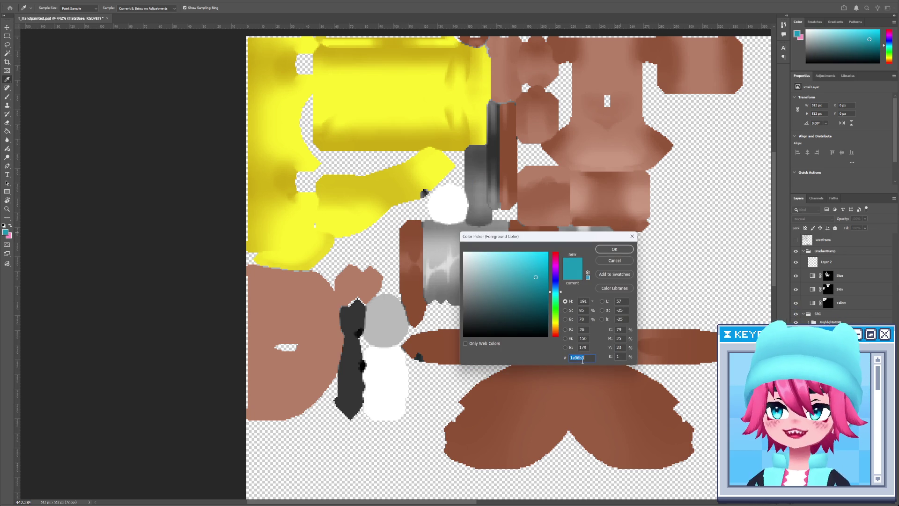
{"action": "left_click", "coordinate": [618, 253]}
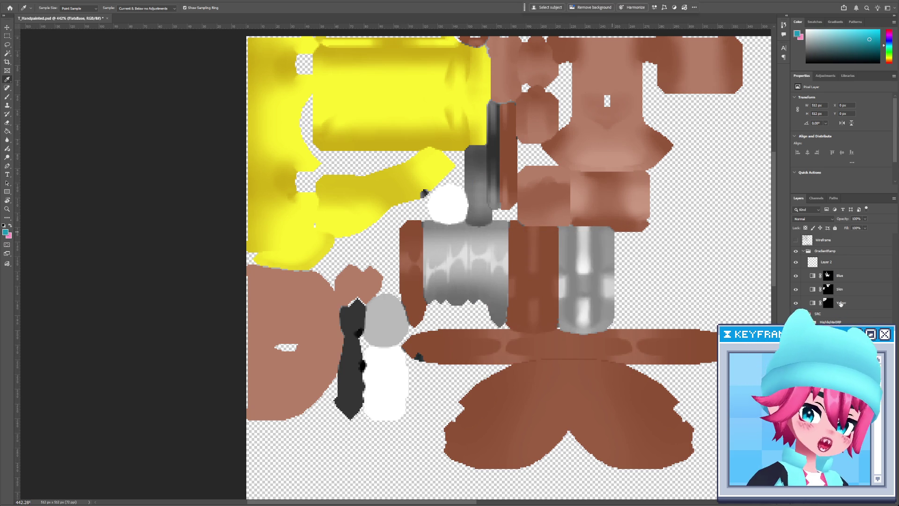
{"action": "left_click", "coordinate": [853, 276]}
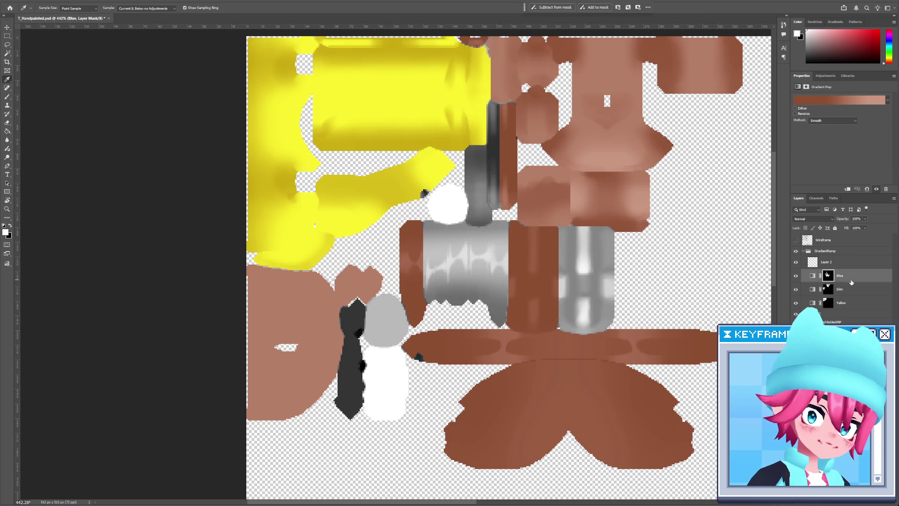
{"action": "left_click", "coordinate": [851, 102]}
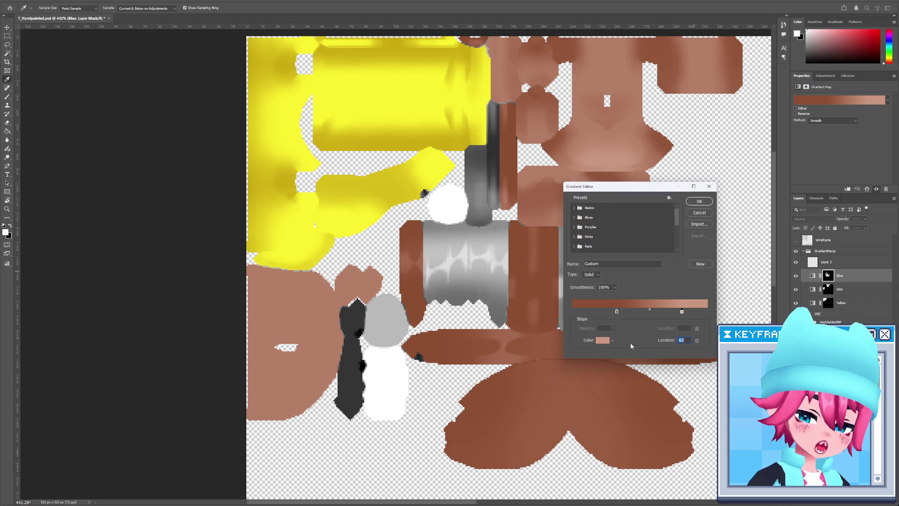
Set the Blue gradient's right stop to teal 1a96b3 and left stop to 0f778f.
{"action": "double_click", "coordinate": [682, 311]}
{"action": "type", "text": "1a96b3"}
{"action": "left_click", "coordinate": [615, 249]}
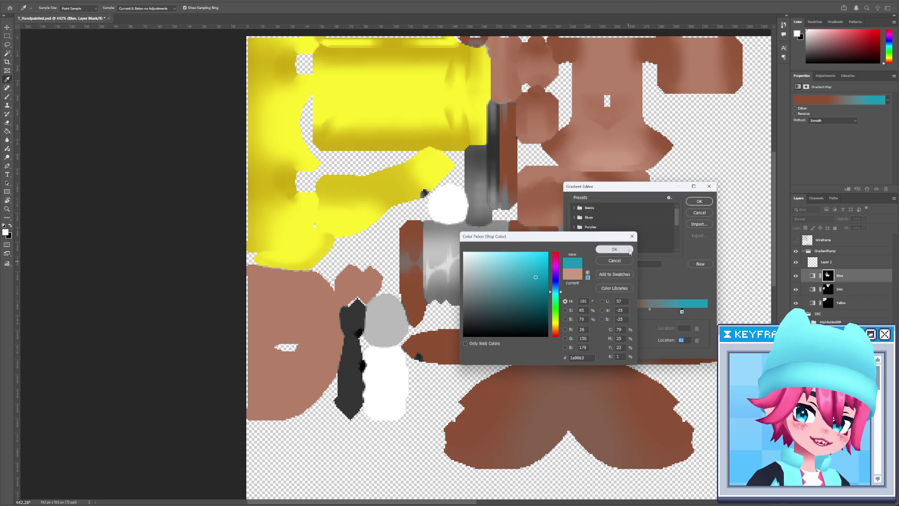
{"action": "left_click", "coordinate": [617, 311]}
{"action": "left_click", "coordinate": [602, 341]}
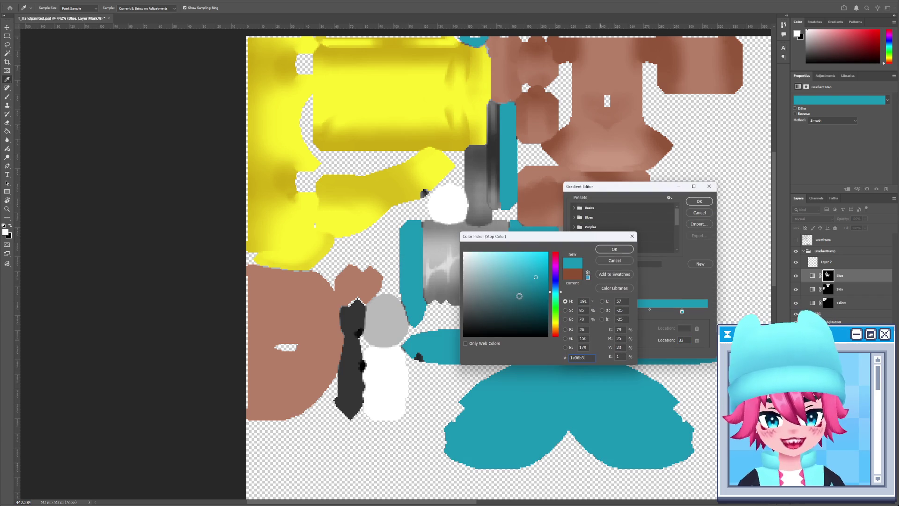
{"action": "type", "text": "0f778f"}
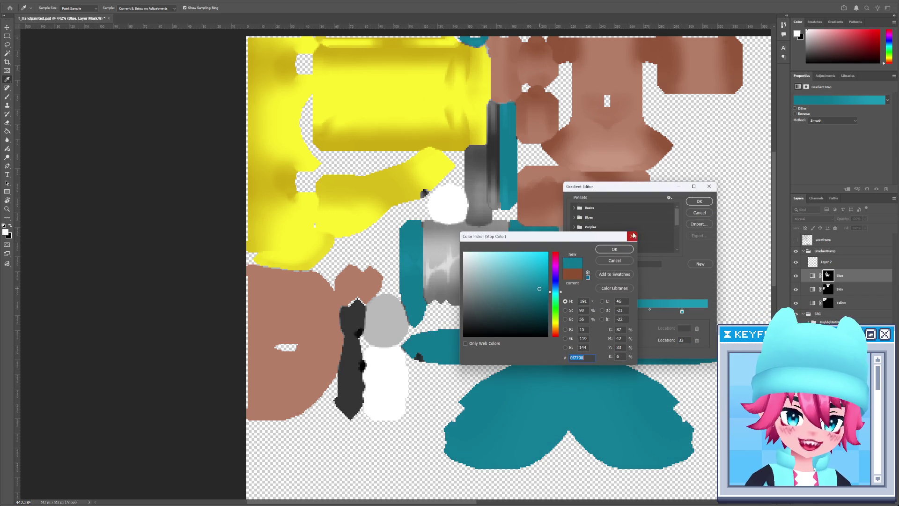
{"action": "left_click", "coordinate": [615, 249]}
Reposition the teal stops and add a white ffffff stop at location 82.
{"action": "left_click_drag", "start_coordinate": [609, 186], "coordinate": [651, 107]}
{"action": "left_click_drag", "start_coordinate": [661, 234], "coordinate": [611, 232]}
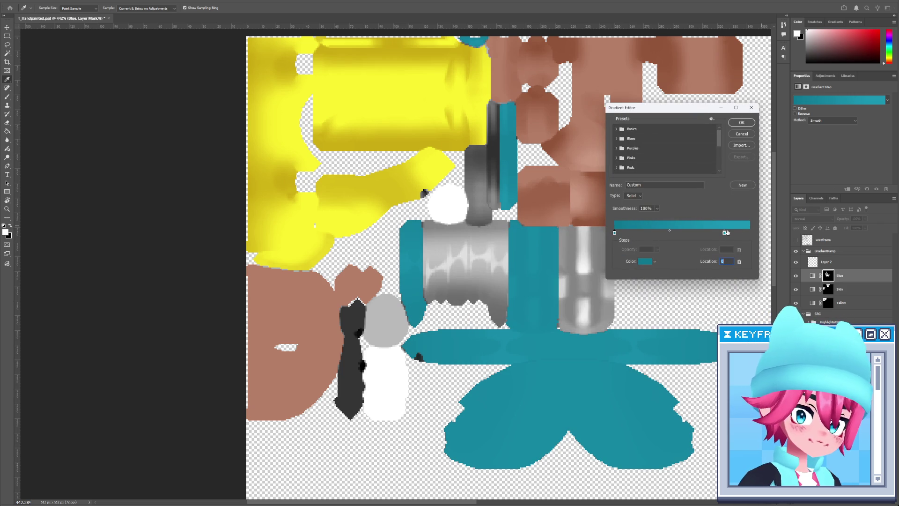
{"action": "left_click_drag", "start_coordinate": [725, 234], "coordinate": [704, 234]}
{"action": "left_click", "coordinate": [736, 232]}
{"action": "left_click", "coordinate": [645, 262]}
{"action": "type", "text": "ffffff"}
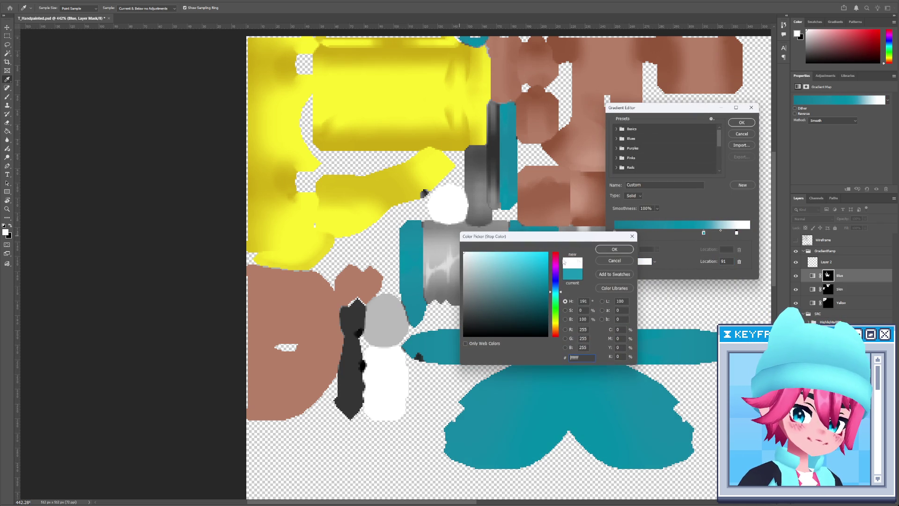
{"action": "left_click", "coordinate": [615, 249]}
{"action": "left_click_drag", "start_coordinate": [738, 234], "coordinate": [722, 234]}
Deepen the left stop to dark teal 073843 and move it to location 20.
{"action": "left_click", "coordinate": [615, 233]}
{"action": "left_click", "coordinate": [645, 261]}
{"action": "left_click", "coordinate": [539, 314]}
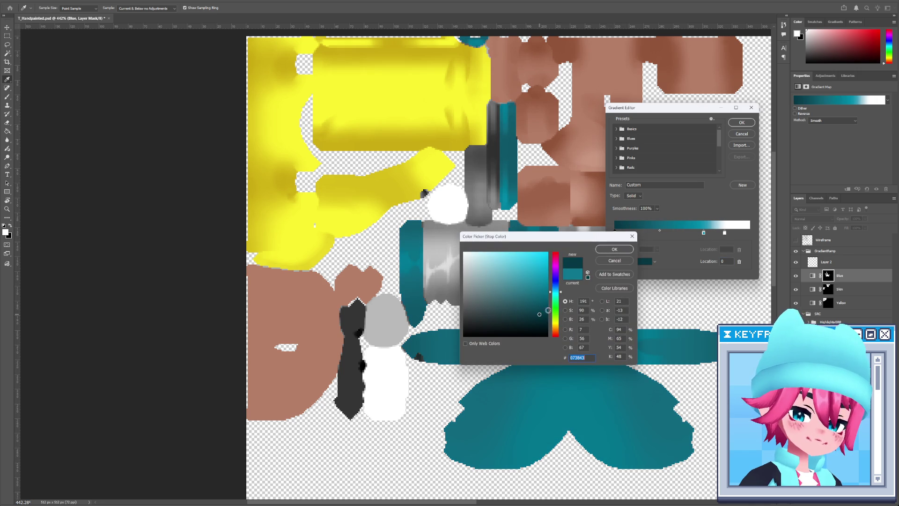
{"action": "left_click", "coordinate": [617, 251]}
{"action": "left_click_drag", "start_coordinate": [615, 233], "coordinate": [644, 234]}
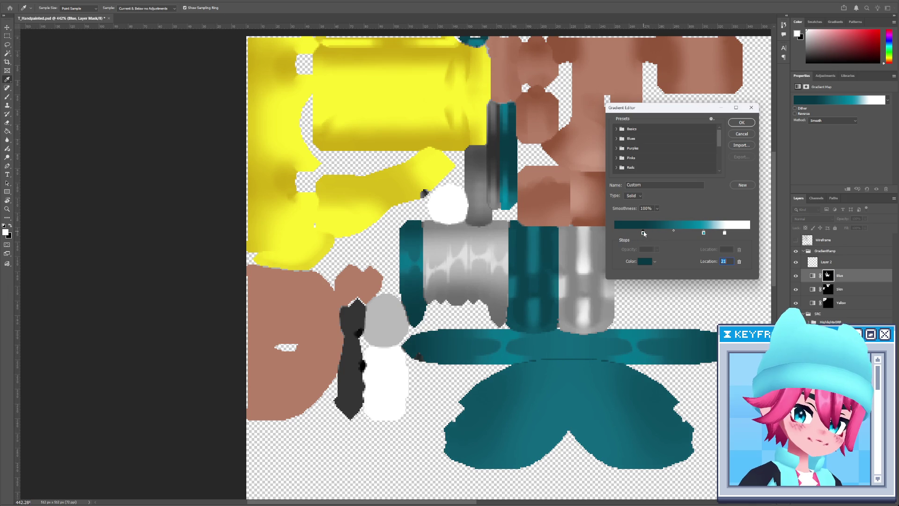
Tune the shading by placing the teal stop at 41 and moving the white stop right.
{"action": "left_click", "coordinate": [703, 233]}
{"action": "left_click_drag", "start_coordinate": [703, 233], "coordinate": [611, 236]}
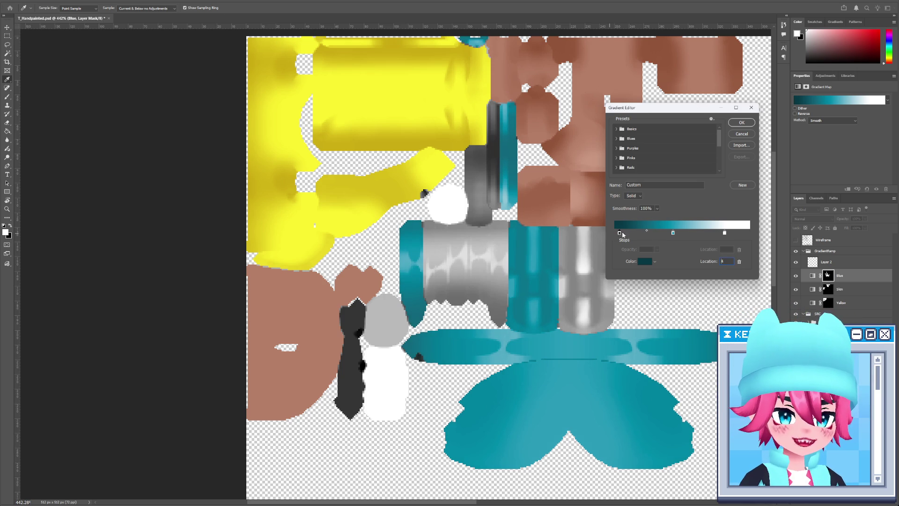
{"action": "key", "text": "ctrl+z"}
{"action": "left_click_drag", "start_coordinate": [673, 233], "coordinate": [669, 233]}
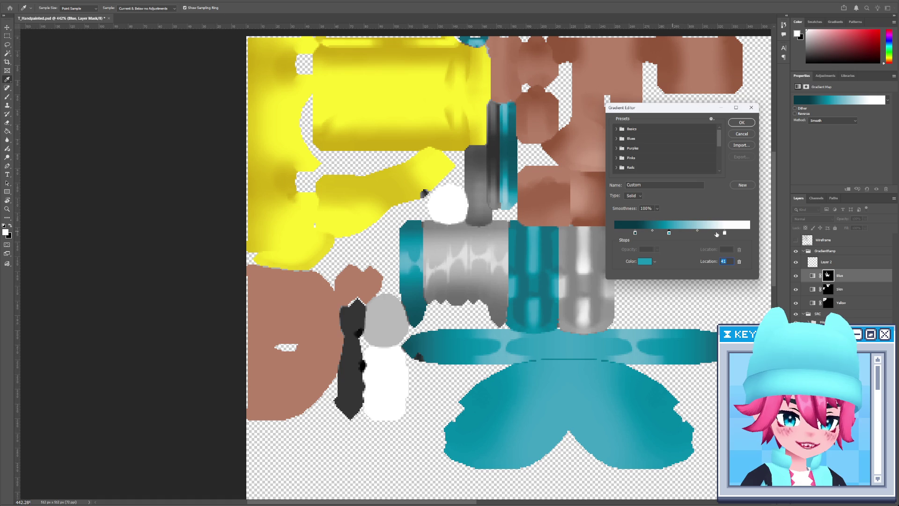
{"action": "mouse_move", "coordinate": [727, 236]}
{"action": "left_mouse_down"}
{"action": "mouse_move", "coordinate": [752, 234]}
{"action": "mouse_move", "coordinate": [735, 234]}
{"action": "left_mouse_up"}
{"action": "mouse_move", "coordinate": [670, 233]}
{"action": "left_mouse_down"}
{"action": "mouse_move", "coordinate": [735, 231]}
{"action": "mouse_move", "coordinate": [716, 240]}
{"action": "mouse_move", "coordinate": [733, 233]}
{"action": "mouse_move", "coordinate": [669, 233]}
{"action": "left_mouse_up"}
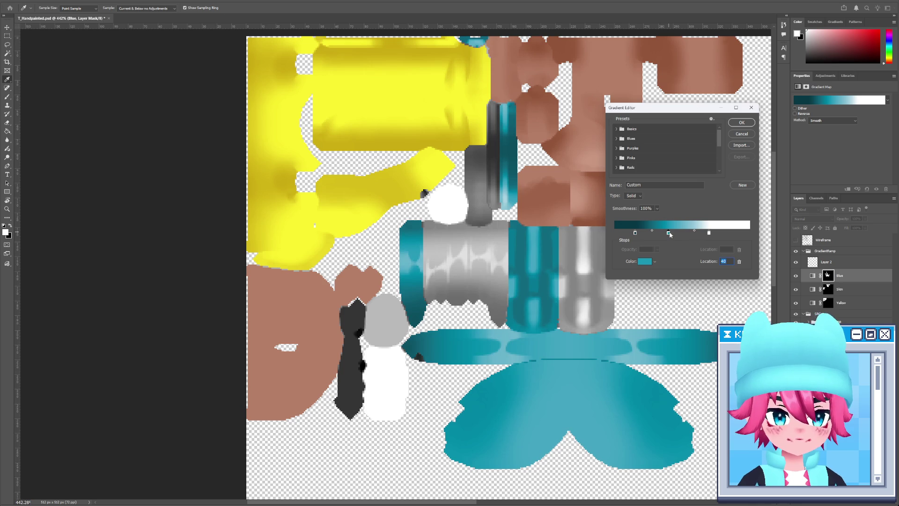
{"action": "double_click", "coordinate": [710, 233]}
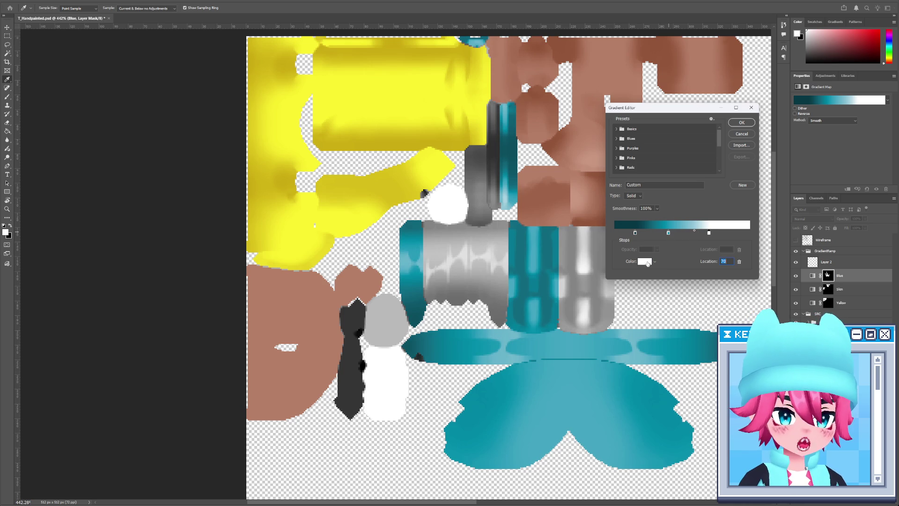
Change the end stop colour, settling on light blue 5aceff instead of white.
{"action": "left_click_drag", "start_coordinate": [526, 292], "coordinate": [336, 402]}
{"action": "left_click", "coordinate": [614, 250]}
{"action": "left_click_drag", "start_coordinate": [709, 233], "coordinate": [669, 235]}
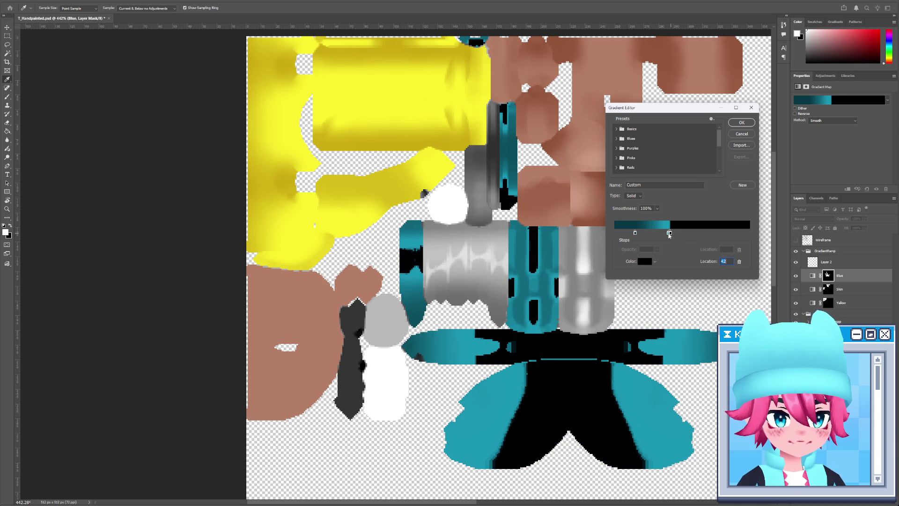
{"action": "type", "text": "70"}
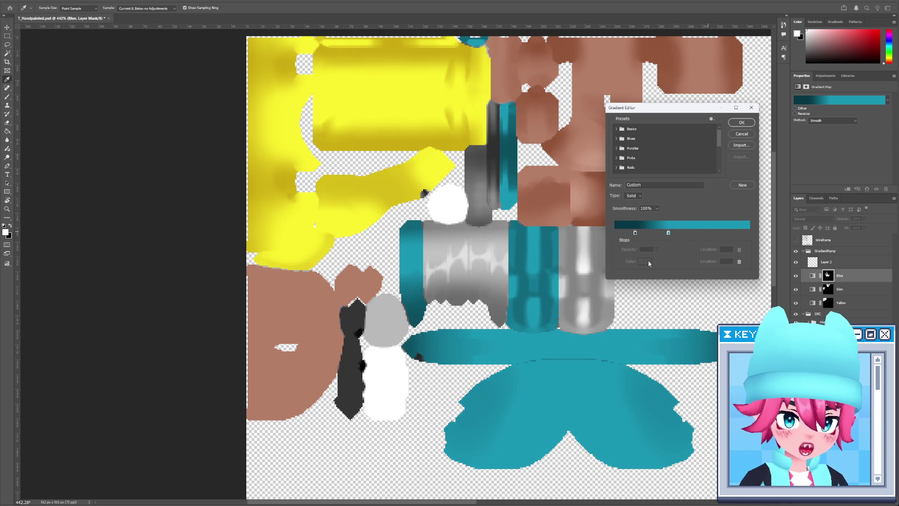
{"action": "left_click", "coordinate": [637, 260]}
{"action": "type", "text": "ffffff"}
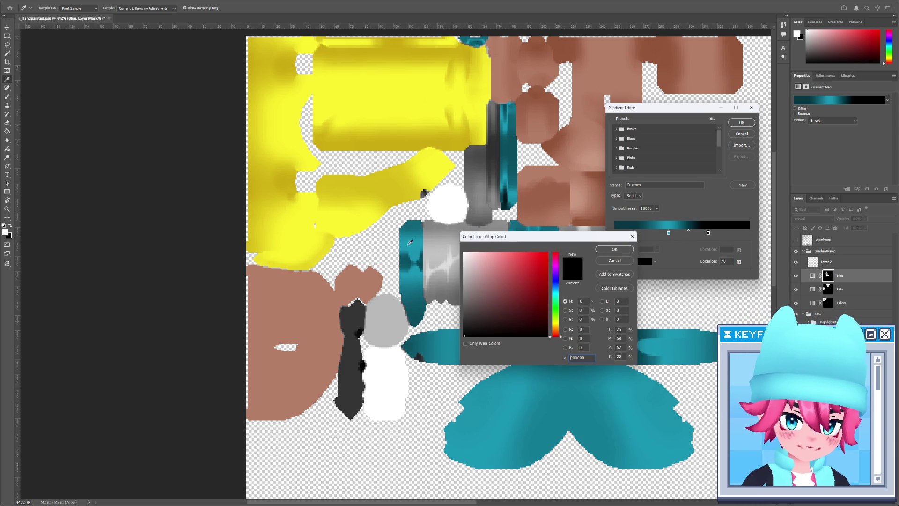
{"action": "type", "text": "5aceff"}
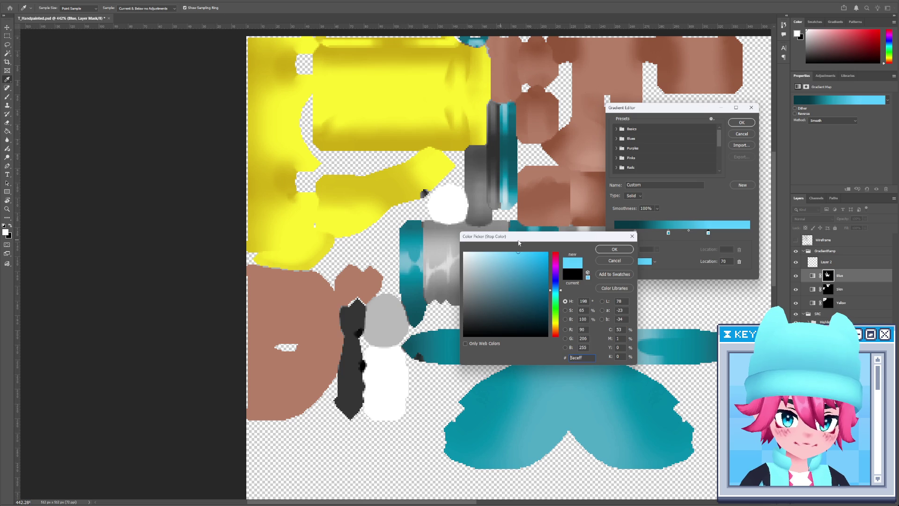
{"action": "key", "text": "Return"}
Place the light blue stop at location 100 and the dark teal stop at 13, then confirm.
{"action": "mouse_move", "coordinate": [708, 232]}
{"action": "left_mouse_down"}
{"action": "mouse_move", "coordinate": [759, 238]}
{"action": "mouse_move", "coordinate": [698, 236]}
{"action": "left_mouse_up"}
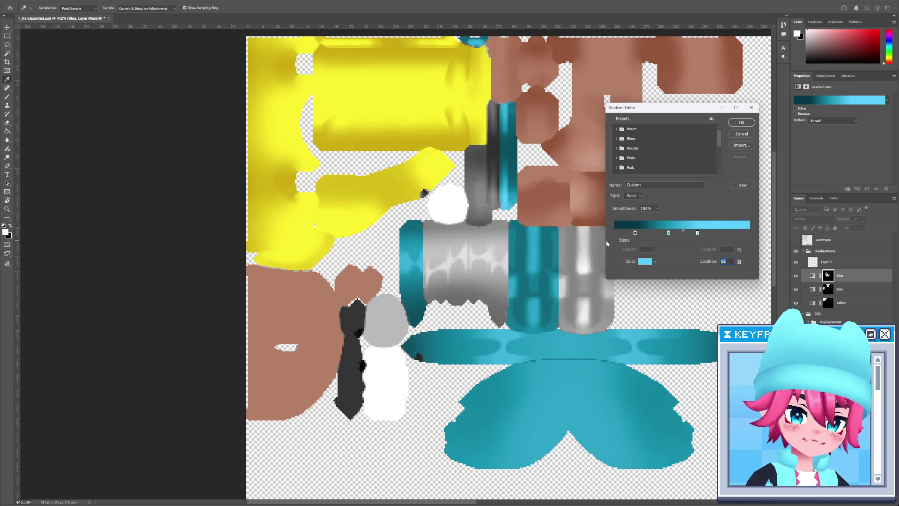
{"action": "left_click_drag", "start_coordinate": [636, 233], "coordinate": [632, 233]}
{"action": "left_click", "coordinate": [742, 122]}
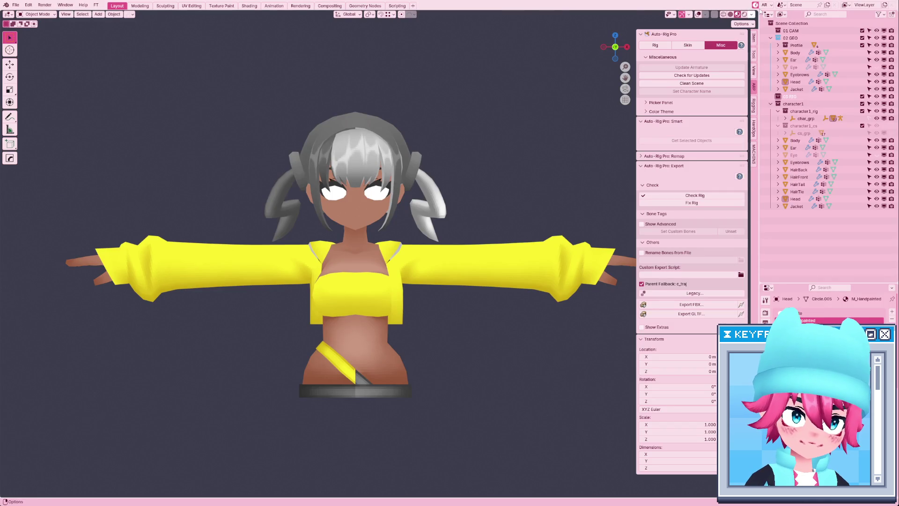
Reload images in Blender to see the teal hair, then edit the Blue gradient's dark stop colour.
{"action": "left_click", "coordinate": [765, 5]}
{"action": "left_click", "coordinate": [791, 28]}
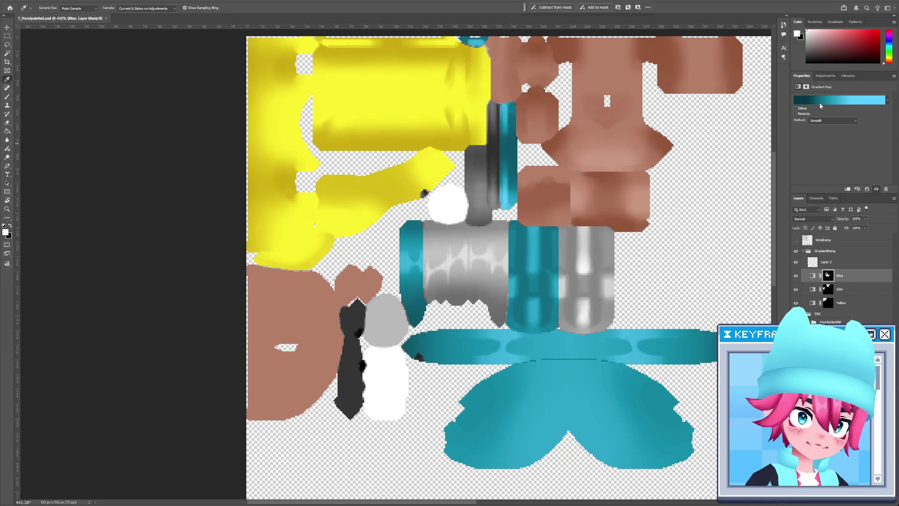
{"action": "left_click", "coordinate": [820, 100]}
{"action": "left_click", "coordinate": [631, 233]}
{"action": "left_click", "coordinate": [646, 263]}
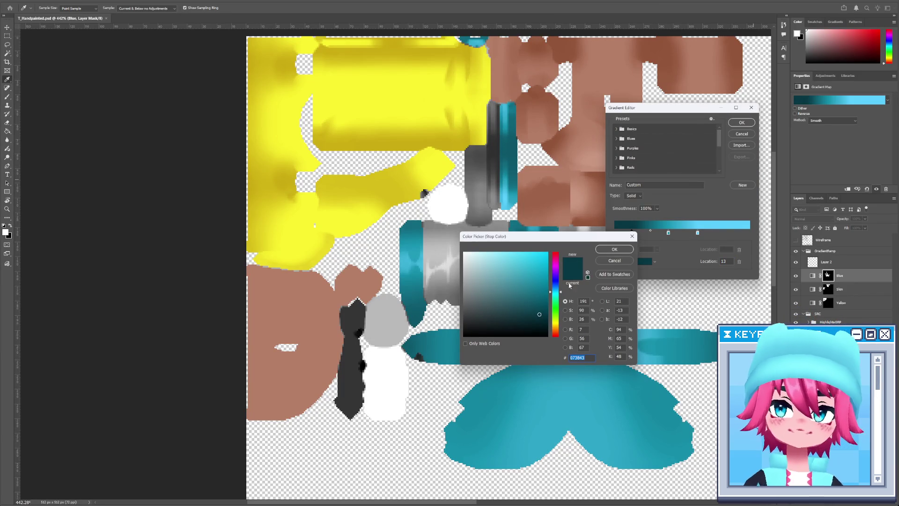
{"action": "left_click_drag", "start_coordinate": [544, 242], "coordinate": [423, 247]}
Shift the dark stop to a deeper navy blue and reload the images in Blender.
{"action": "left_click_drag", "start_coordinate": [437, 299], "coordinate": [437, 295]}
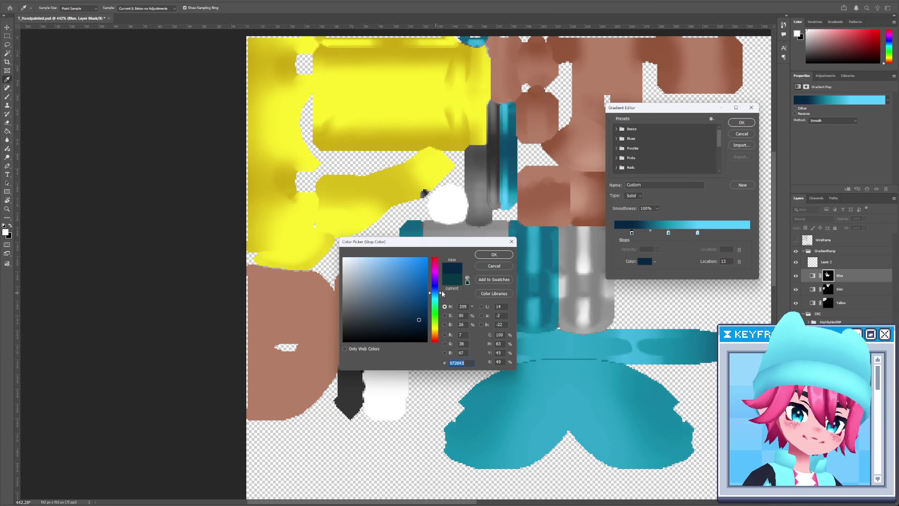
{"action": "left_click", "coordinate": [498, 255]}
{"action": "left_click", "coordinate": [742, 122]}
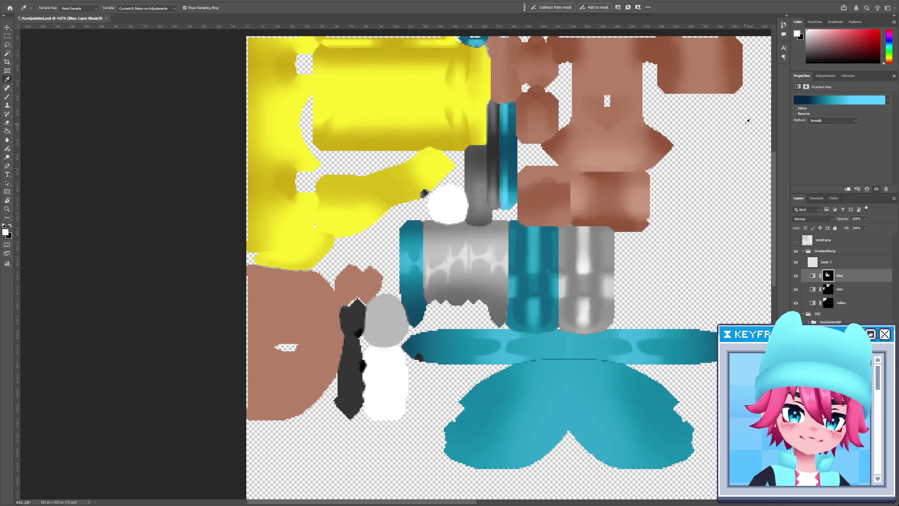
{"action": "left_click", "coordinate": [764, 5]}
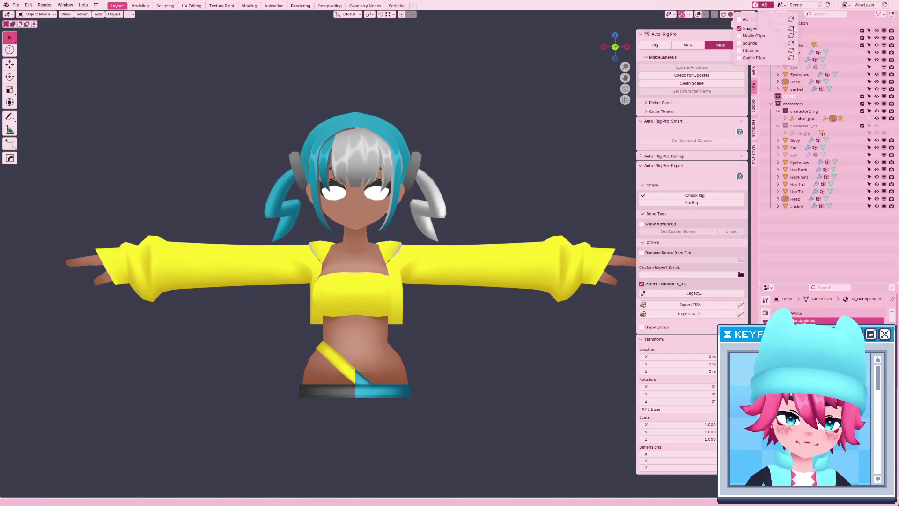
{"action": "left_click", "coordinate": [792, 28]}
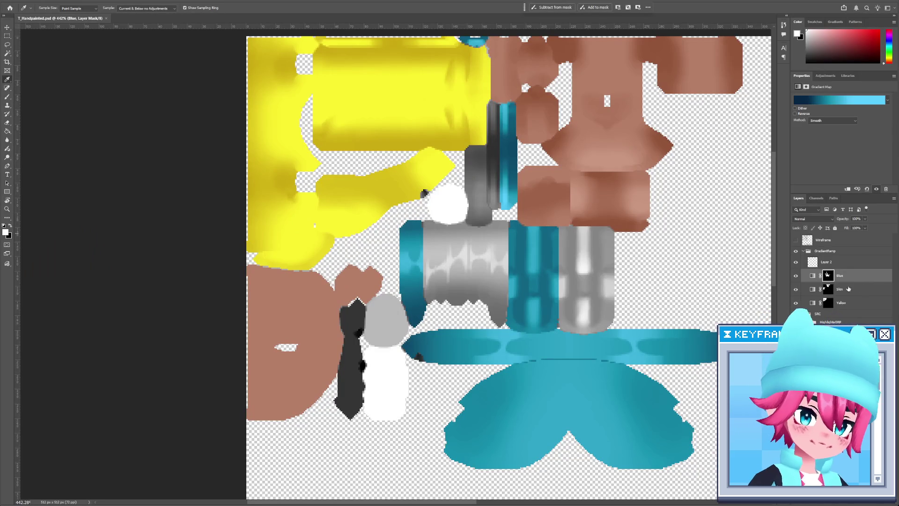
Magic Wand-select the grey cylinder region on the FlatsBase layer.
{"action": "left_click", "coordinate": [812, 276]}
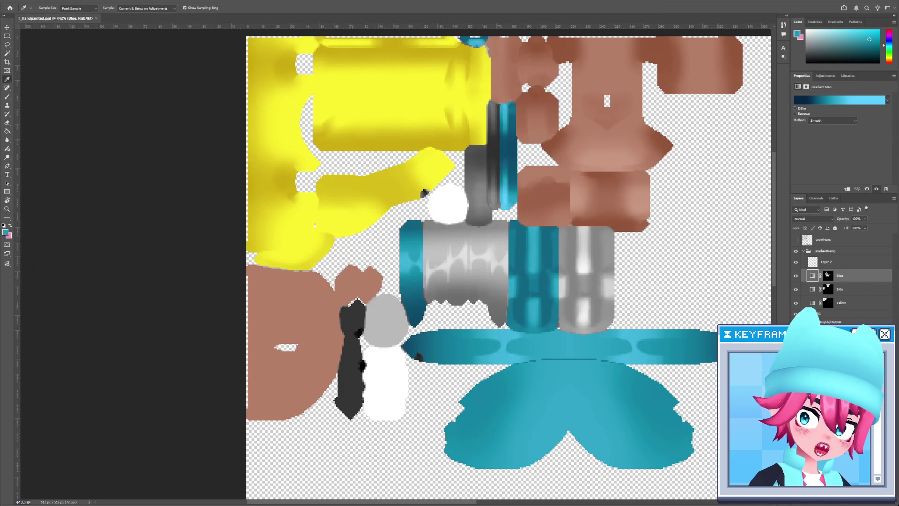
{"action": "key", "text": "alt+period"}
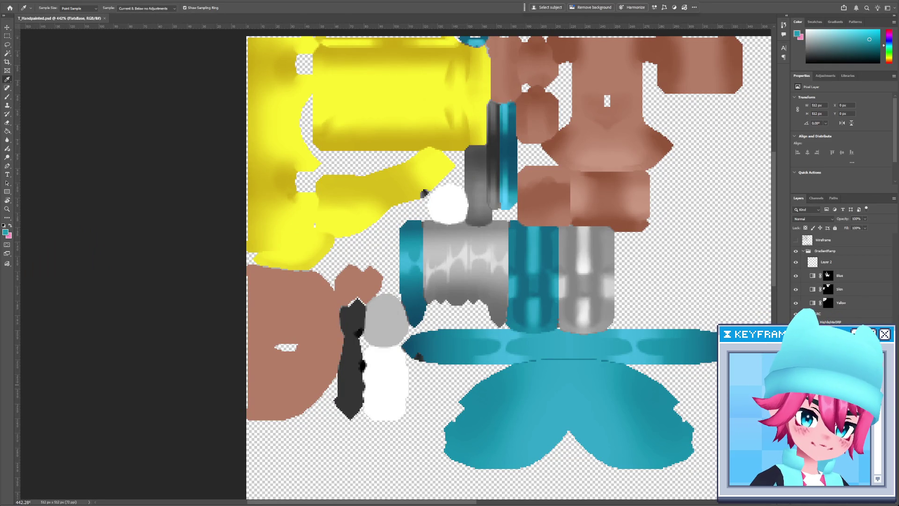
{"action": "key", "text": "w"}
{"action": "left_click", "coordinate": [485, 303]}
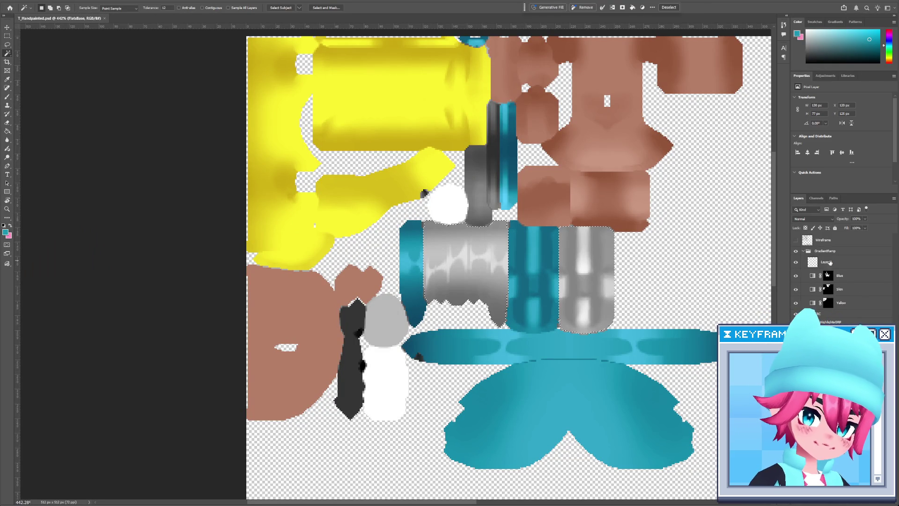
Duplicate the Blue gradient map as Blue copy, masked to the grey cylinder selection.
{"action": "left_click", "coordinate": [831, 276]}
{"action": "key", "text": "ctrl+j"}
{"action": "right_click", "coordinate": [830, 277]}
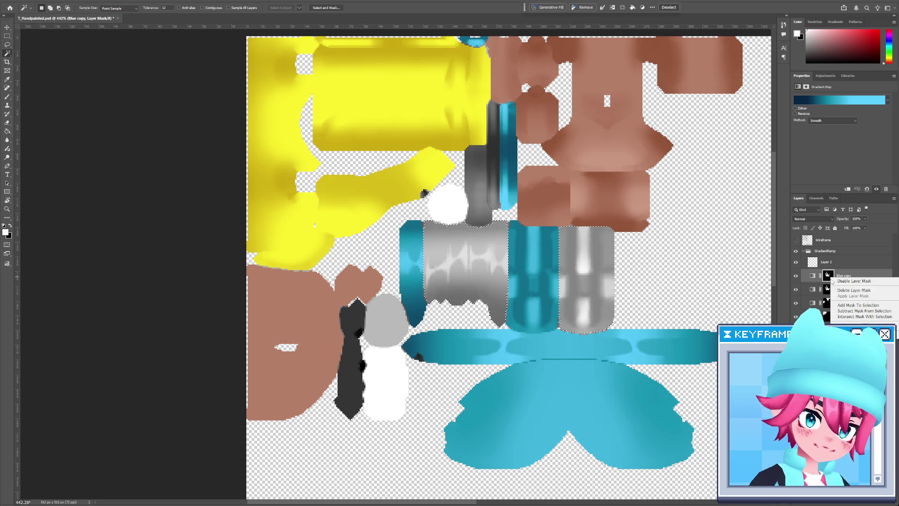
{"action": "left_click", "coordinate": [850, 292]}
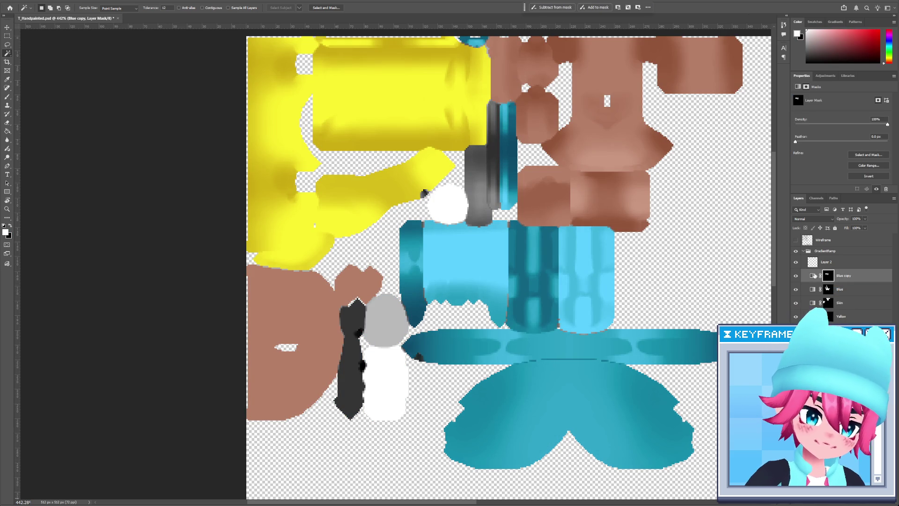
{"action": "left_click", "coordinate": [814, 276]}
{"action": "left_click", "coordinate": [867, 102]}
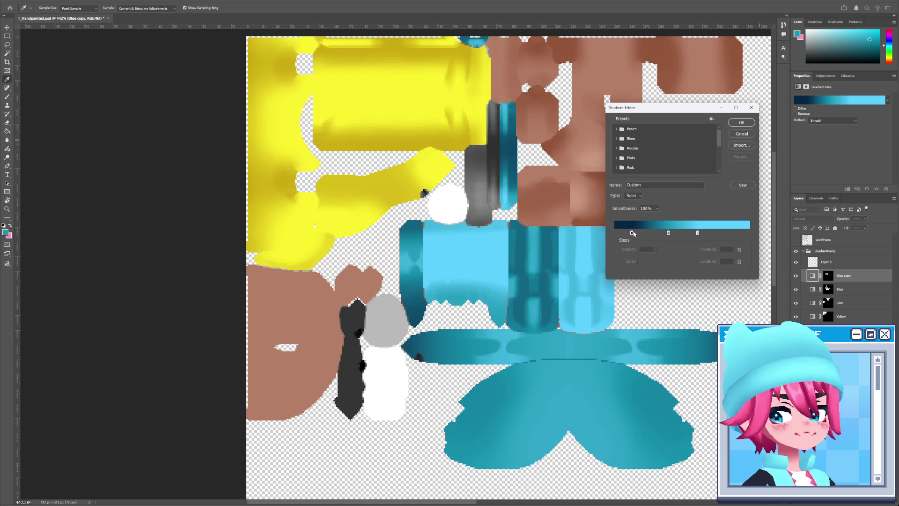
Sample a pale green from the texture on the FlatsBase layer.
{"action": "left_click", "coordinate": [751, 124]}
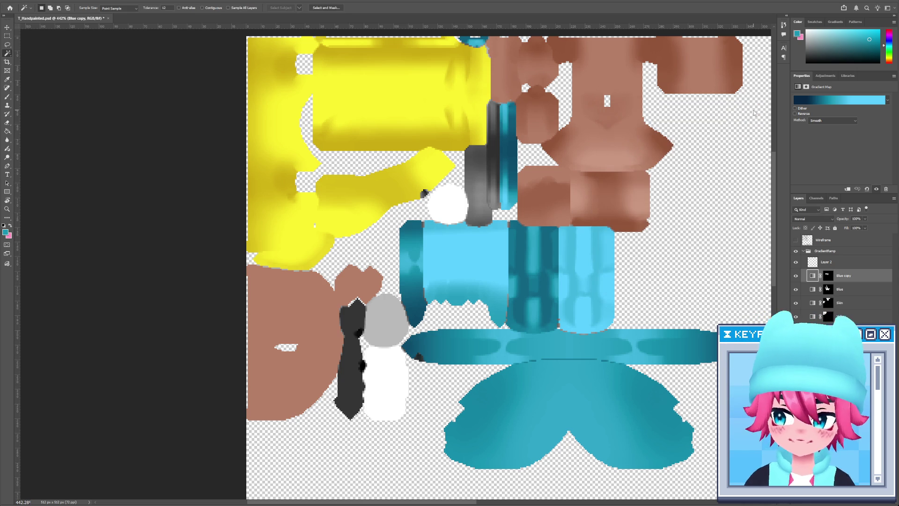
{"action": "left_click", "coordinate": [614, 381], "text": "ctrl"}
{"action": "key", "text": "i"}
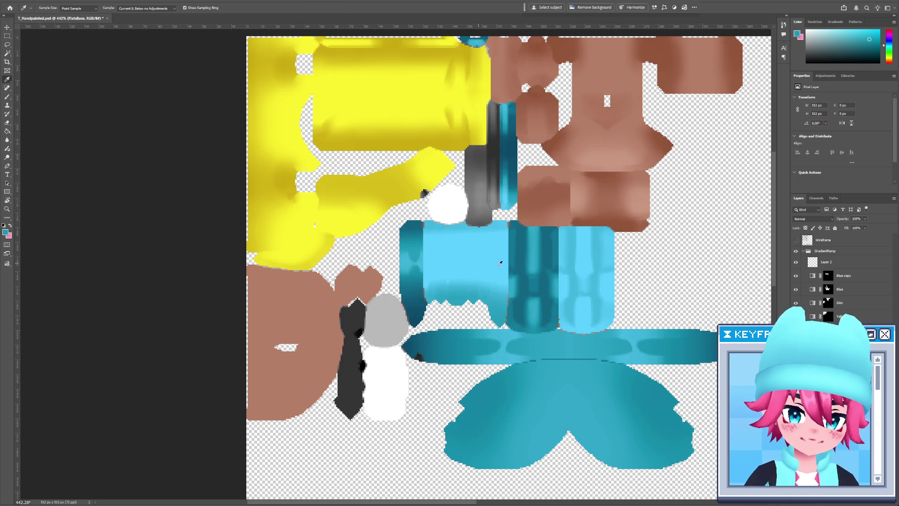
{"action": "left_click", "coordinate": [488, 263]}
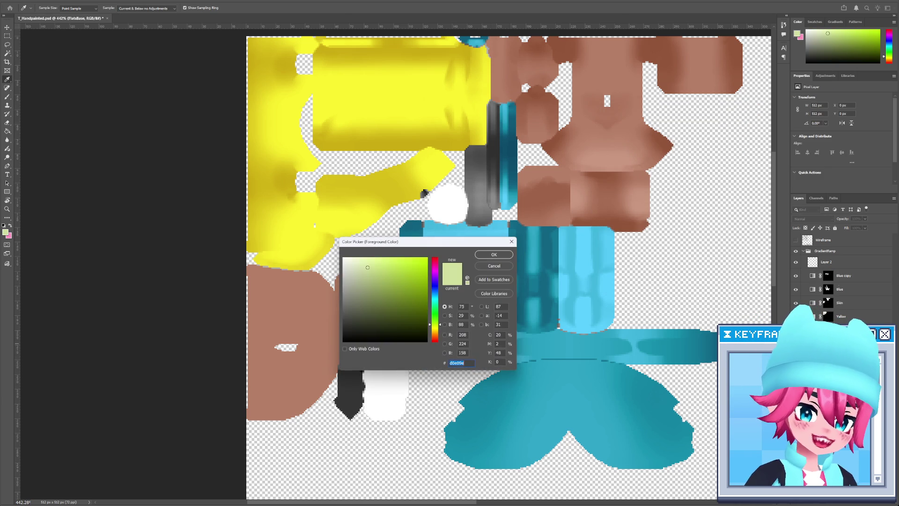
Recolour the Blue copy gradient's two light stops to pale yellow-greens.
{"action": "left_click", "coordinate": [814, 281]}
{"action": "left_click", "coordinate": [820, 98]}
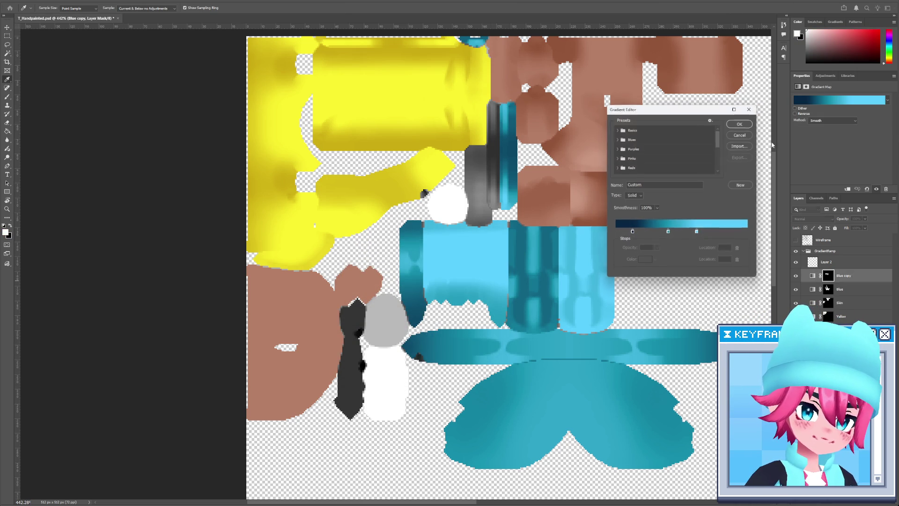
{"action": "double_click", "coordinate": [669, 233]}
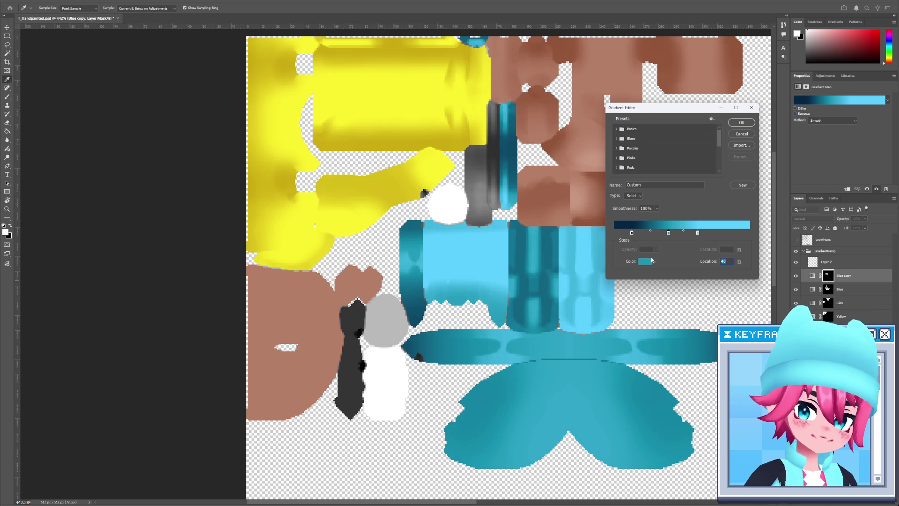
{"action": "key", "text": "ctrl+v"}
{"action": "left_click", "coordinate": [501, 258]}
{"action": "left_click", "coordinate": [697, 233]}
{"action": "left_click", "coordinate": [642, 262]}
{"action": "key", "text": "ctrl+v"}
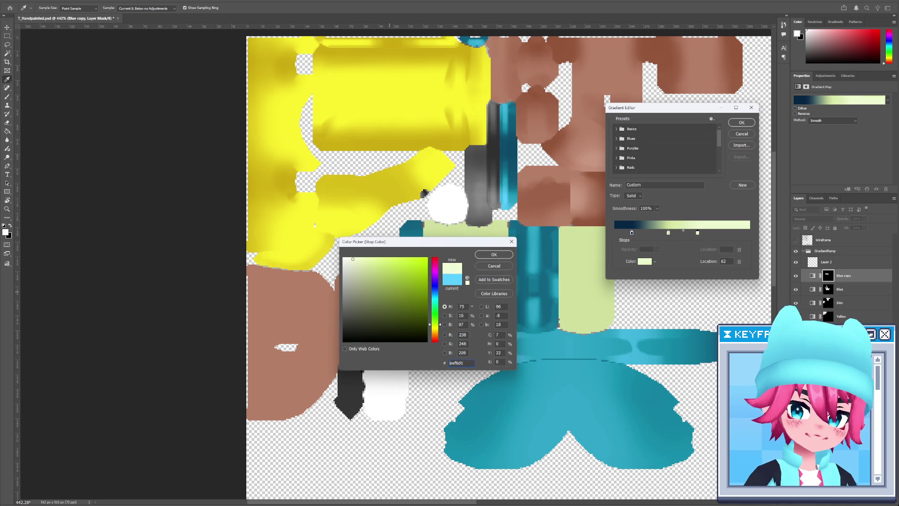
{"action": "left_click", "coordinate": [364, 258]}
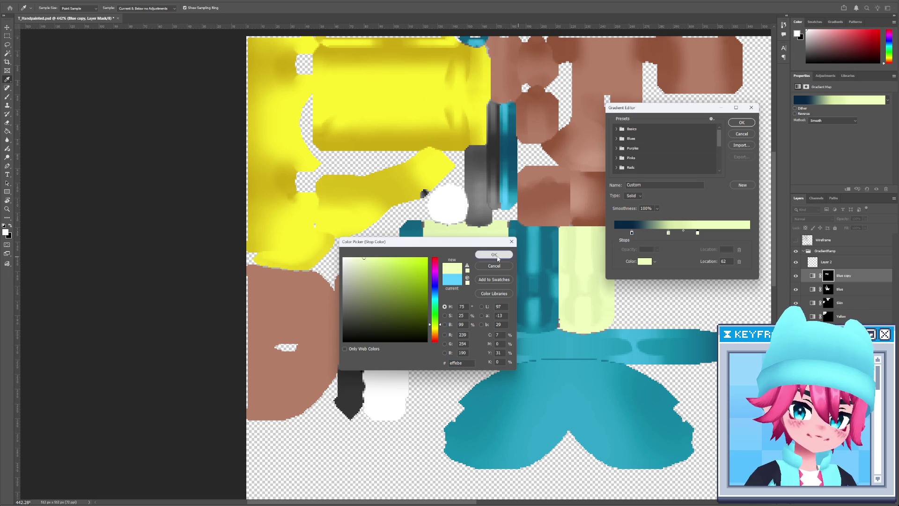
{"action": "left_click", "coordinate": [494, 254]}
Make the gradient's first stop olive green #788a3e.
{"action": "left_click", "coordinate": [632, 232]}
{"action": "left_click", "coordinate": [644, 261]}
{"action": "mouse_move", "coordinate": [435, 293]}
{"action": "left_mouse_down"}
{"action": "mouse_move", "coordinate": [434, 324]}
{"action": "mouse_move", "coordinate": [392, 295]}
{"action": "left_mouse_up"}
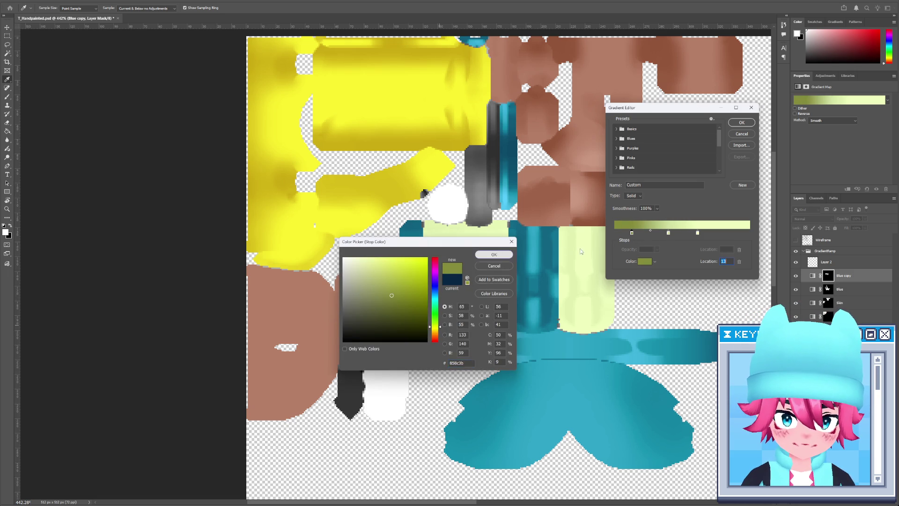
{"action": "left_click", "coordinate": [494, 254]}
Move the olive stop to location 30 and the pale stop right, add a near-white end stop, and apply.
{"action": "left_click_drag", "start_coordinate": [633, 235], "coordinate": [688, 235]}
{"action": "left_click_drag", "start_coordinate": [664, 233], "coordinate": [749, 233]}
{"action": "double_click", "coordinate": [749, 233]}
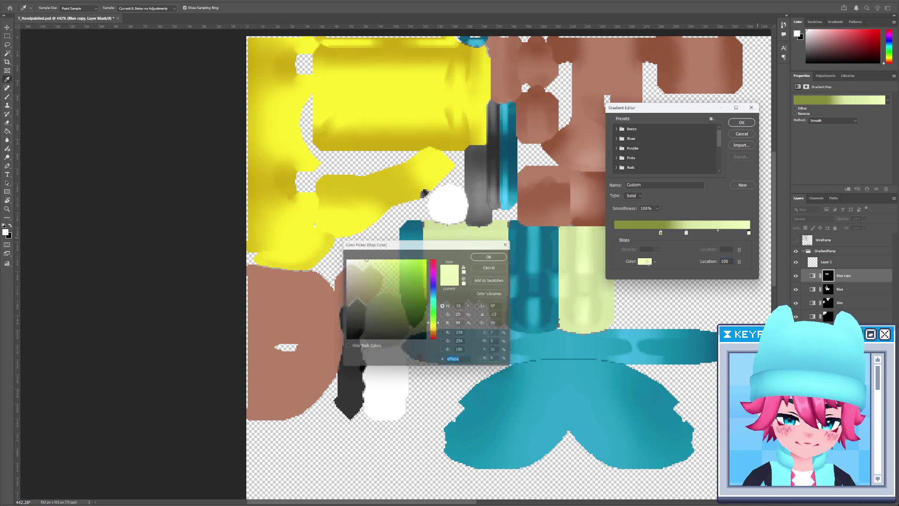
{"action": "left_click_drag", "start_coordinate": [364, 257], "coordinate": [356, 256]}
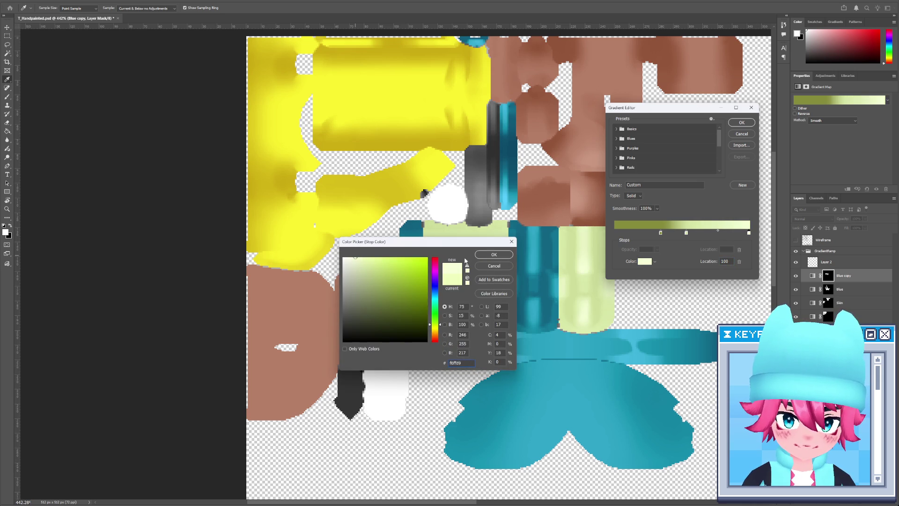
{"action": "left_click", "coordinate": [493, 254]}
{"action": "left_click", "coordinate": [742, 122]}
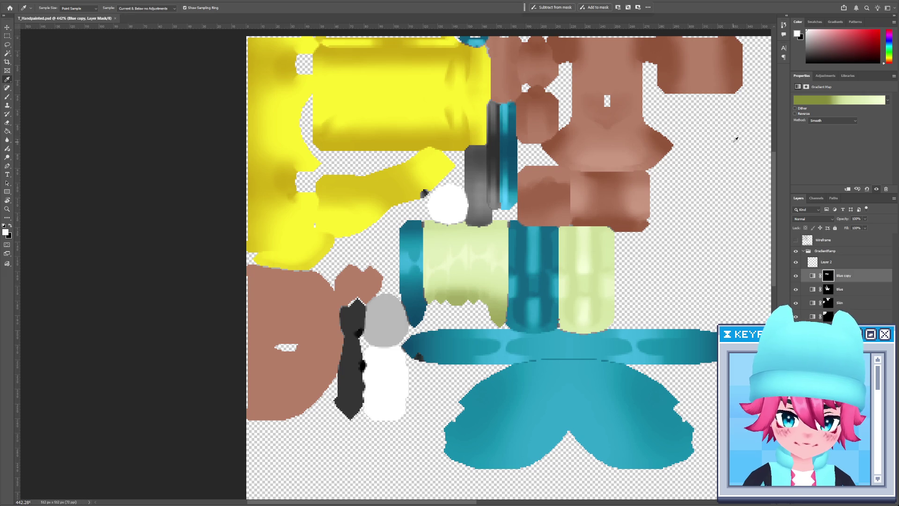
Reload the images in Blender to check the pale yellow-green parts, then return.
{"action": "key", "text": "alt+Tab"}
{"action": "left_click", "coordinate": [765, 5]}
{"action": "left_click", "coordinate": [791, 28]}
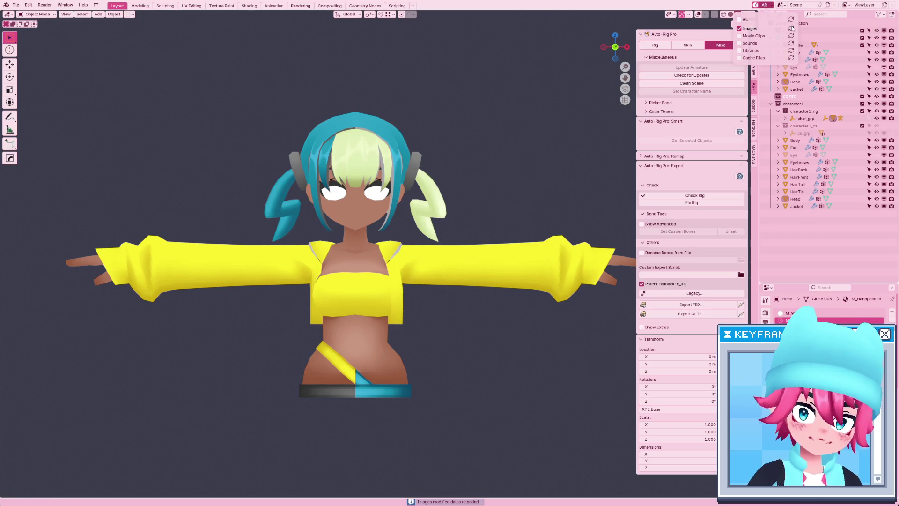
{"action": "key", "text": "alt+Tab"}
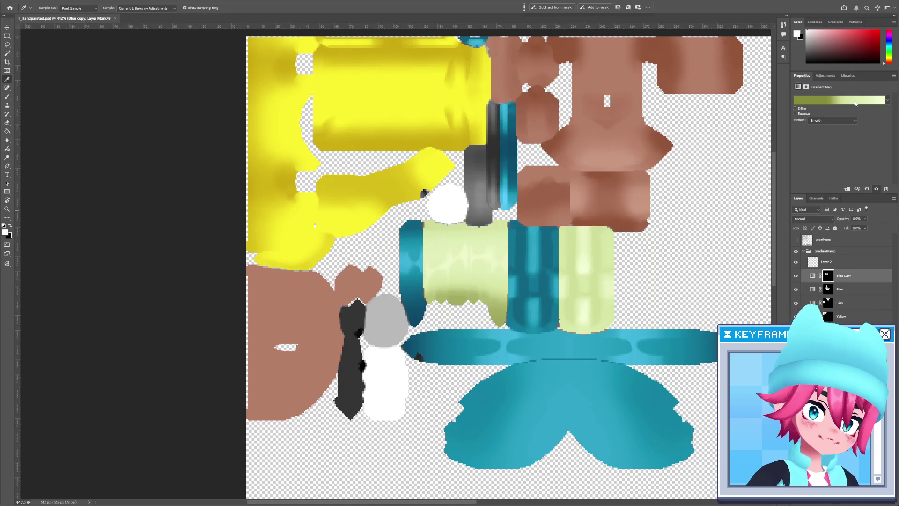
Set the Blue copy gradient's middle stop at location 53 to warmer pale green d2d999 and apply it.
{"action": "left_click", "coordinate": [854, 100]}
{"action": "left_click", "coordinate": [686, 234]}
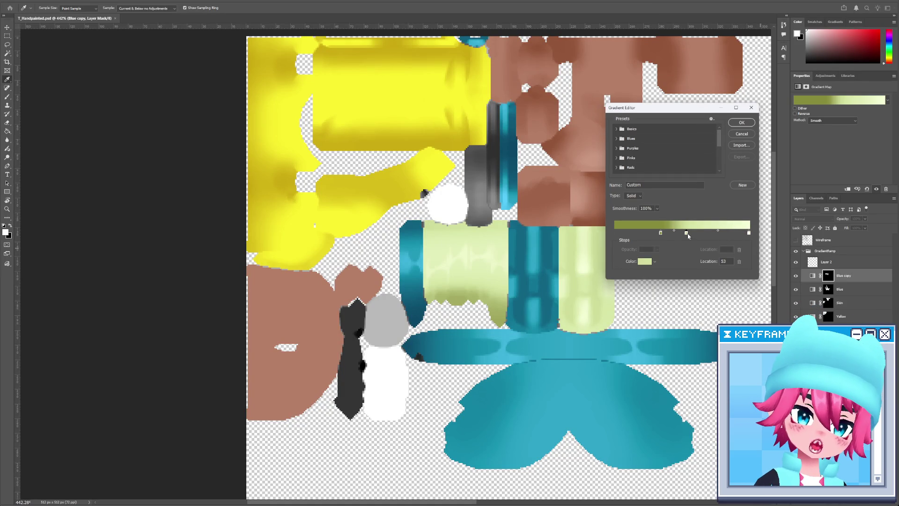
{"action": "left_click", "coordinate": [651, 264]}
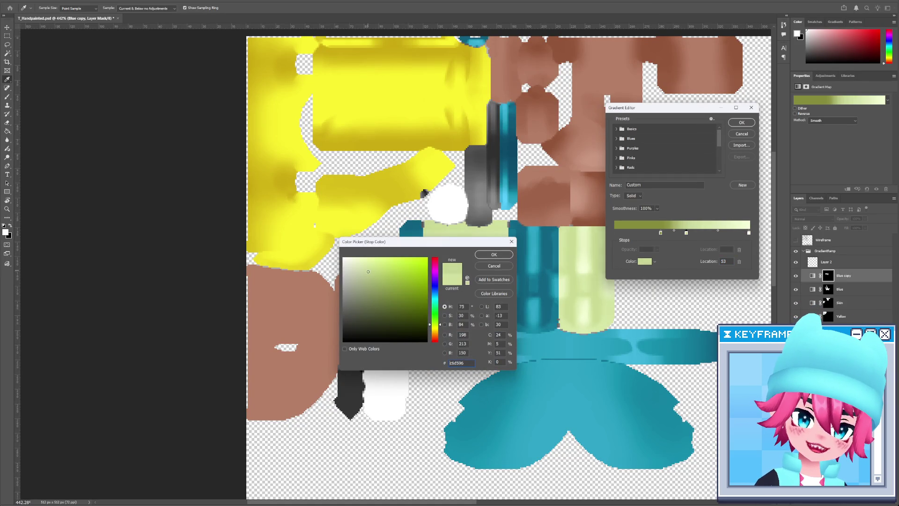
{"action": "left_click", "coordinate": [368, 269]}
{"action": "left_click", "coordinate": [439, 326]}
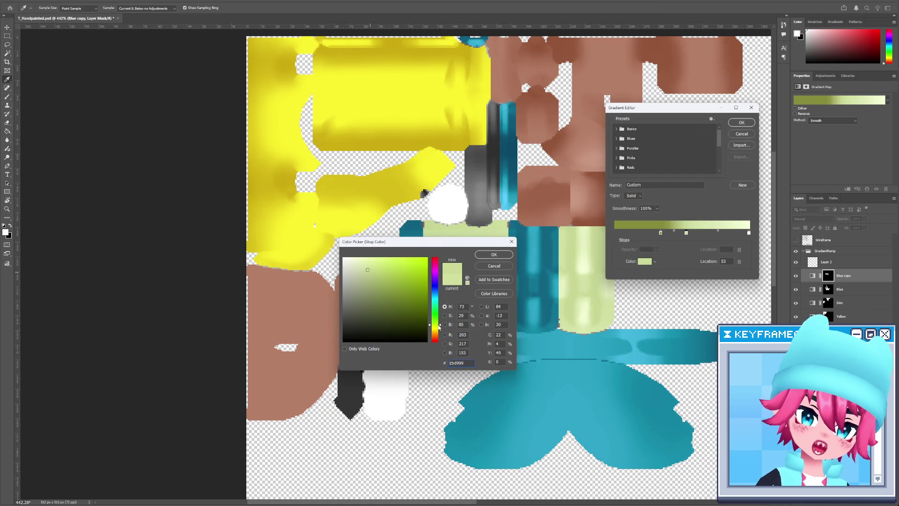
{"action": "left_click_drag", "start_coordinate": [439, 327], "coordinate": [439, 329]}
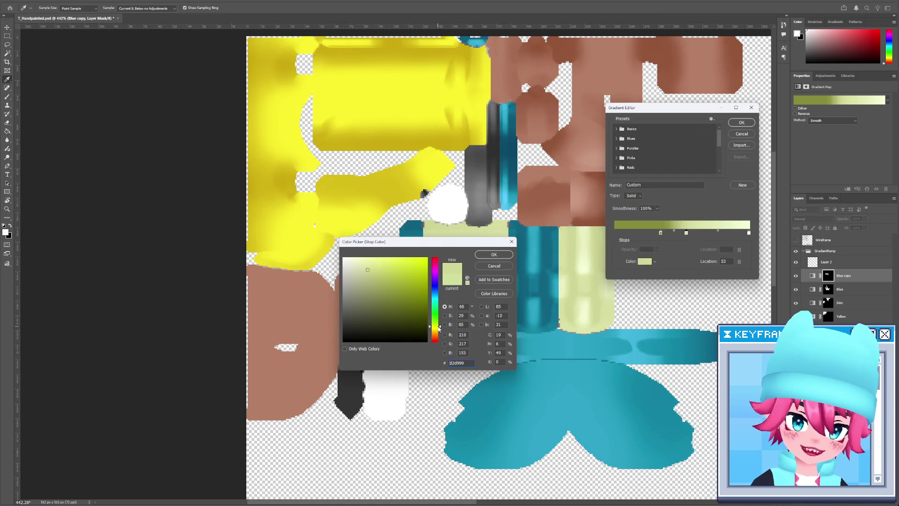
{"action": "left_click", "coordinate": [494, 255]}
{"action": "left_click", "coordinate": [742, 122]}
{"action": "key", "text": "ctrl+s"}
{"action": "key", "text": "alt+Tab"}
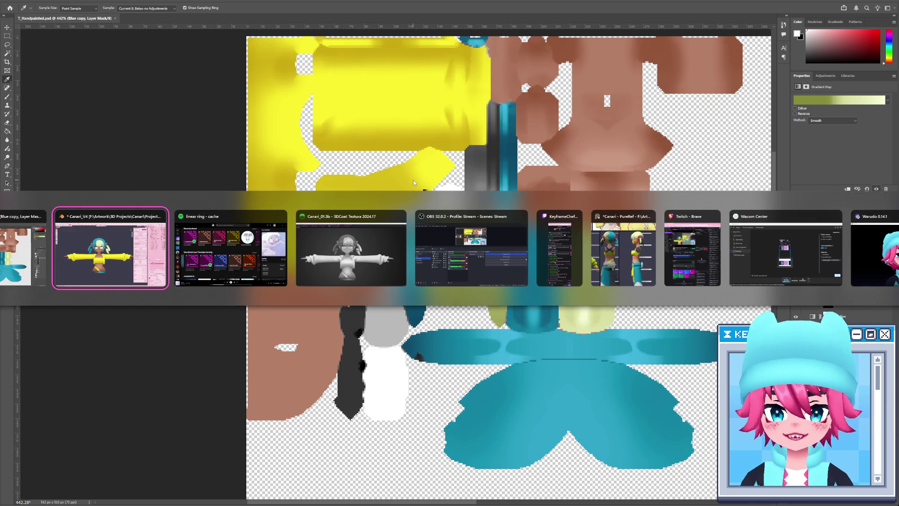
{"action": "key", "text": "Tab"}
{"action": "key", "text": "alt+Tab"}
{"action": "key", "text": "alt+Tab"}
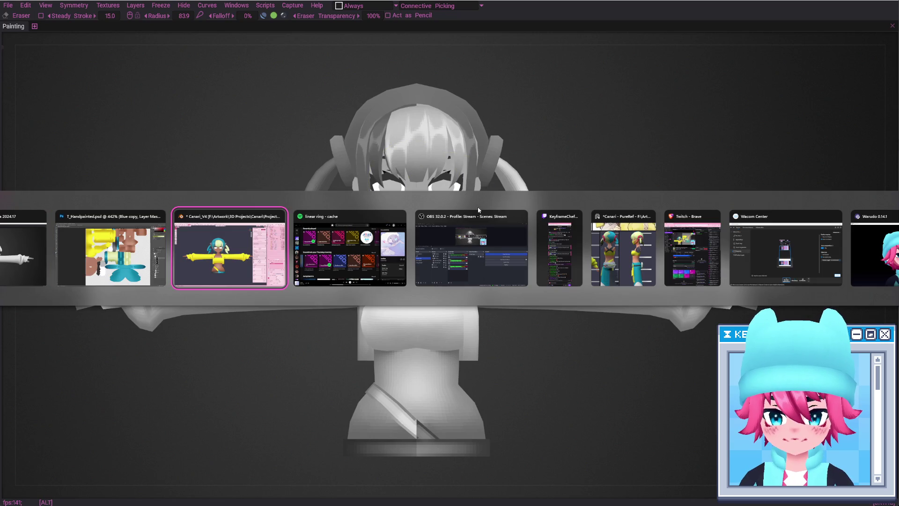
{"action": "key", "text": "ctrl+s"}
{"action": "key", "text": "alt+Tab"}
{"action": "key", "text": "alt+Tab"}
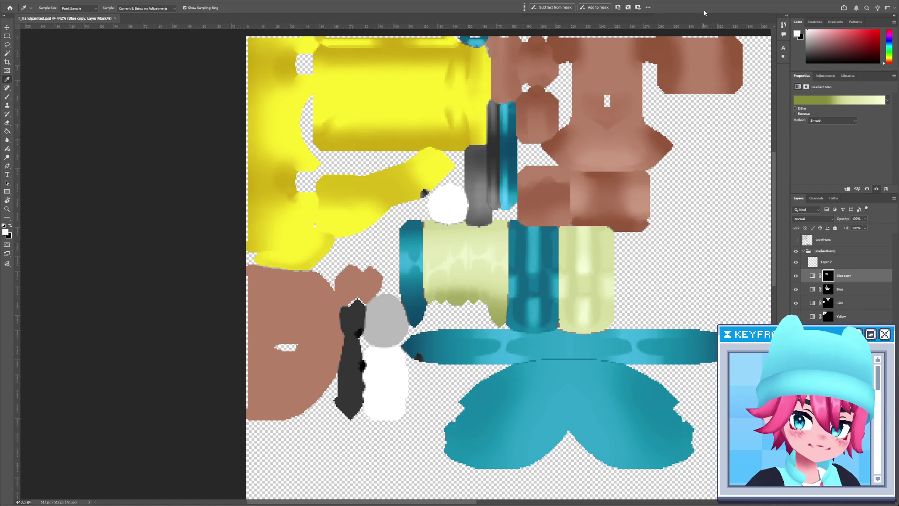
{"action": "key", "text": "alt+Tab"}
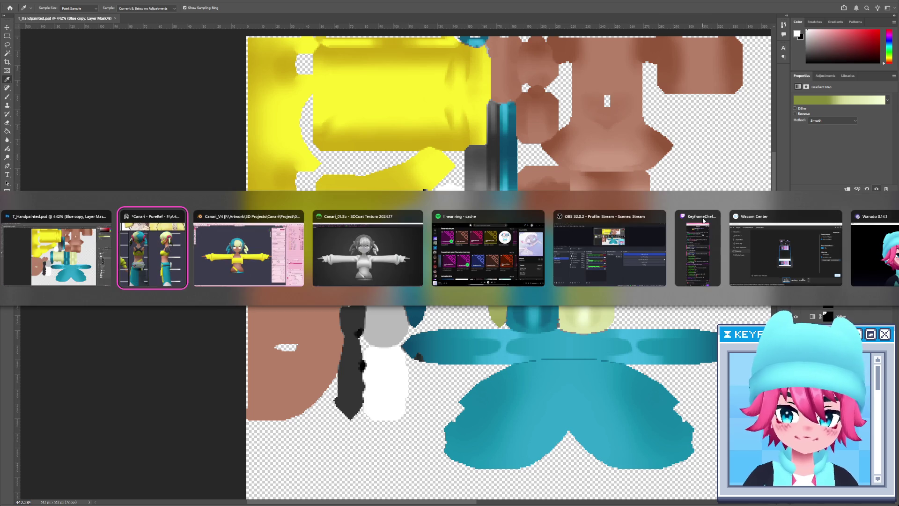
{"action": "scroll", "coordinate": [543, 213], "scroll_direction": "down", "scroll_amount": 3}
{"action": "scroll", "coordinate": [529, 213], "scroll_direction": "up", "scroll_amount": 4}
{"action": "key", "text": "alt+Tab"}
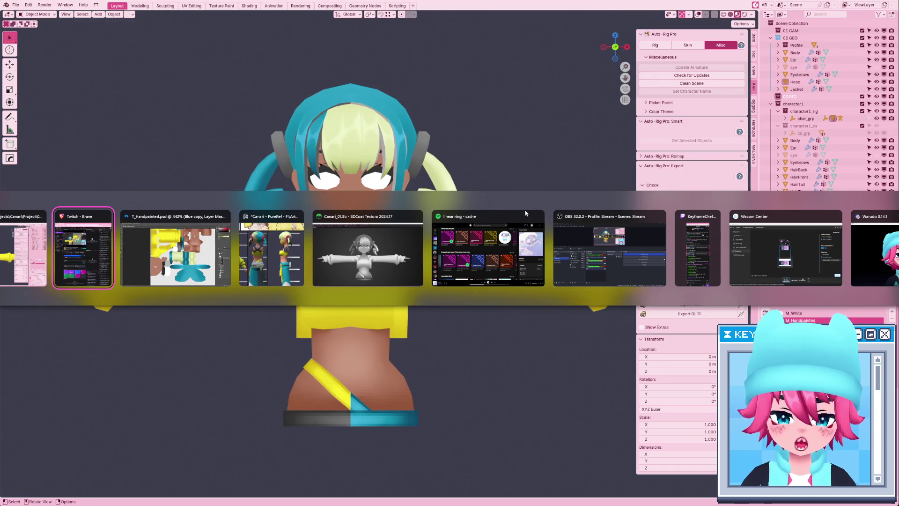
{"action": "key", "text": "Tab"}
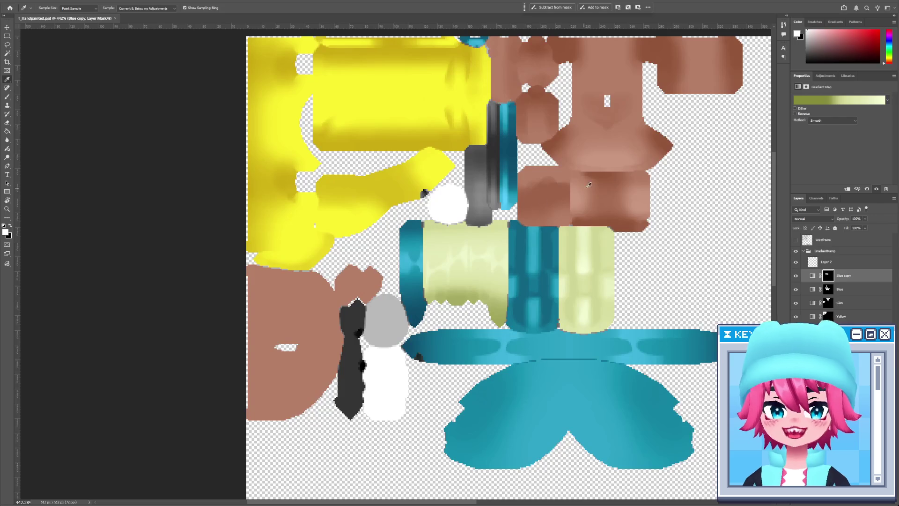
{"action": "left_click", "coordinate": [827, 102]}
Darken the gradient's olive stop to an olive brown, 817534.
{"action": "left_click", "coordinate": [661, 233]}
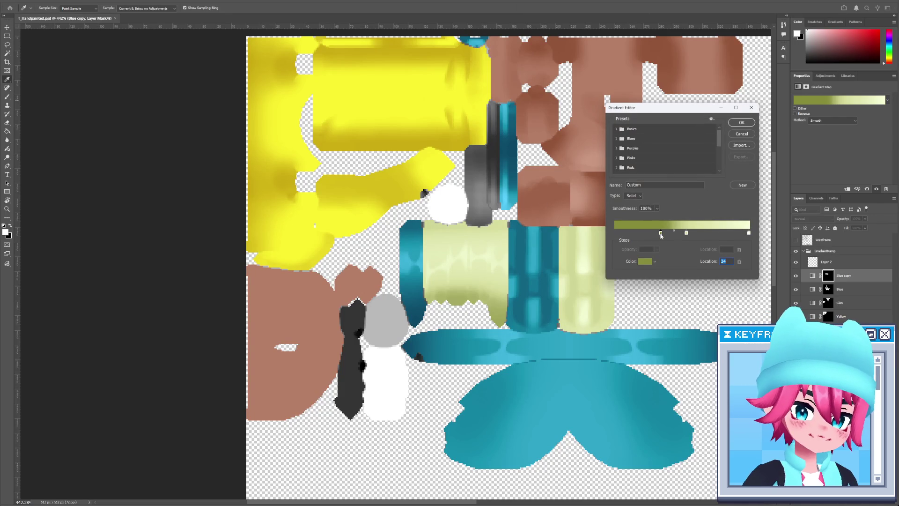
{"action": "left_click", "coordinate": [645, 263]}
{"action": "left_click", "coordinate": [440, 332]}
{"action": "left_click_drag", "start_coordinate": [412, 242], "coordinate": [298, 269]}
{"action": "left_click", "coordinate": [323, 358]}
{"action": "left_click", "coordinate": [321, 359]}
{"action": "left_click", "coordinate": [278, 328]}
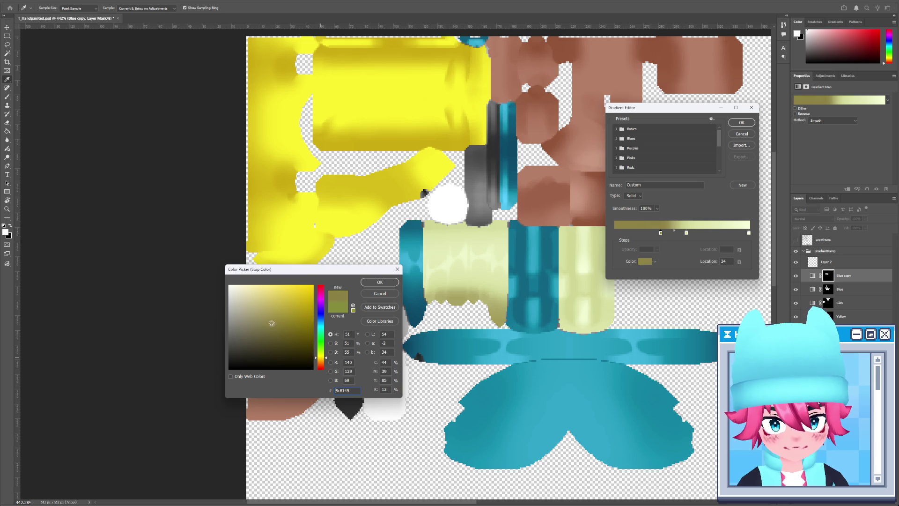
{"action": "left_click", "coordinate": [380, 282]}
Slide the pale stop further right and apply the gradient map.
{"action": "left_click_drag", "start_coordinate": [687, 233], "coordinate": [698, 235]}
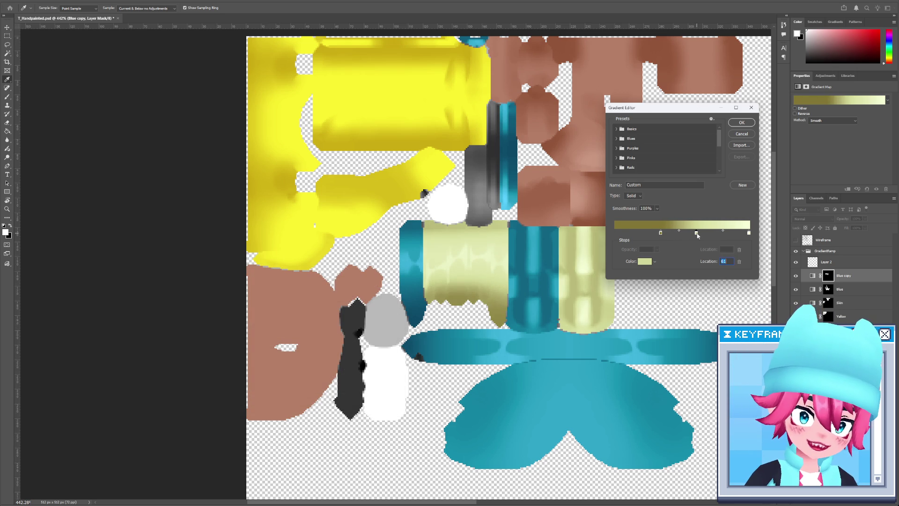
{"action": "left_click", "coordinate": [742, 122]}
{"action": "mouse_move", "coordinate": [410, 340]}
{"action": "left_mouse_down"}
{"action": "mouse_move", "coordinate": [462, 265]}
{"action": "mouse_move", "coordinate": [461, 320]}
{"action": "mouse_move", "coordinate": [435, 409]}
{"action": "left_mouse_up"}
Sample the dark grey strip's colour and locate that part on the Blender model.
{"action": "key", "text": "w"}
{"action": "left_click", "coordinate": [519, 242]}
{"action": "key", "text": "ctrl+d"}
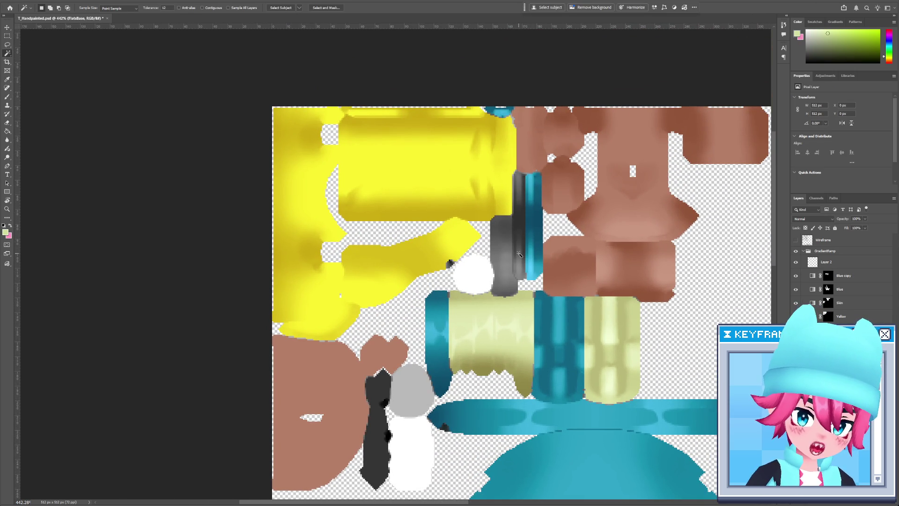
{"action": "key", "text": "i"}
{"action": "left_click", "coordinate": [524, 248]}
{"action": "left_click", "coordinate": [525, 247]}
{"action": "left_click", "coordinate": [521, 244]}
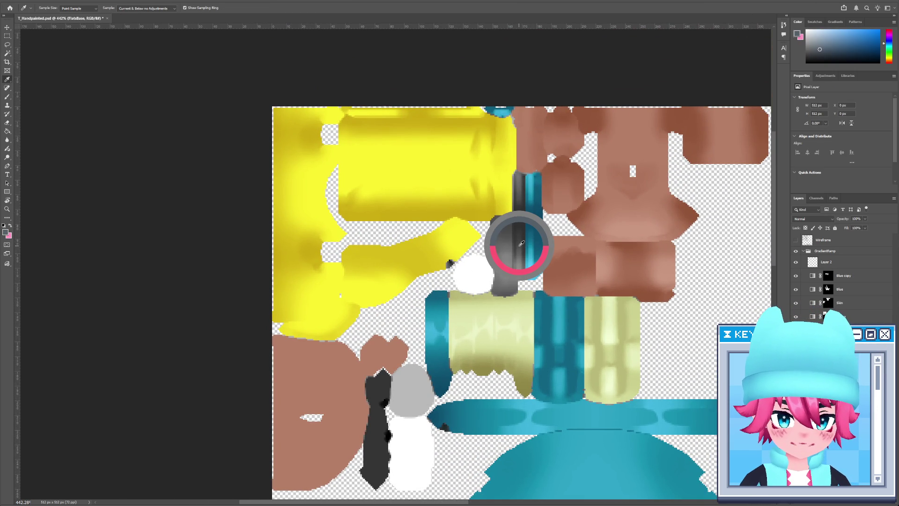
{"action": "left_click", "coordinate": [521, 244]}
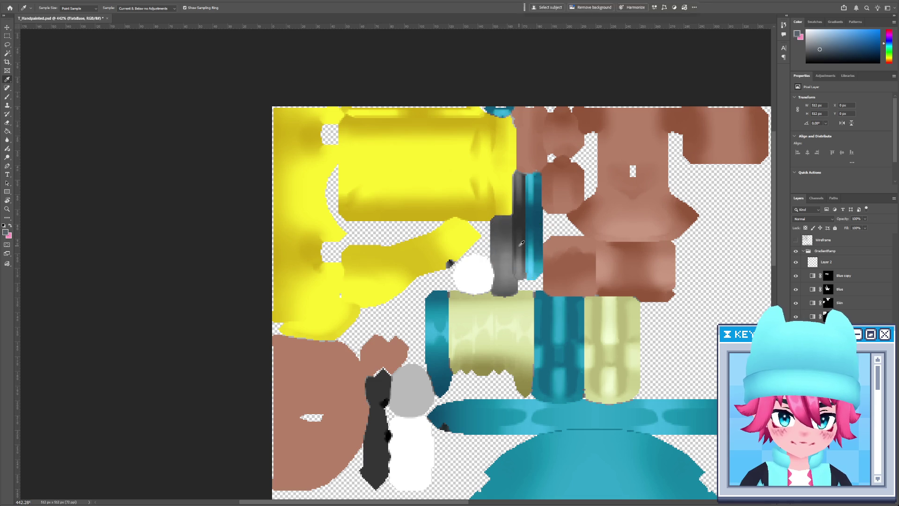
{"action": "key", "text": "alt+Tab"}
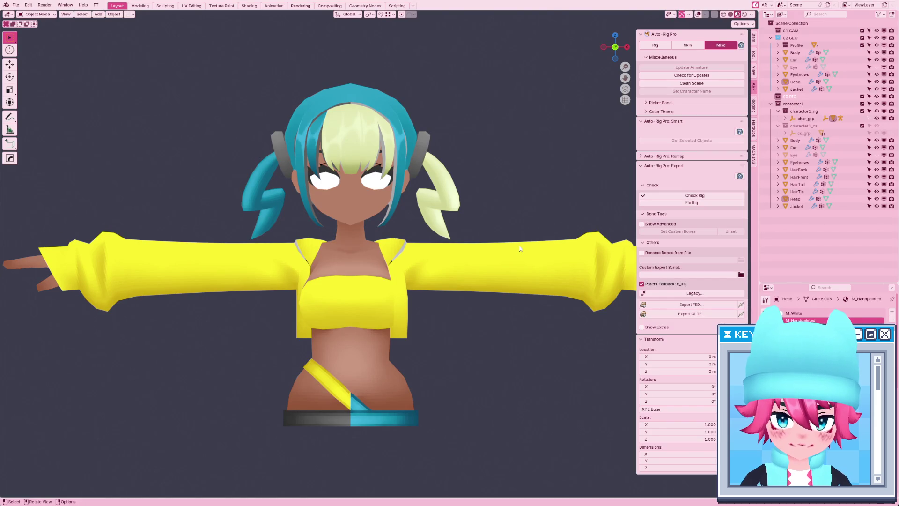
{"action": "key", "text": "alt+Tab"}
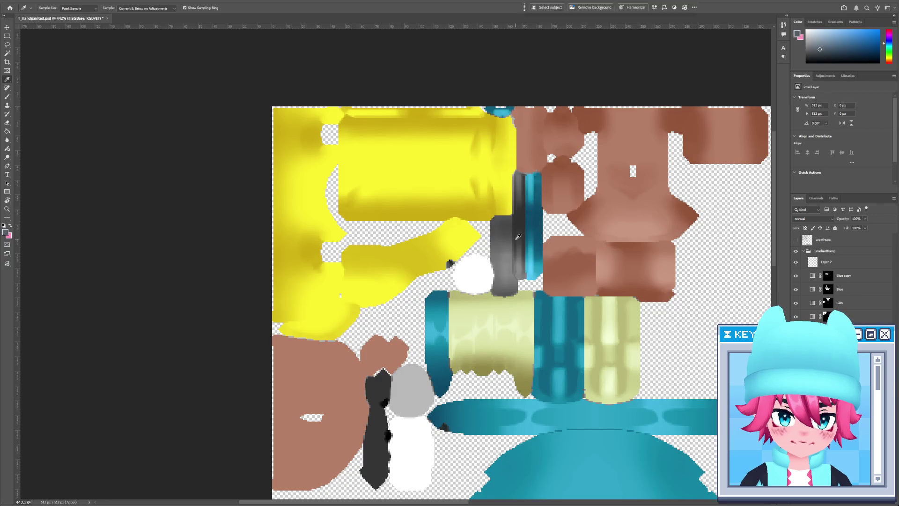
{"action": "left_click", "coordinate": [514, 240]}
{"action": "left_click", "coordinate": [511, 240]}
Select the grey strip by colour with the Magic Wand and make Blue copy active.
{"action": "key", "text": "w"}
{"action": "left_click", "coordinate": [504, 250]}
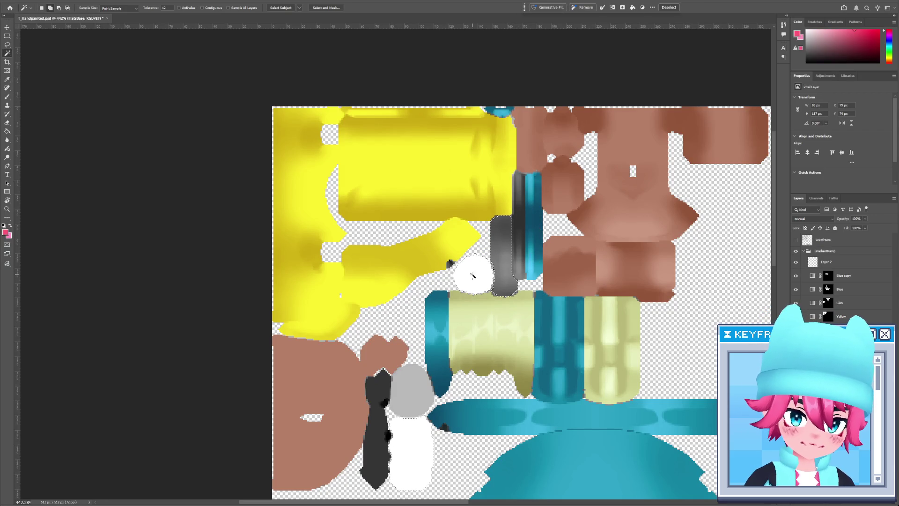
{"action": "key", "text": "ctrl+d"}
{"action": "left_click", "coordinate": [502, 260]}
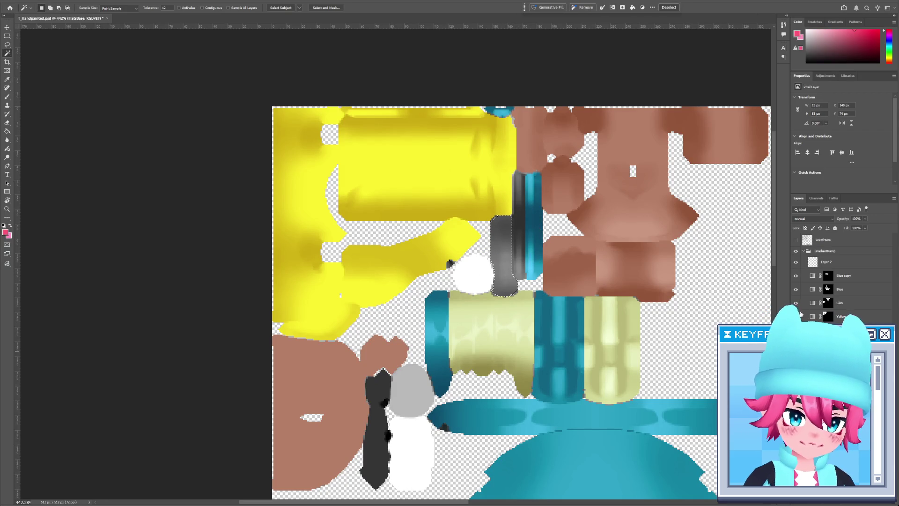
{"action": "left_click", "coordinate": [845, 278]}
{"action": "double_click", "coordinate": [848, 276]}
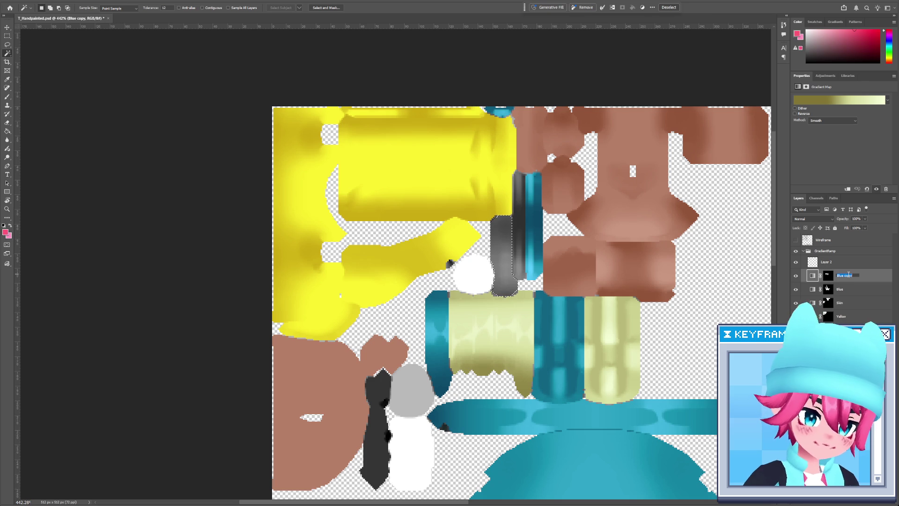
Rename Blue copy to HairLight and duplicate it as a layer named Red.
{"action": "type", "text": "ght"}
{"action": "key", "text": "Return"}
{"action": "key", "text": "ctrl+j"}
{"action": "double_click", "coordinate": [848, 276]}
{"action": "type", "text": "Red"}
{"action": "key", "text": "Return"}
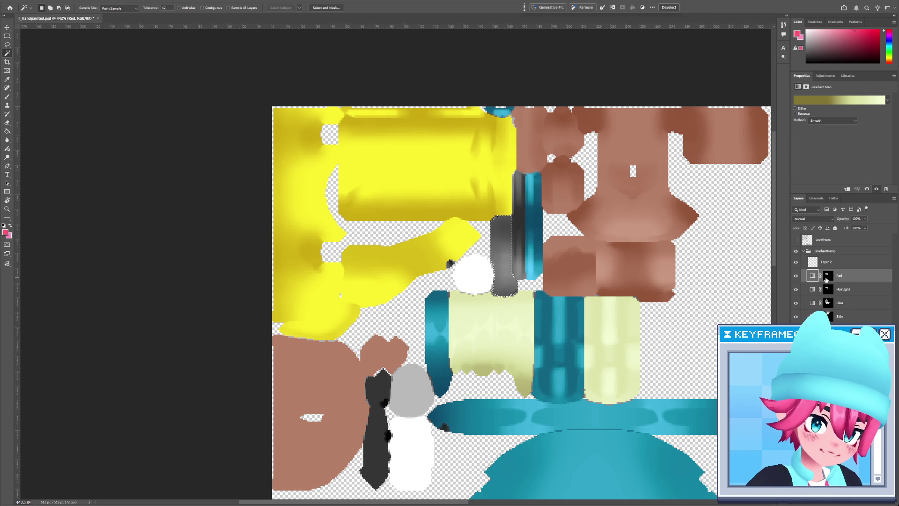
Give the Red layer a fully hiding black mask.
{"action": "right_click", "coordinate": [826, 280]}
{"action": "left_click", "coordinate": [843, 287]}
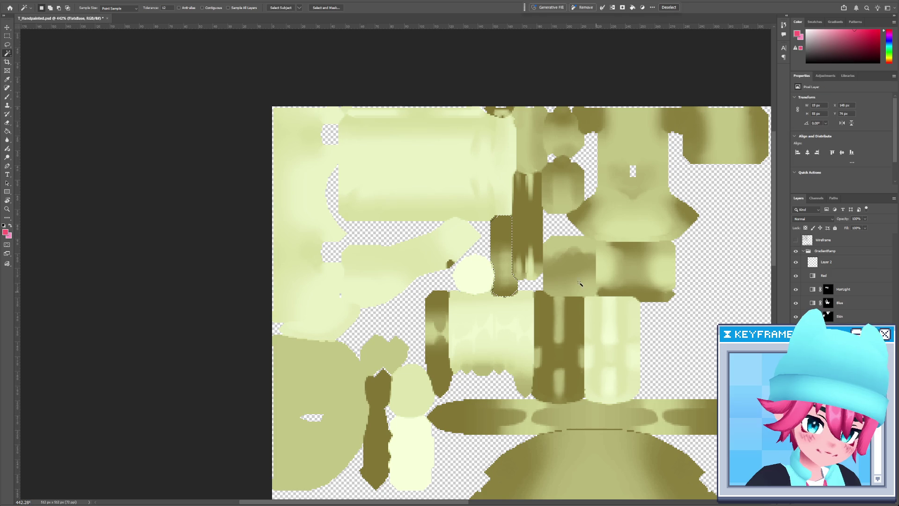
{"action": "key", "text": "i"}
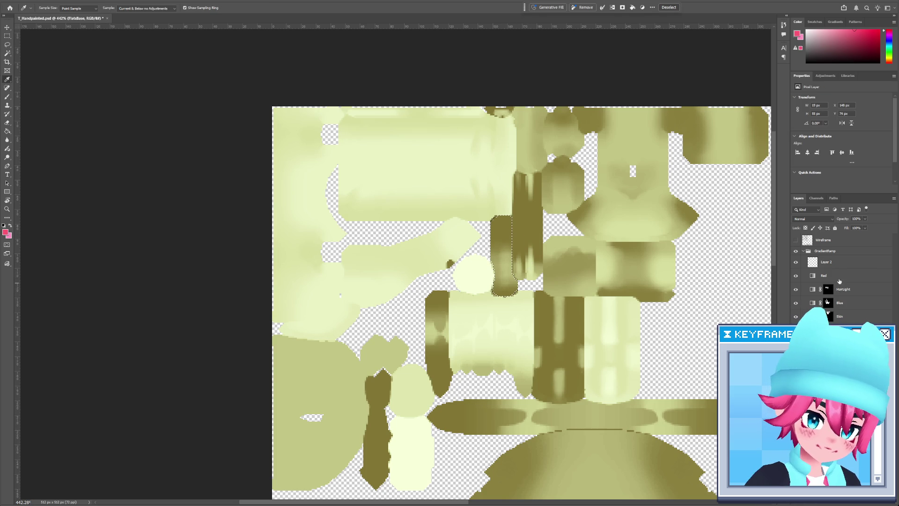
{"action": "left_click", "coordinate": [838, 279]}
{"action": "key", "text": "ctrl+z"}
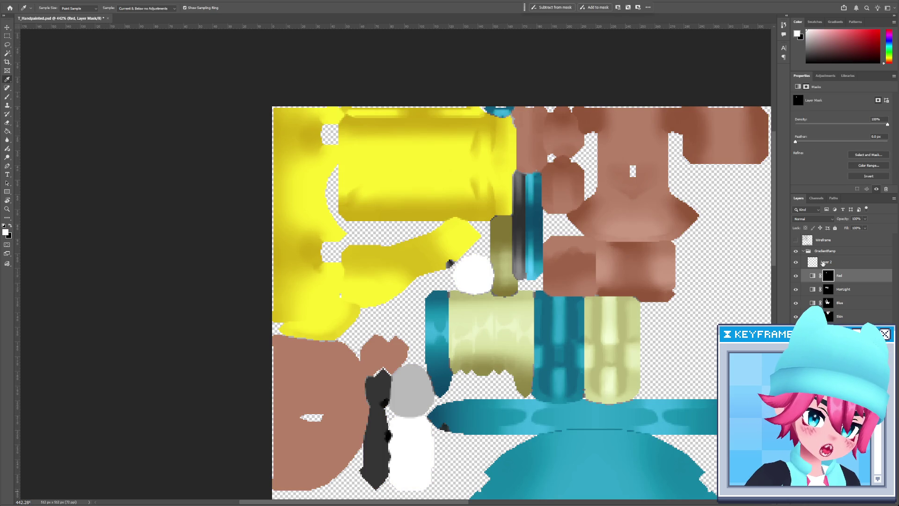
Open the Red gradient map and its middle stop's colour for editing.
{"action": "left_click", "coordinate": [813, 277]}
{"action": "left_click", "coordinate": [839, 100]}
{"action": "left_click", "coordinate": [697, 232]}
{"action": "left_click", "coordinate": [642, 262]}
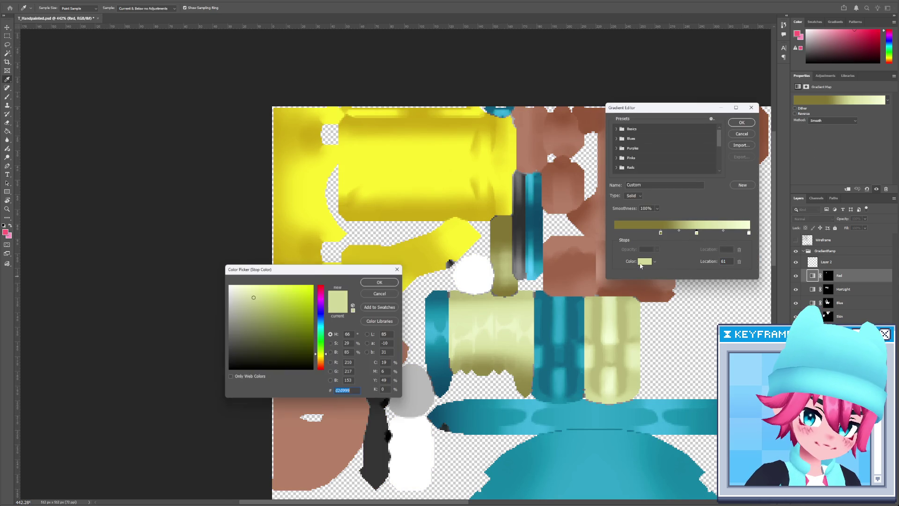
{"action": "left_click", "coordinate": [392, 283]}
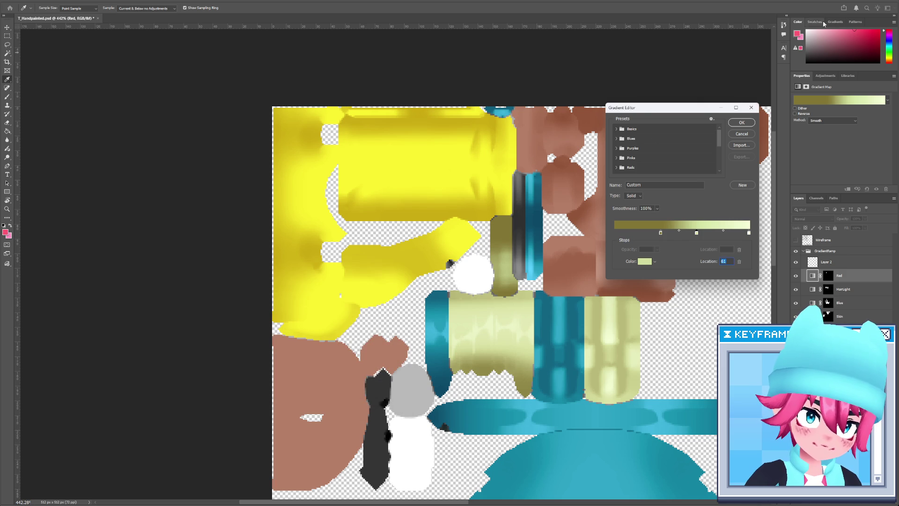